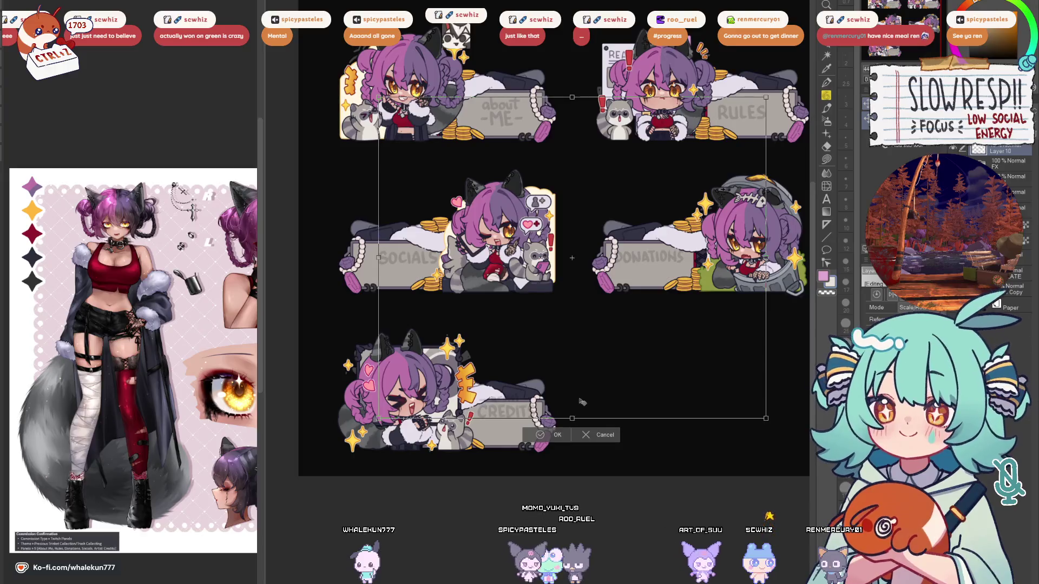
Commit the pending transform and nudge the about ME panel's edge down slightly.
key(Return)
key(m)
scroll(574, 152, up, 1)
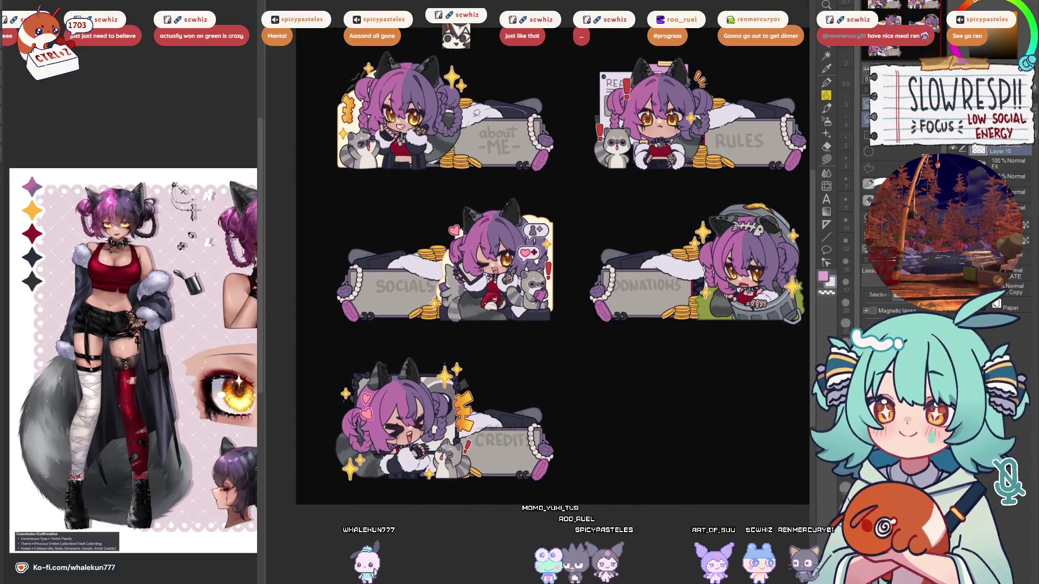
drag(476, 112, 460, 133)
drag(522, 147, 523, 150)
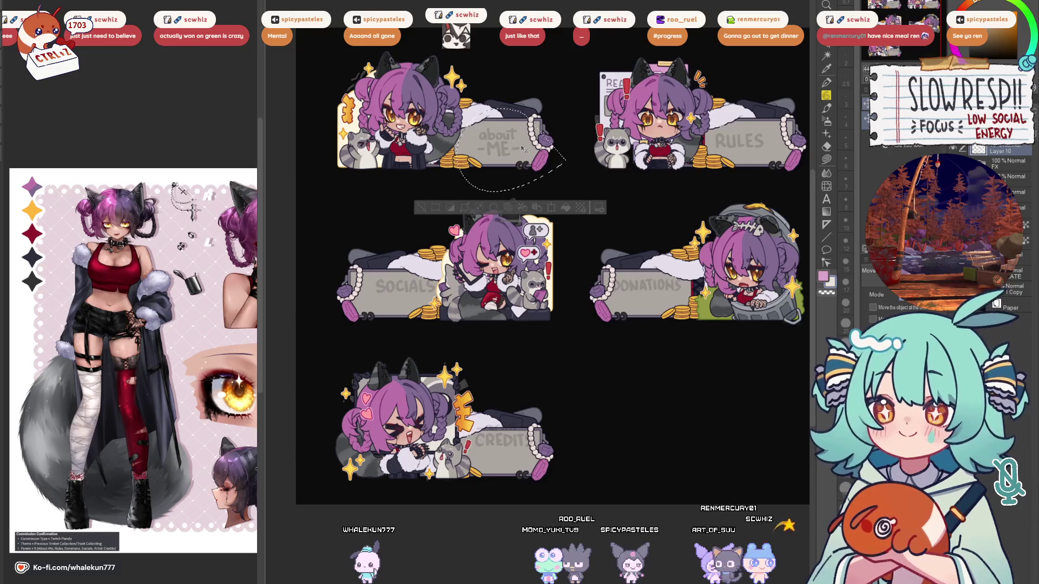
key(ctrl+d)
Shift the RULES panel's right part slightly right and reposition the DONATIONS panel.
drag(785, 94, 812, 106)
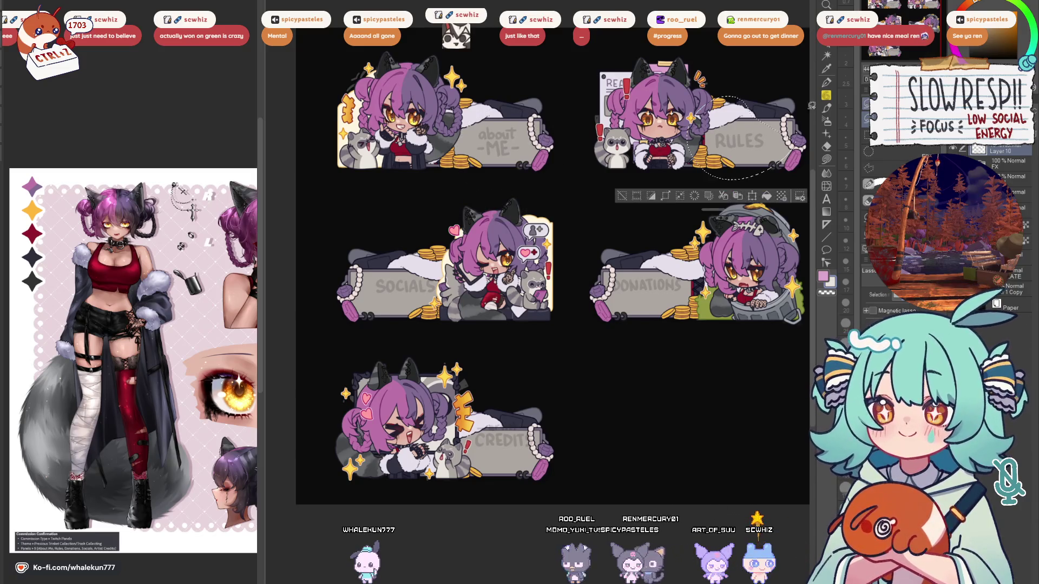
drag(762, 138, 772, 138)
key(m)
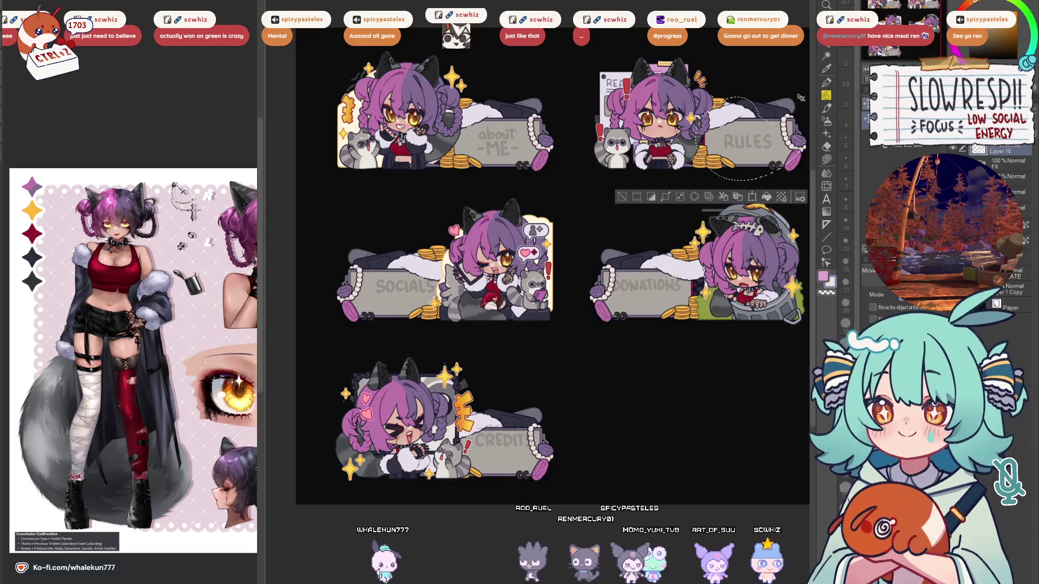
mouse_move(704, 254)
mouse_down()
mouse_move(592, 292)
mouse_move(712, 322)
mouse_up()
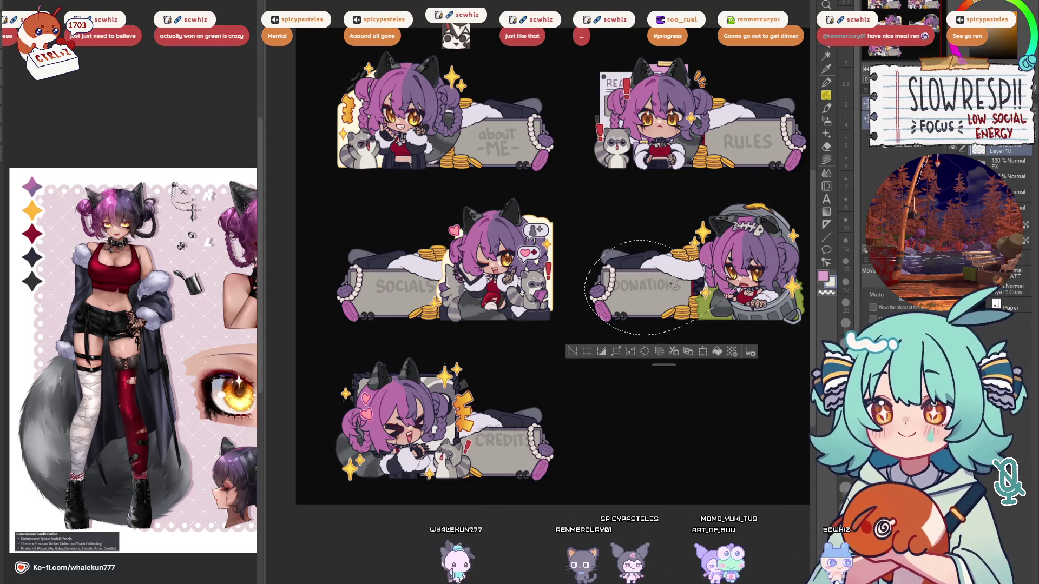
key(k)
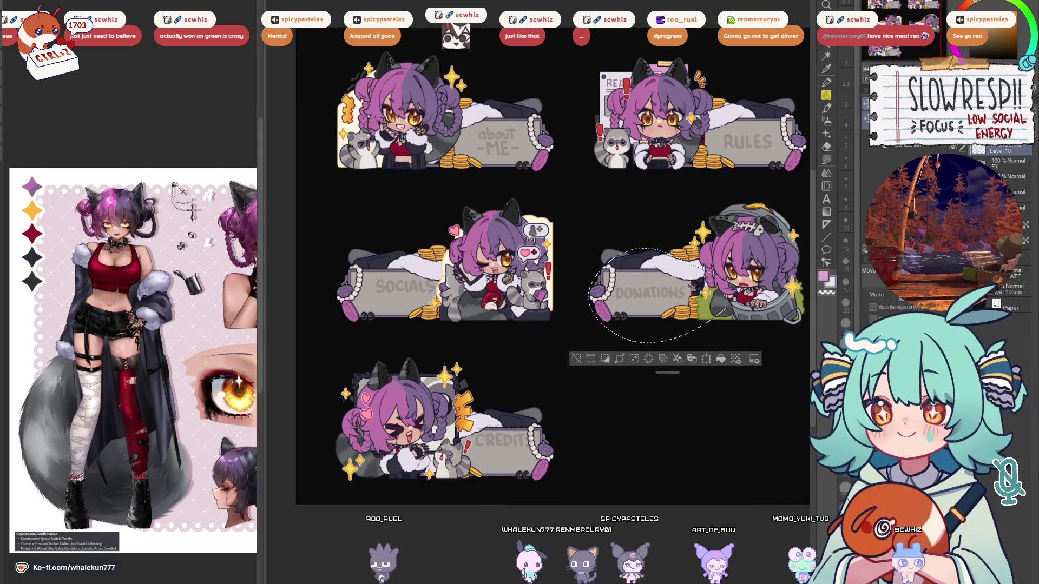
key(ctrl+d)
Lasso the SOCIALS panel and nudge it into place.
key(m)
drag(487, 243, 560, 271)
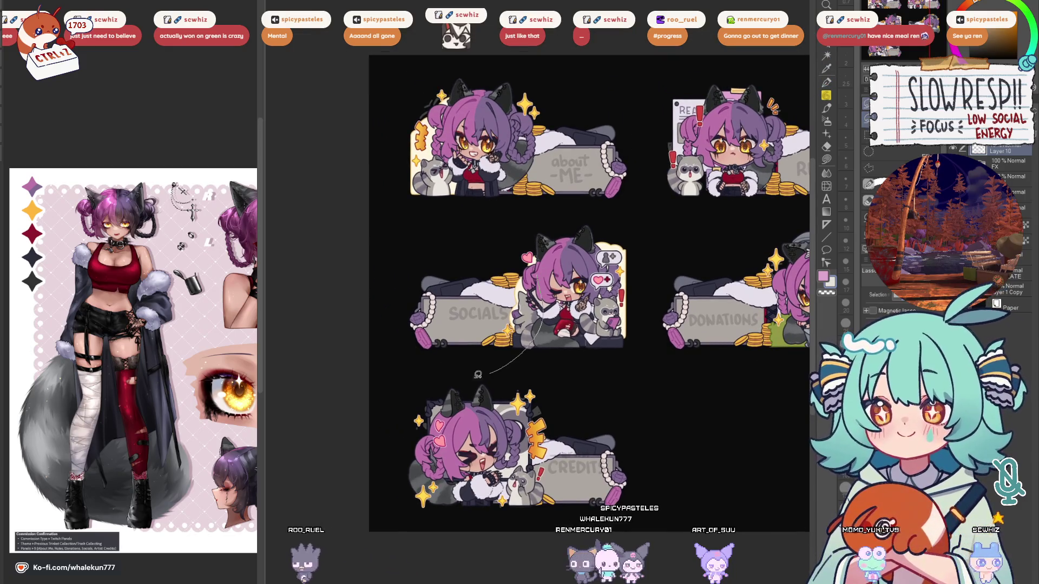
drag(478, 375, 543, 234)
key(k)
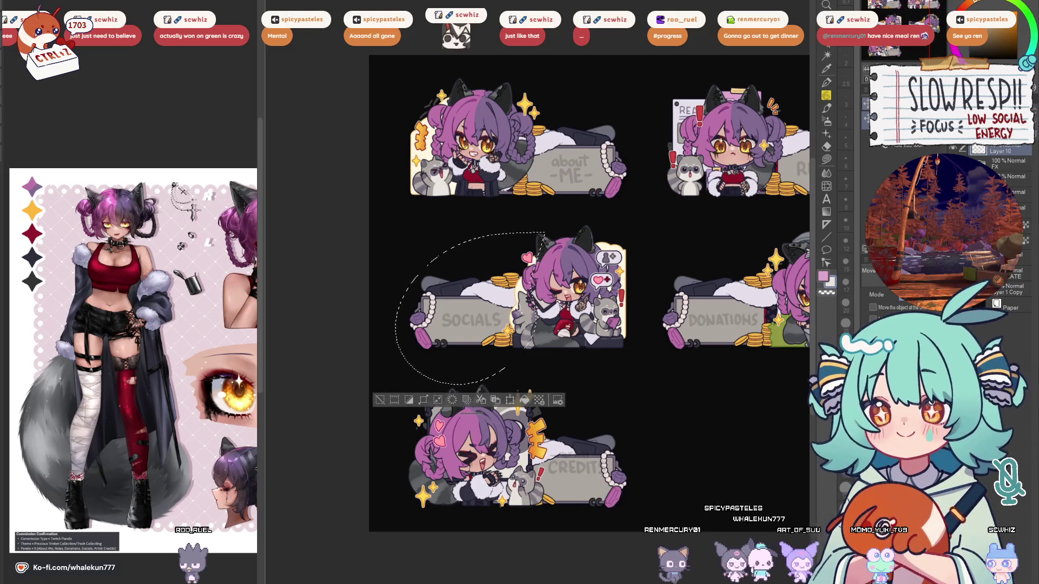
key(ctrl+d)
Move the right section of the CREDITS plate slightly lower.
drag(611, 339, 589, 244)
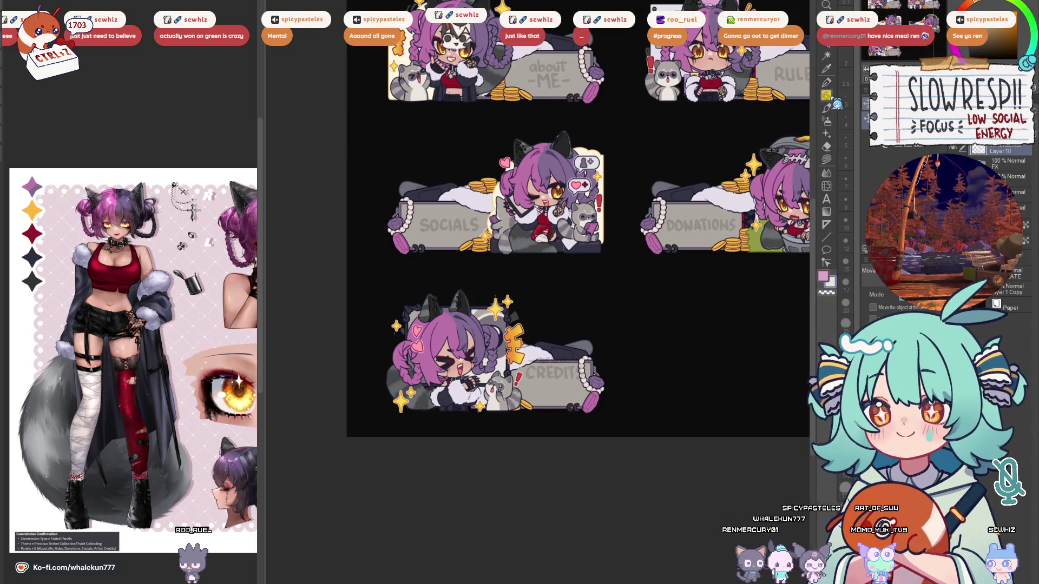
drag(535, 385, 517, 379)
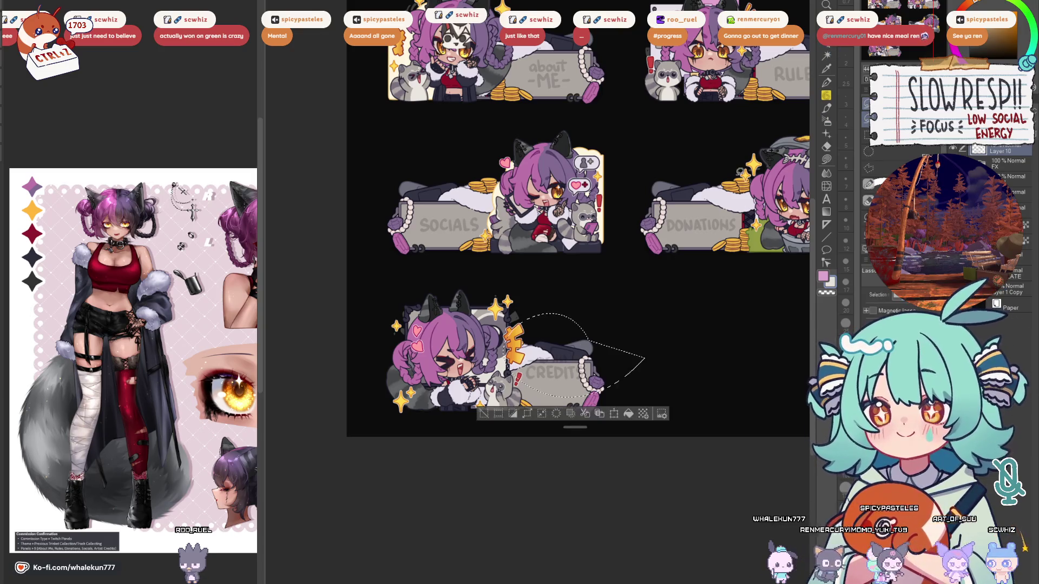
mouse_move(520, 314)
mouse_down()
mouse_move(668, 333)
mouse_move(503, 389)
mouse_up()
drag(595, 368, 595, 383)
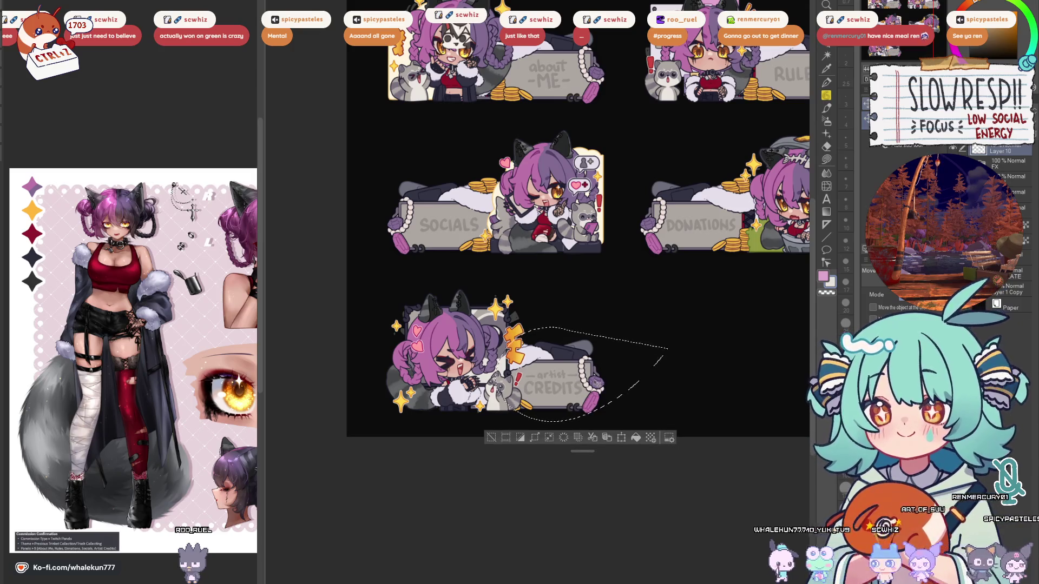
key(ctrl+d)
drag(626, 343, 609, 313)
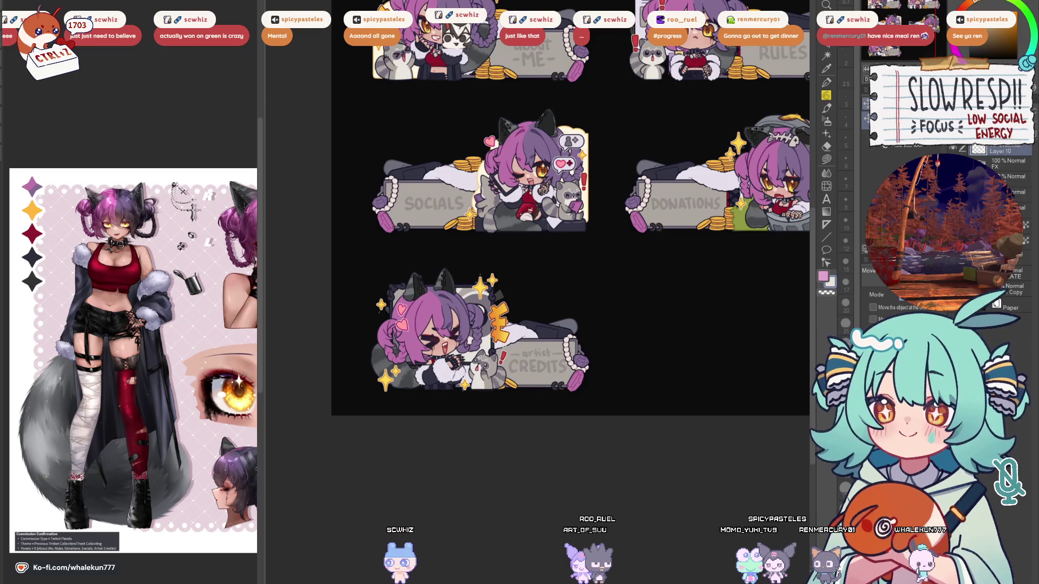
mouse_move(693, 233)
mouse_down()
mouse_move(655, 375)
mouse_move(701, 433)
mouse_move(697, 452)
mouse_up()
scroll(626, 388, up, 3)
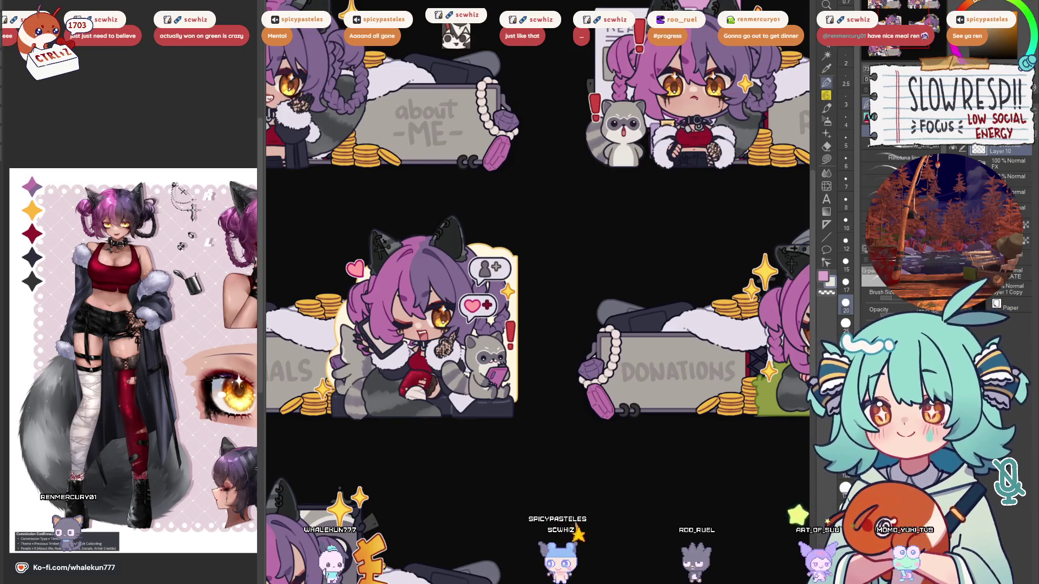
At brush size 15, ink the a, b and o of 'about' over the faint guide.
scroll(733, 354, down, 5)
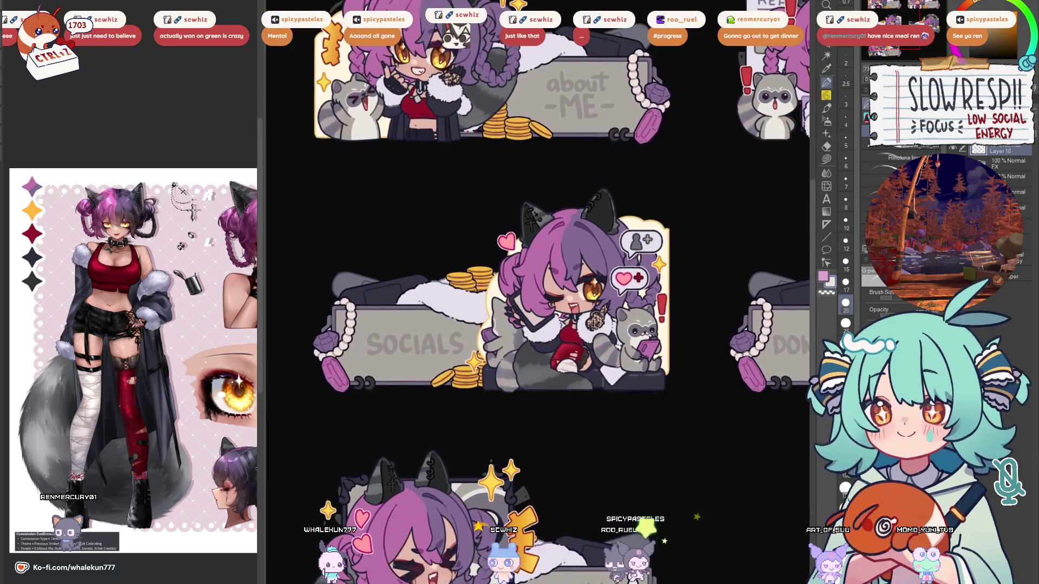
scroll(733, 354, up, 3)
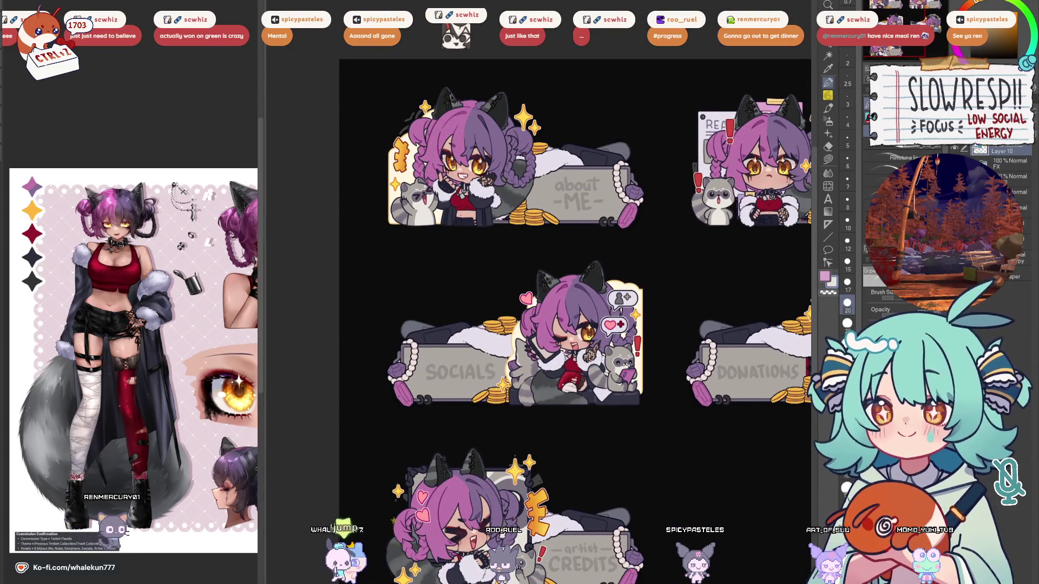
key(bracketleft)
key(bracketleft)
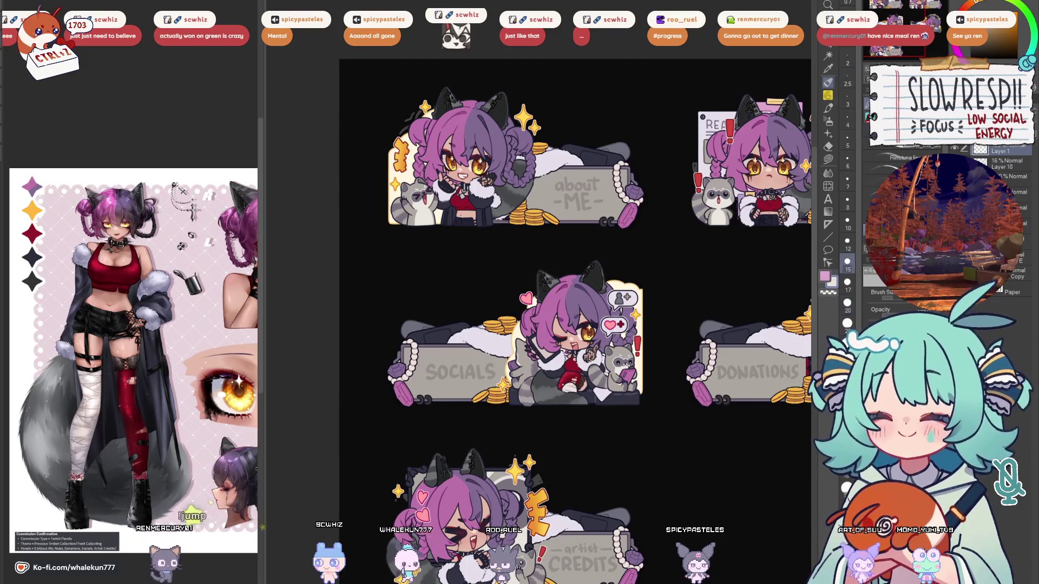
scroll(527, 169, up, 3)
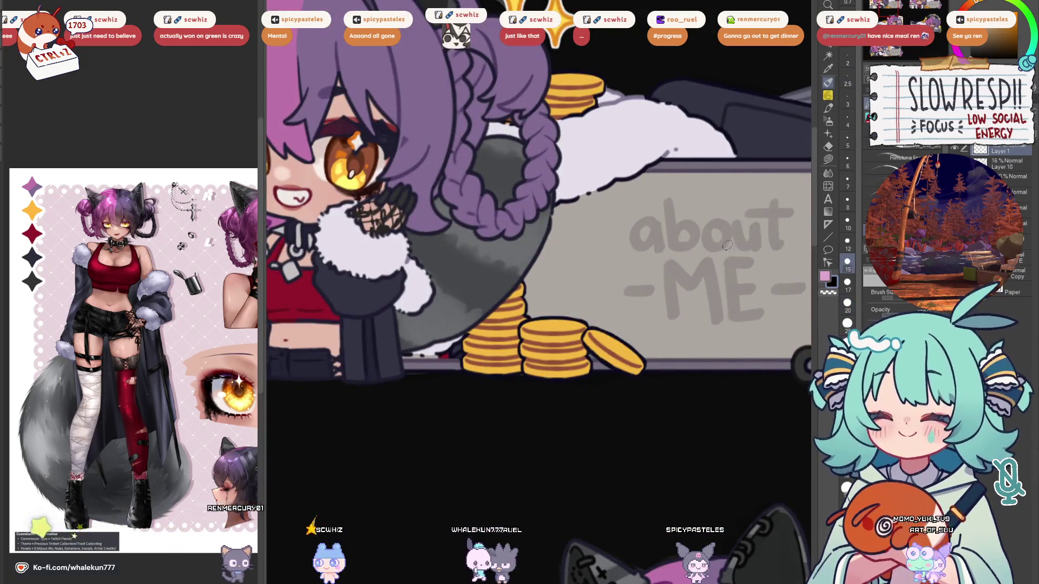
mouse_move(622, 225)
mouse_down()
mouse_move(619, 250)
mouse_move(629, 252)
mouse_move(619, 250)
mouse_move(629, 252)
mouse_up()
key(ctrl+z)
key(ctrl+z)
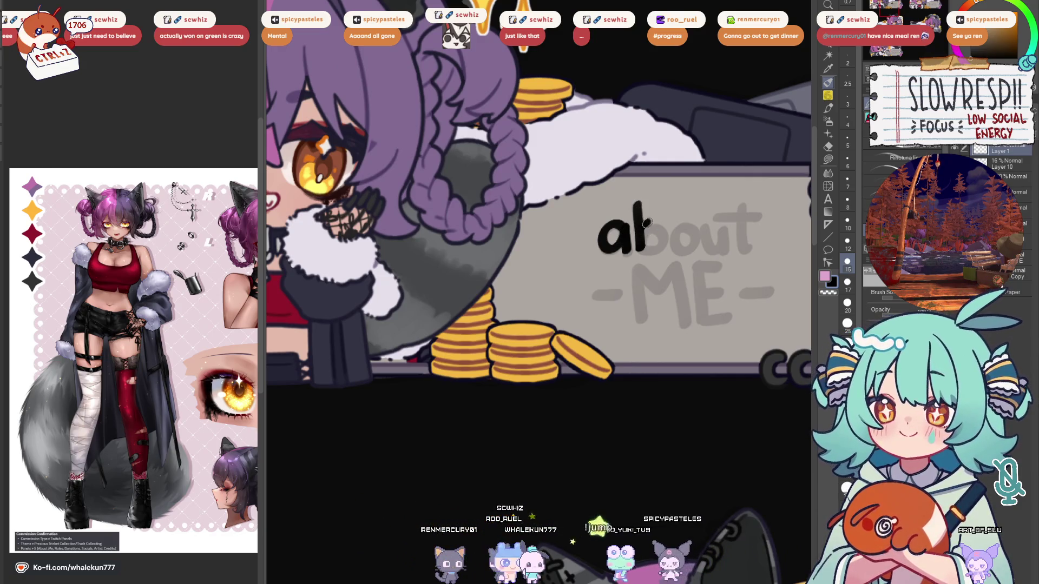
key(ctrl+z)
key(ctrl+z)
key(ctrl+z)
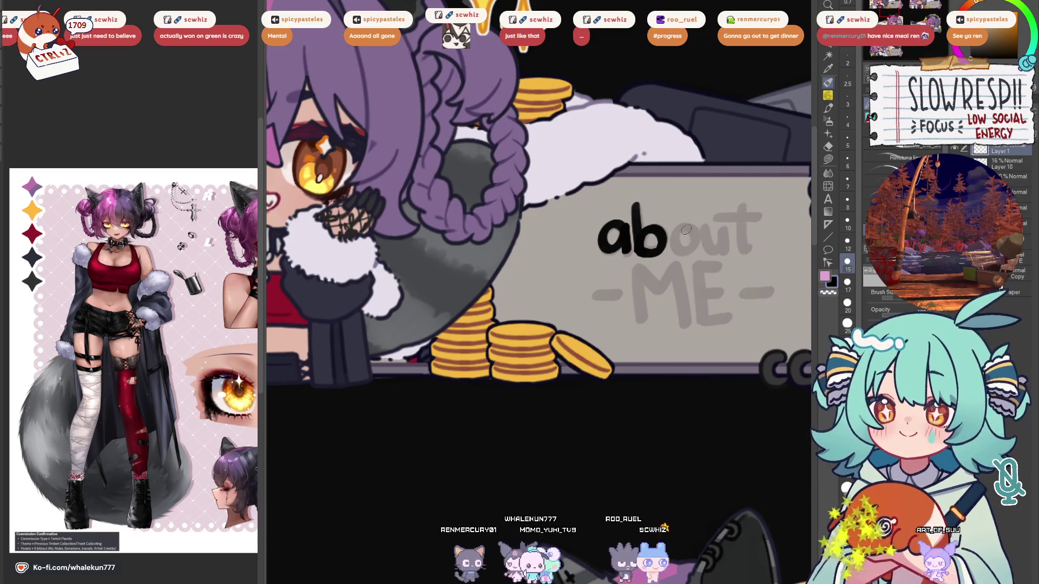
key(ctrl+z)
mouse_move(686, 224)
mouse_down()
mouse_move(694, 253)
mouse_move(698, 225)
mouse_up()
Ink the u and t to complete 'about', redrawing strokes as needed.
key(ctrl+z)
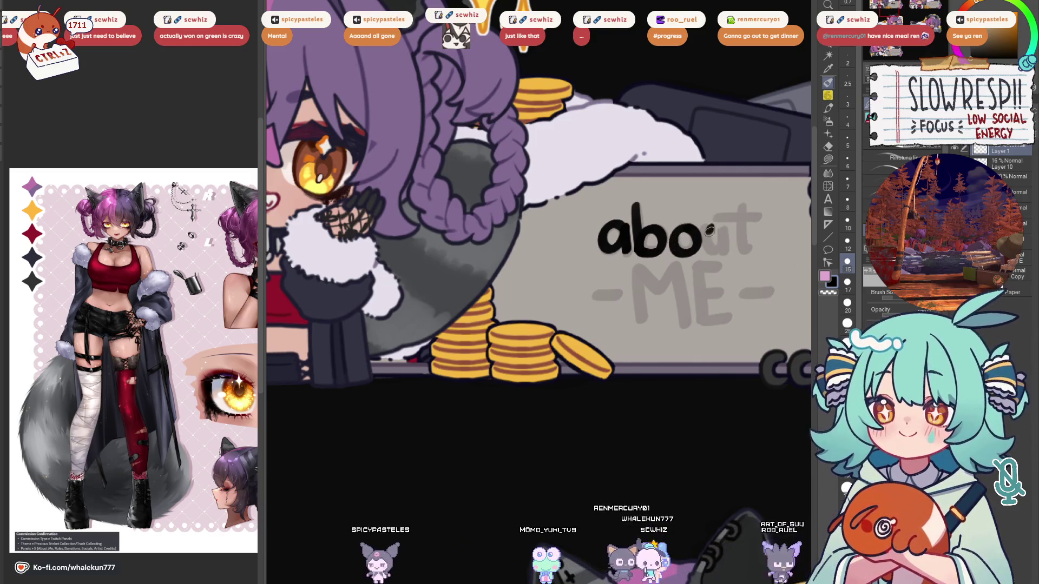
key(ctrl+z)
drag(707, 225, 710, 244)
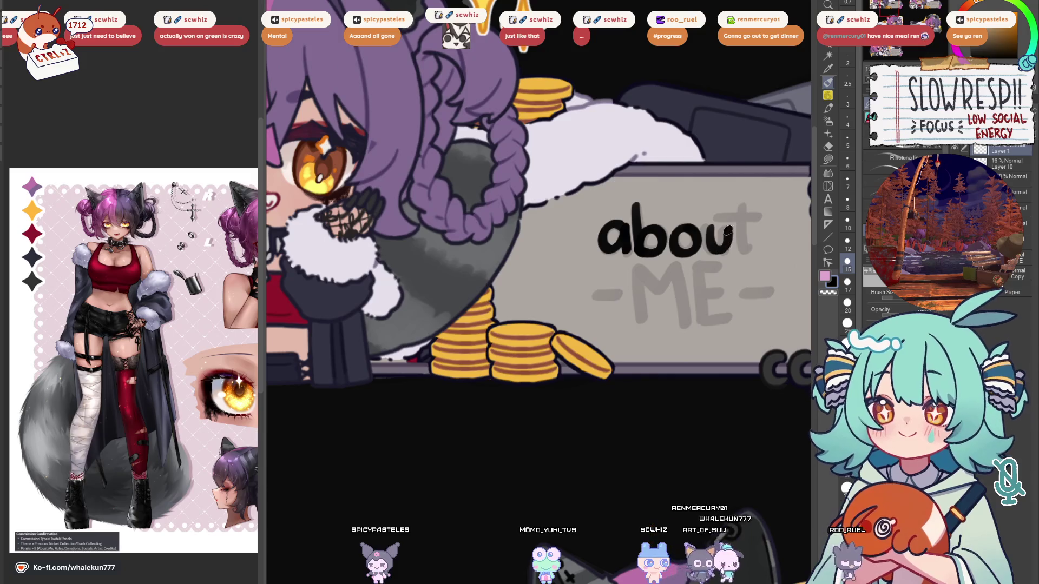
key(ctrl+z)
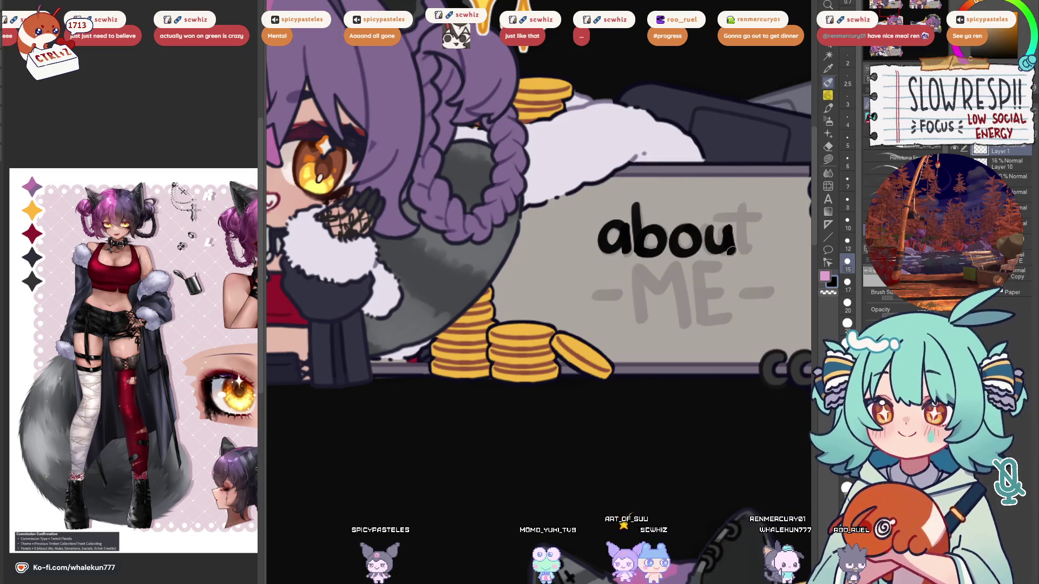
drag(751, 234, 737, 232)
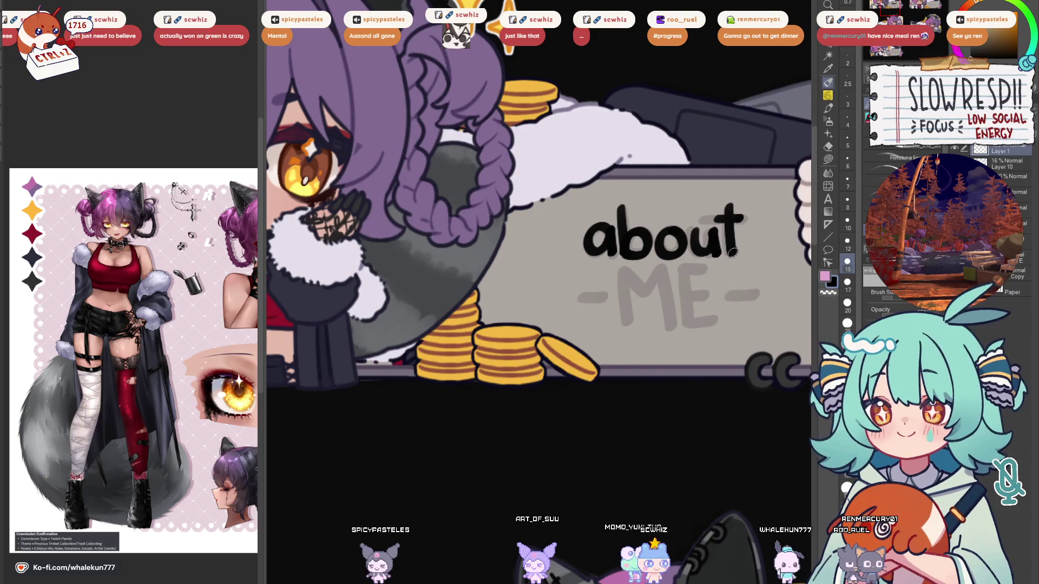
key(ctrl+z)
drag(741, 246, 690, 237)
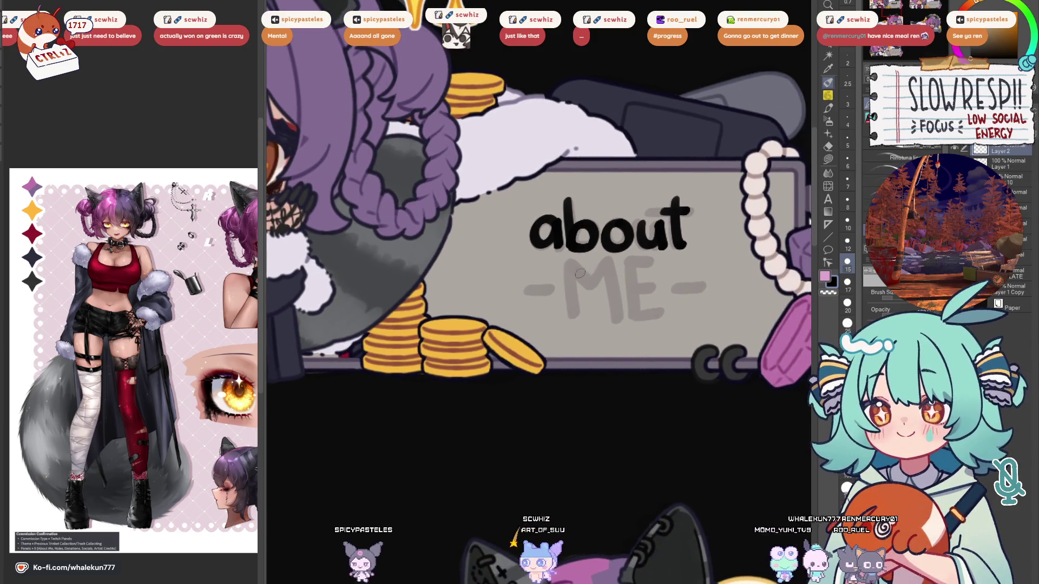
Ink the M of ME over its guide, undoing stray strokes.
scroll(579, 273, up, 2)
drag(521, 227, 521, 313)
key(ctrl+z)
key(ctrl+z)
drag(579, 269, 580, 341)
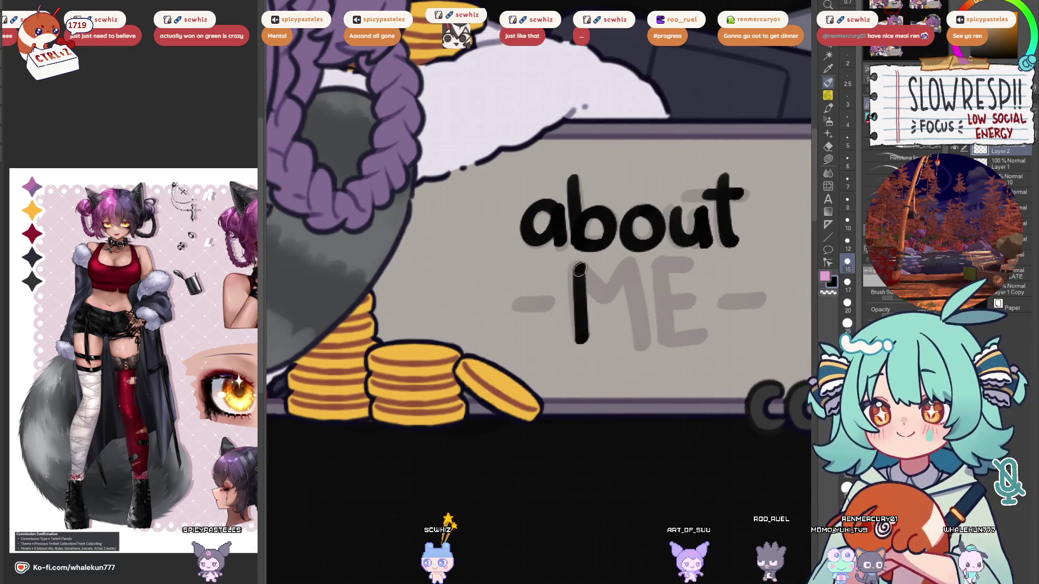
mouse_move(579, 269)
mouse_down()
mouse_move(609, 300)
mouse_move(584, 276)
mouse_move(594, 286)
mouse_move(632, 265)
mouse_move(633, 347)
mouse_up()
key(ctrl+z)
key(ctrl+z)
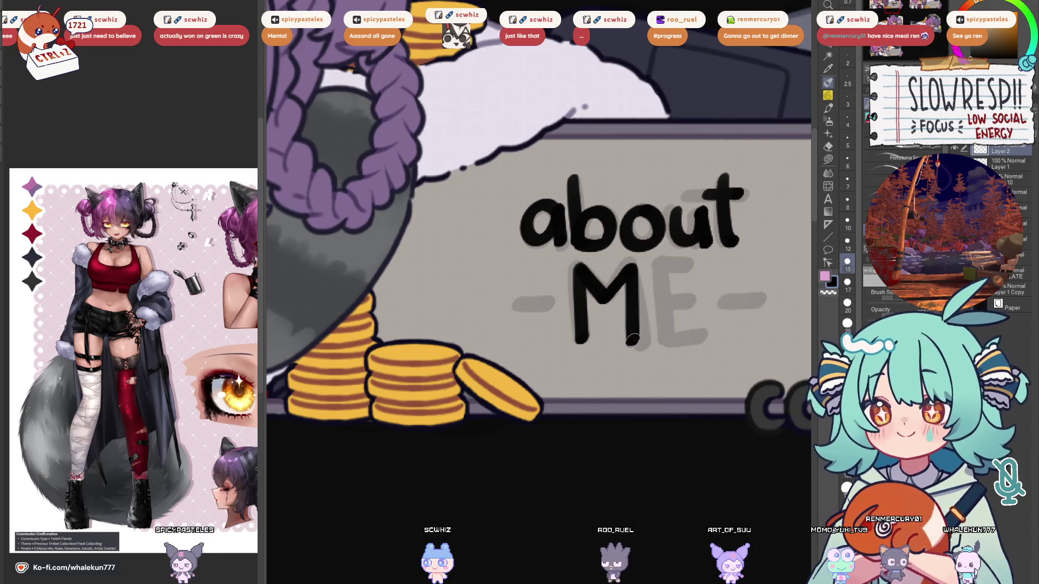
key(ctrl+z)
drag(631, 272, 638, 336)
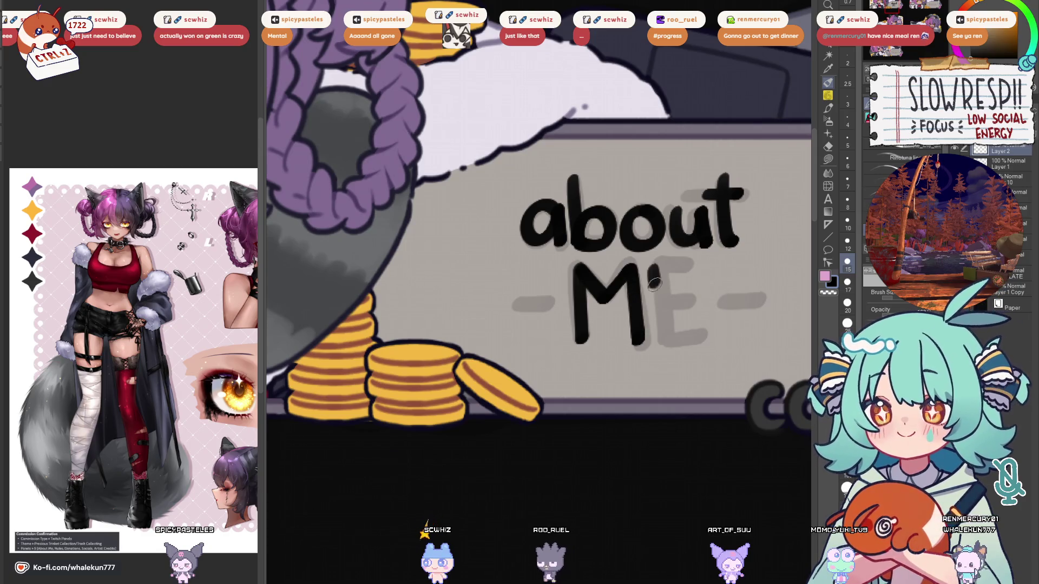
Ink the E's top, middle and bottom bars, redrawing them until they look right.
key(ctrl+z)
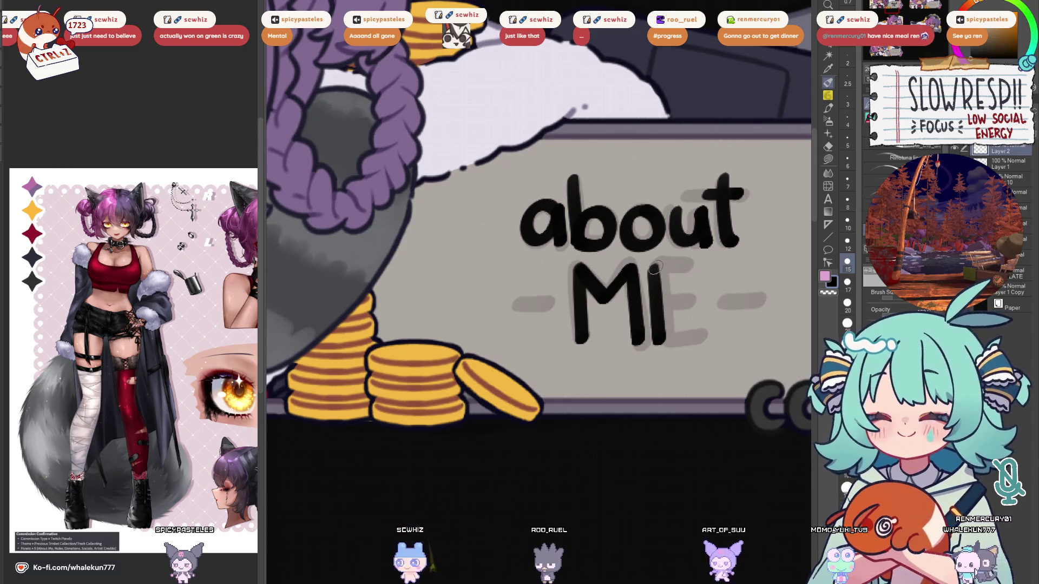
drag(649, 267, 688, 264)
key(ctrl+z)
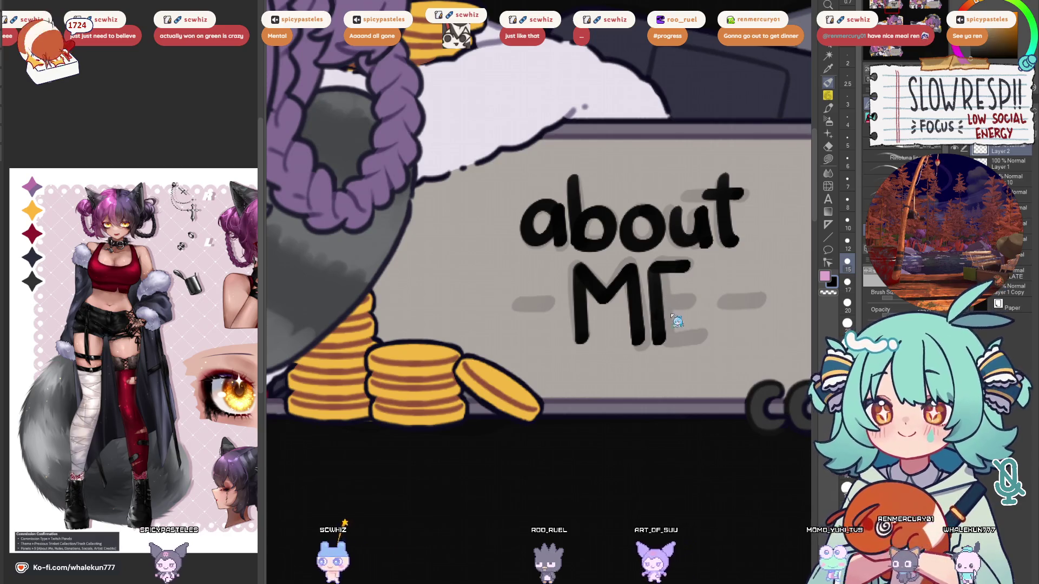
drag(653, 304, 679, 301)
drag(655, 341, 688, 338)
key(ctrl+z)
key(ctrl+z)
key(ctrl+z)
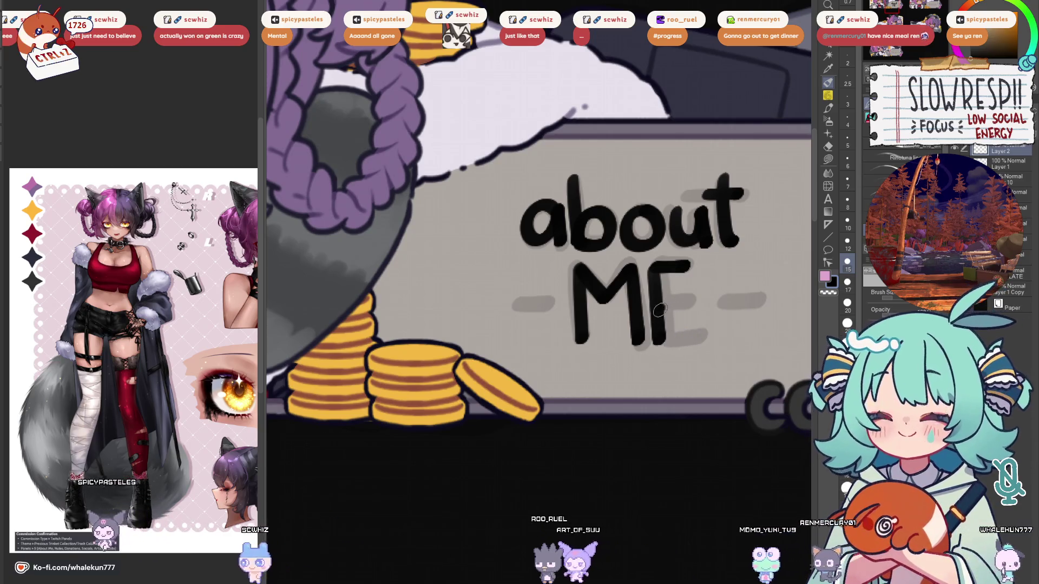
key(ctrl+z)
drag(653, 303, 679, 300)
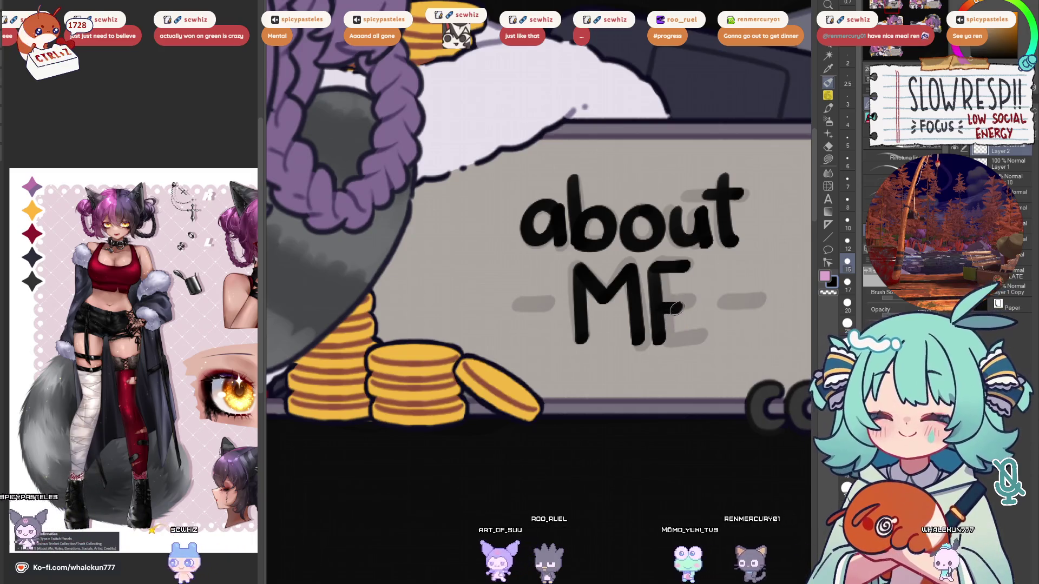
drag(655, 341, 688, 340)
key(ctrl+z)
key(ctrl+z)
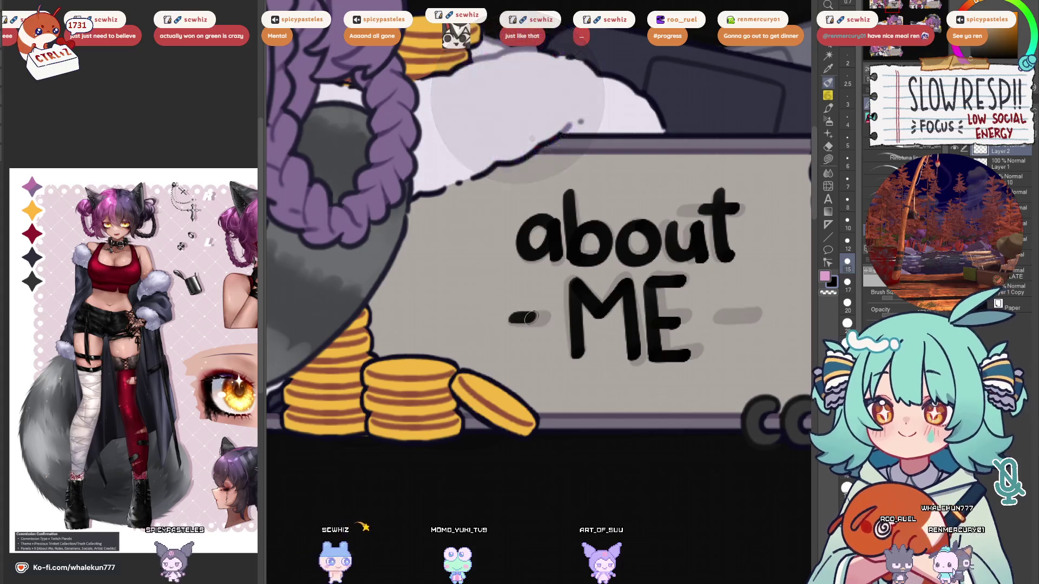
Ink short dashes on either side of ME, clearing the temporary selection around about.
drag(694, 321, 710, 320)
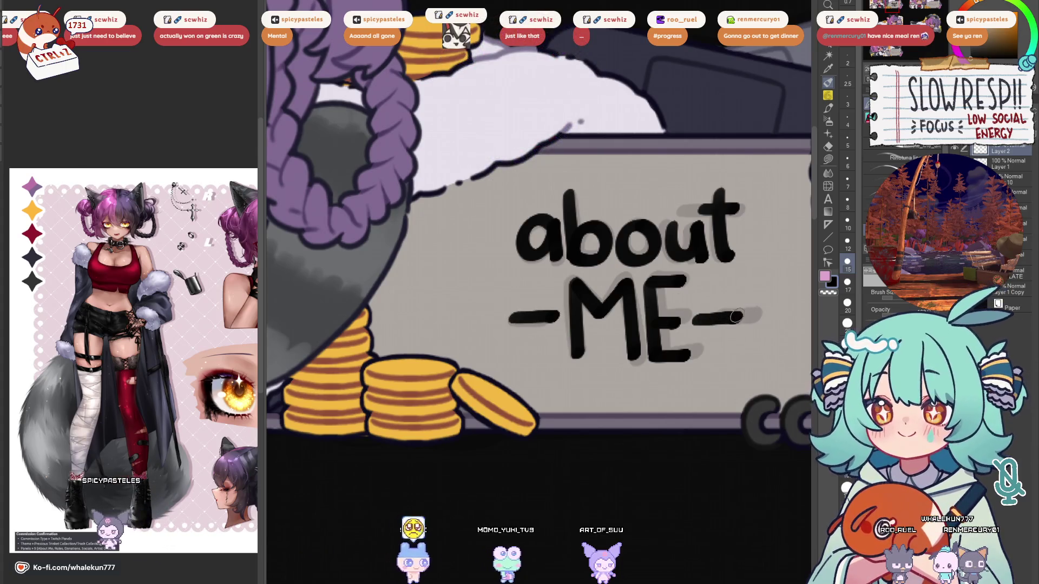
key(ctrl+z)
key(ctrl+z)
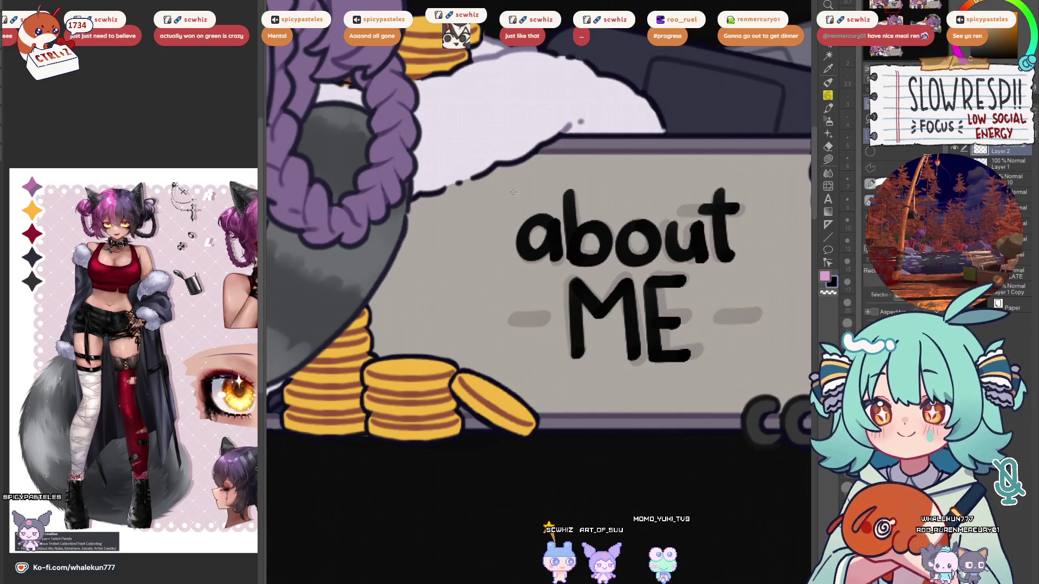
drag(734, 248, 740, 204)
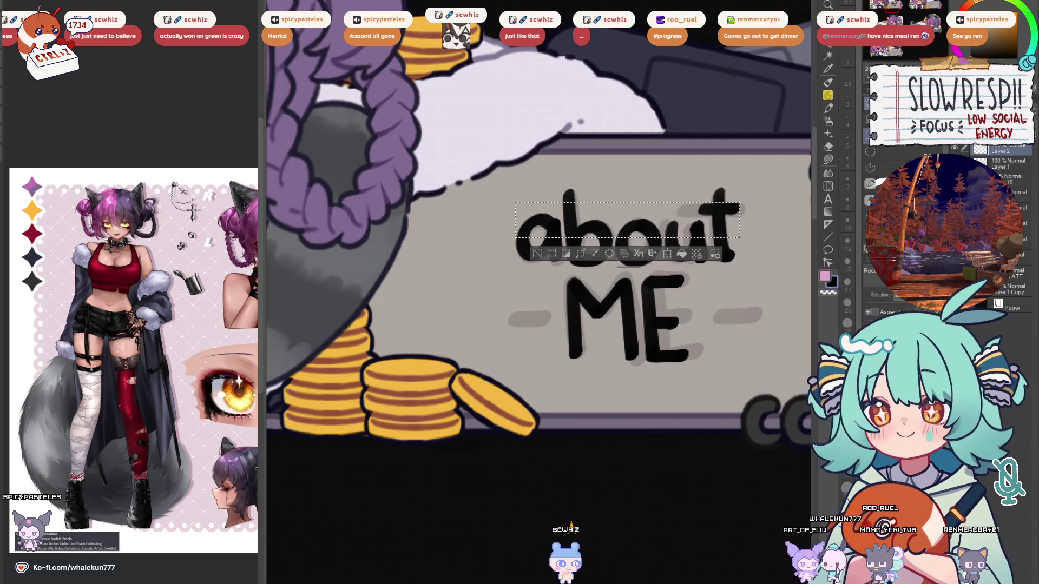
key(ctrl+d)
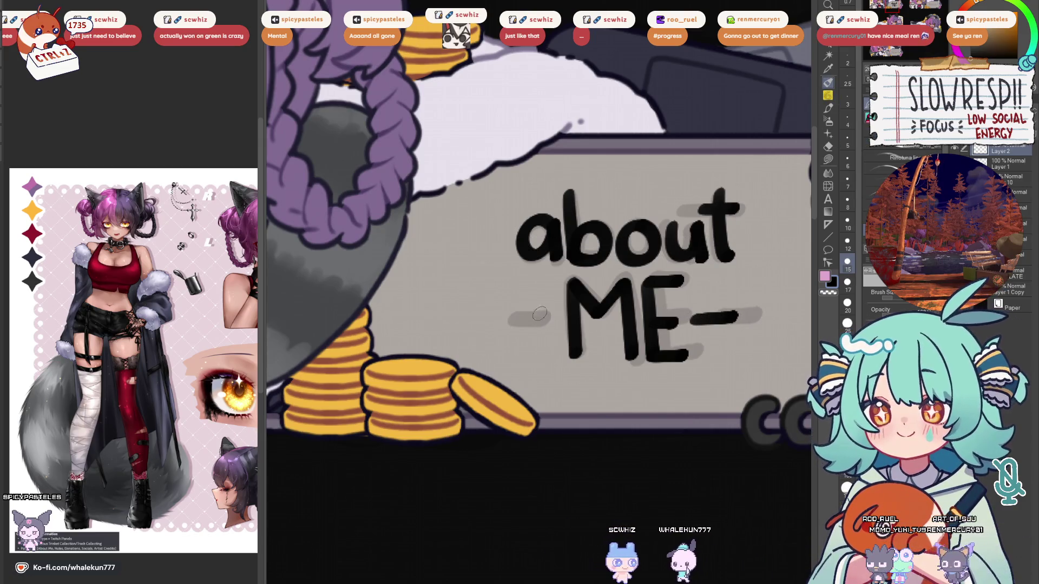
scroll(557, 312, down, 5)
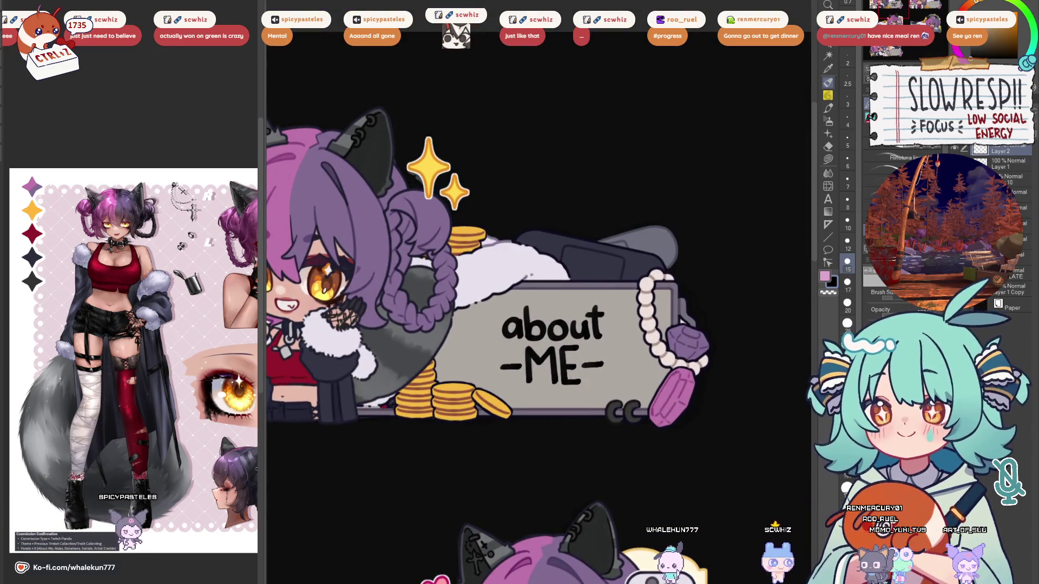
scroll(610, 381, up, 3)
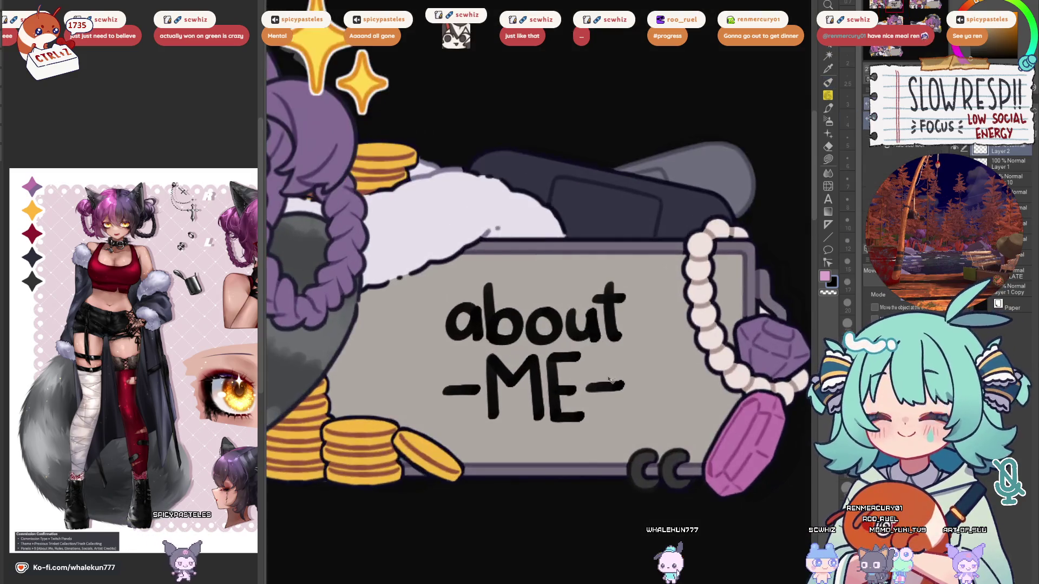
scroll(630, 408, down, 4)
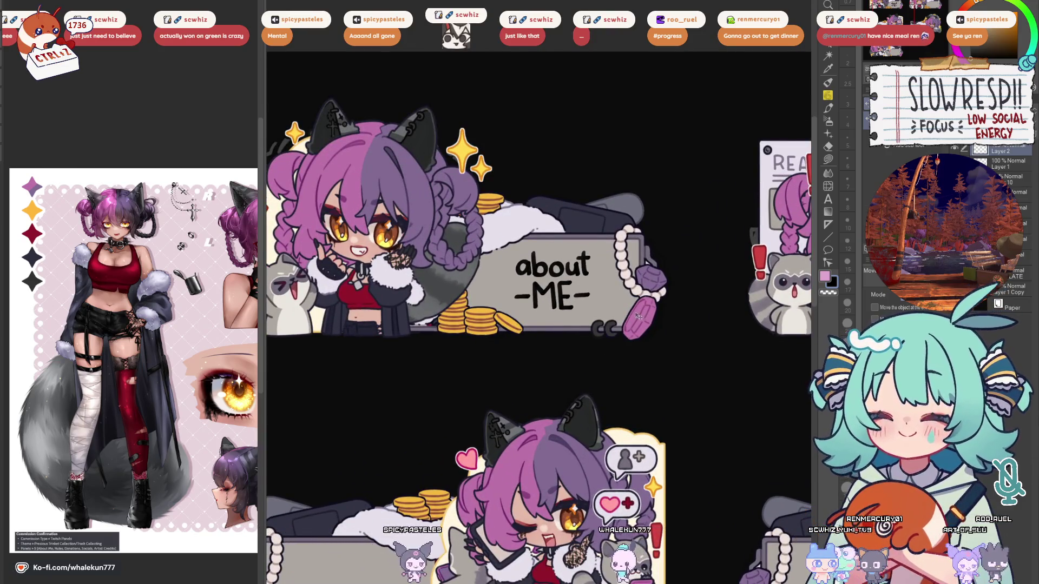
Scale the about -ME- lettering up slightly, then flip the canvas view to check it.
key(ctrl+t)
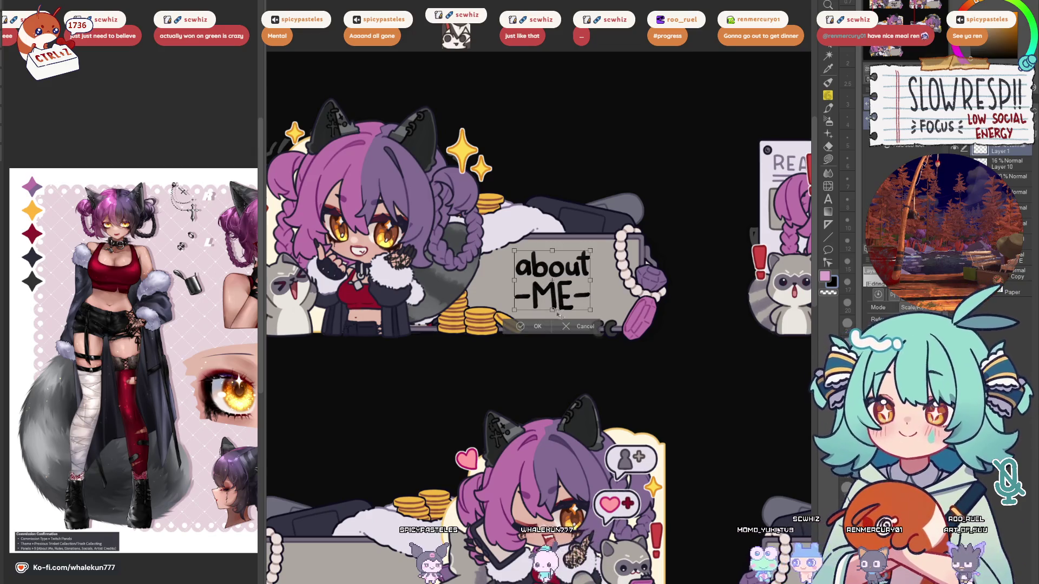
drag(557, 313, 554, 319)
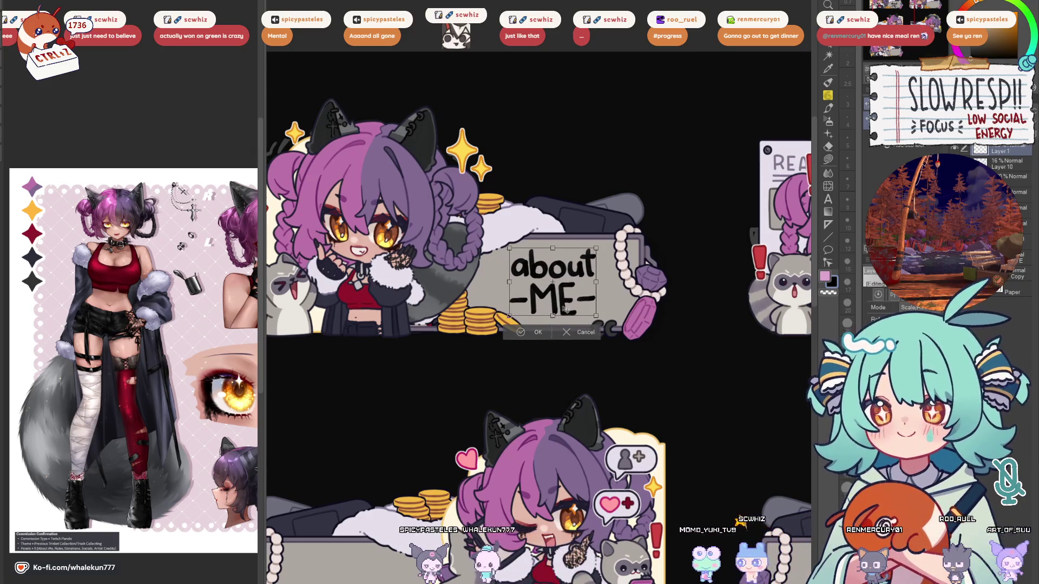
click(542, 332)
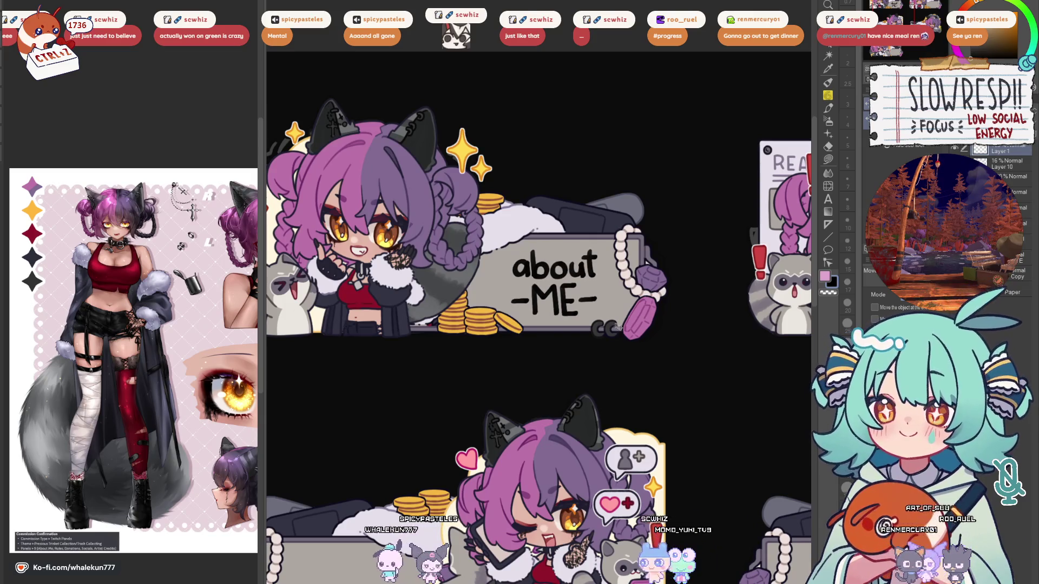
drag(618, 335, 626, 322)
key(h)
key(h)
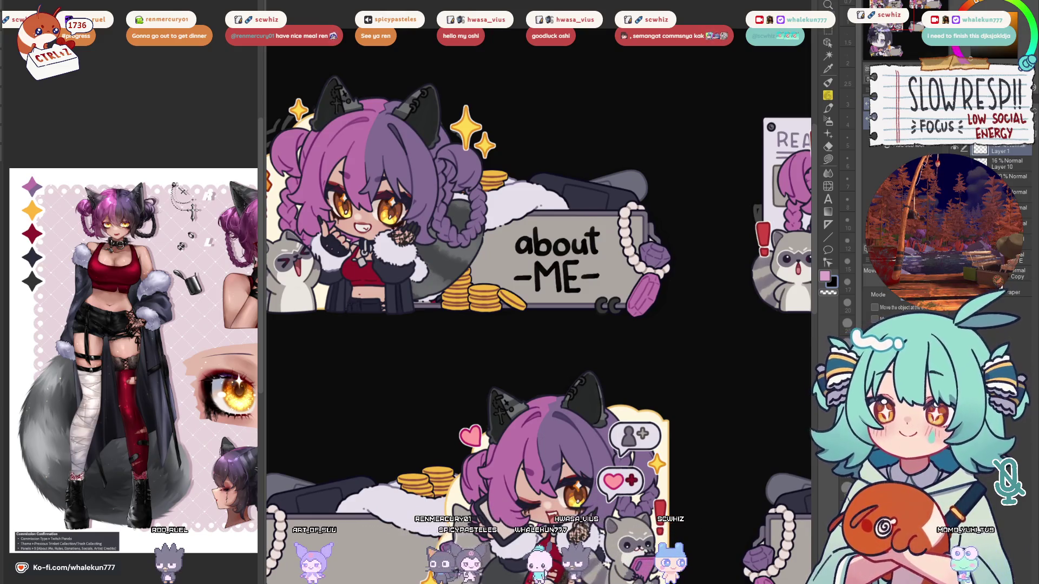
scroll(671, 379, down, 5)
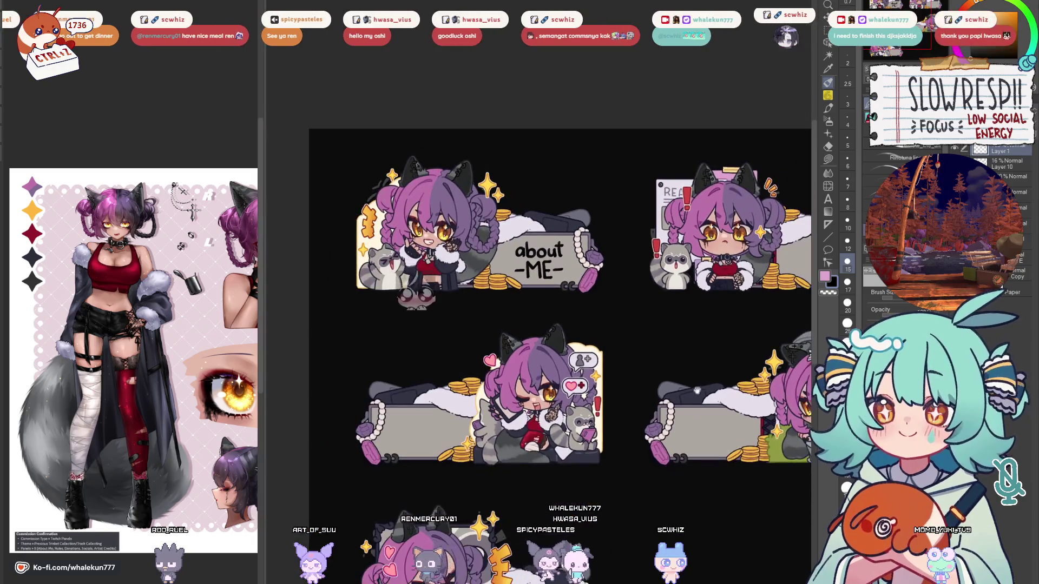
scroll(649, 307, up, 5)
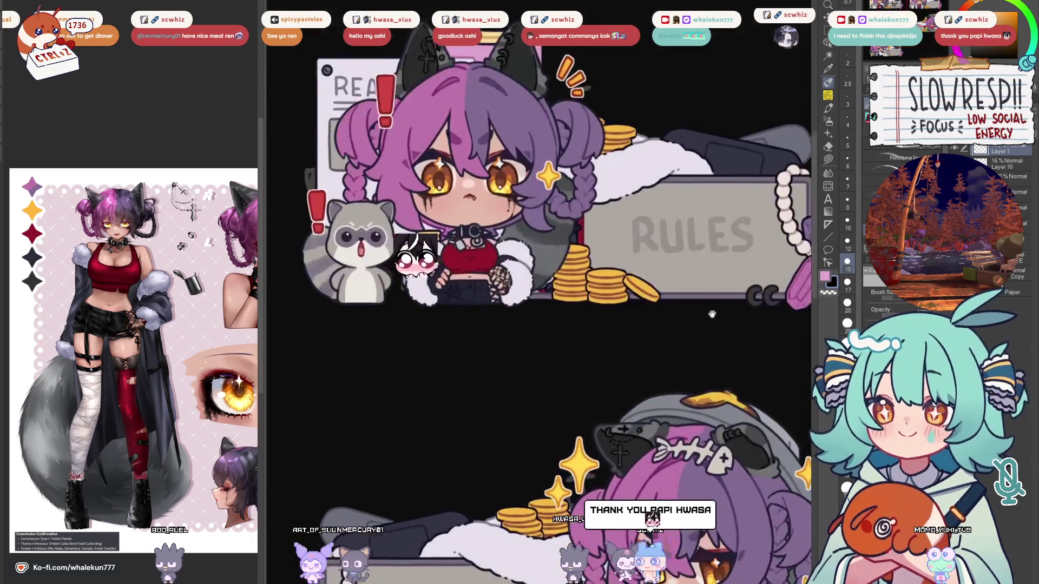
scroll(610, 288, down, 4)
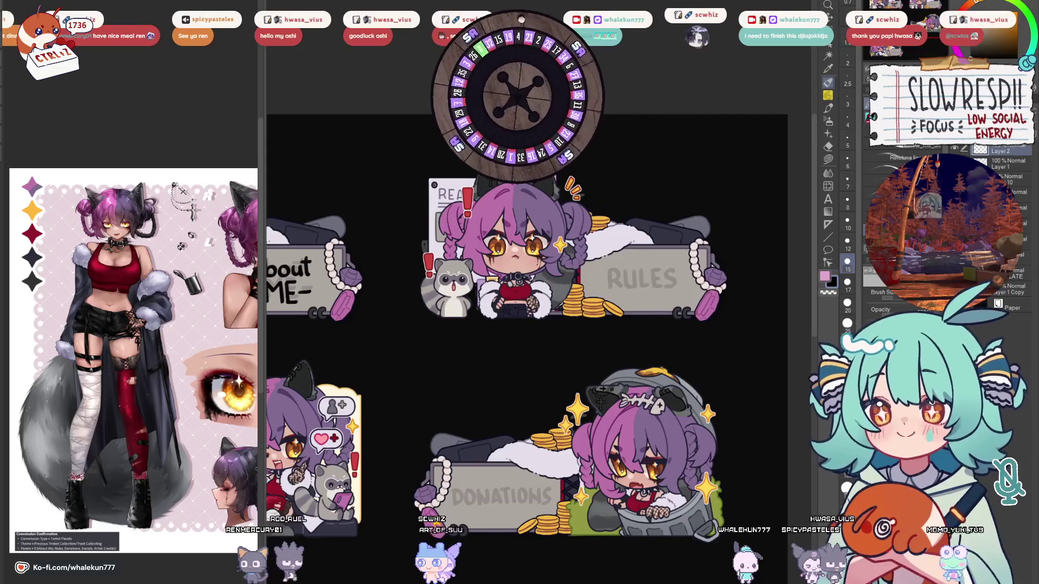
scroll(605, 282, up, 5)
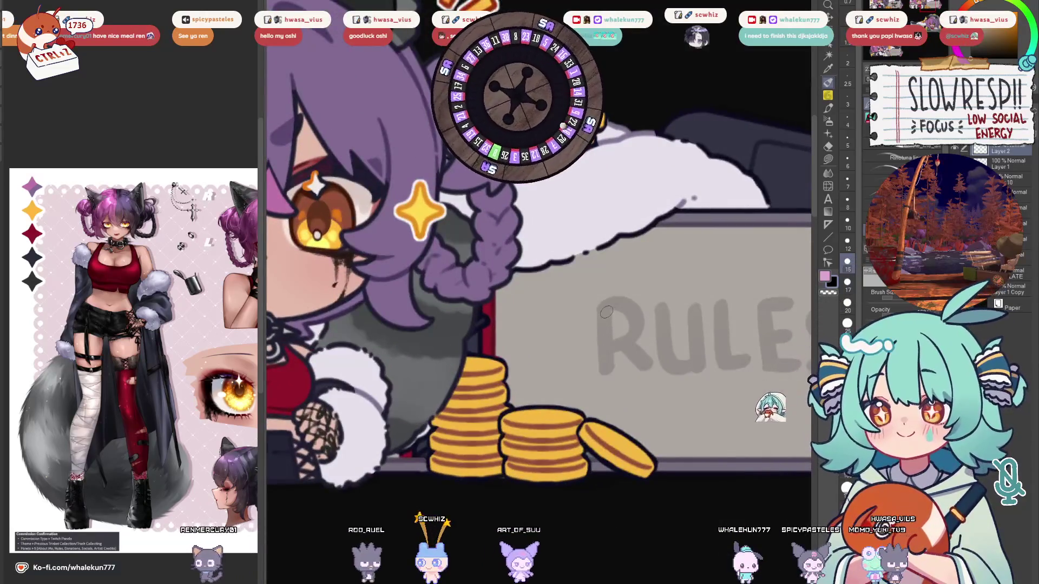
Ink the R of RULES with its upright, bowl and leg over the guide.
scroll(610, 340, down, 5)
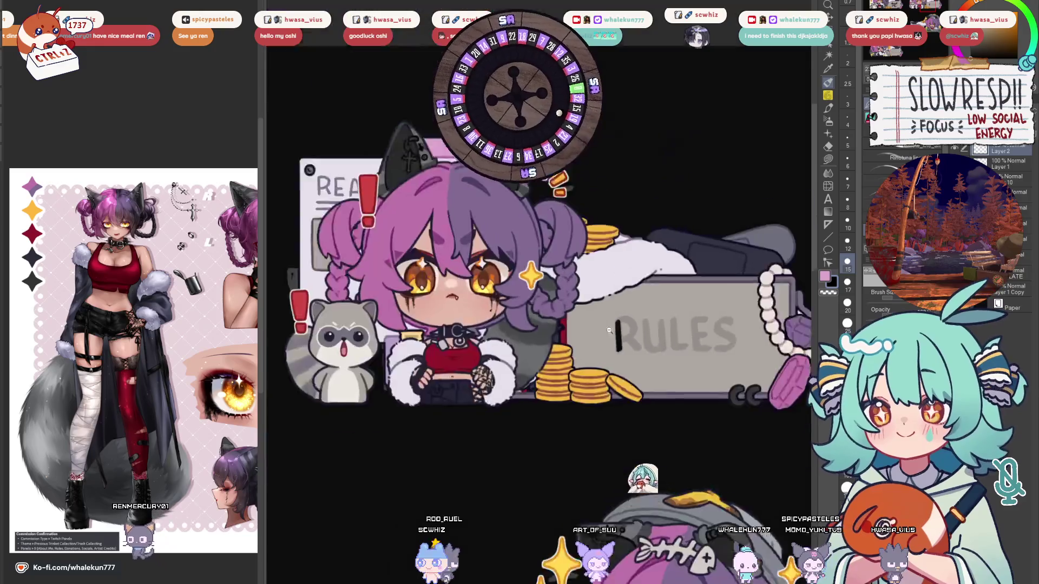
scroll(549, 287, up, 4)
scroll(548, 285, up, 3)
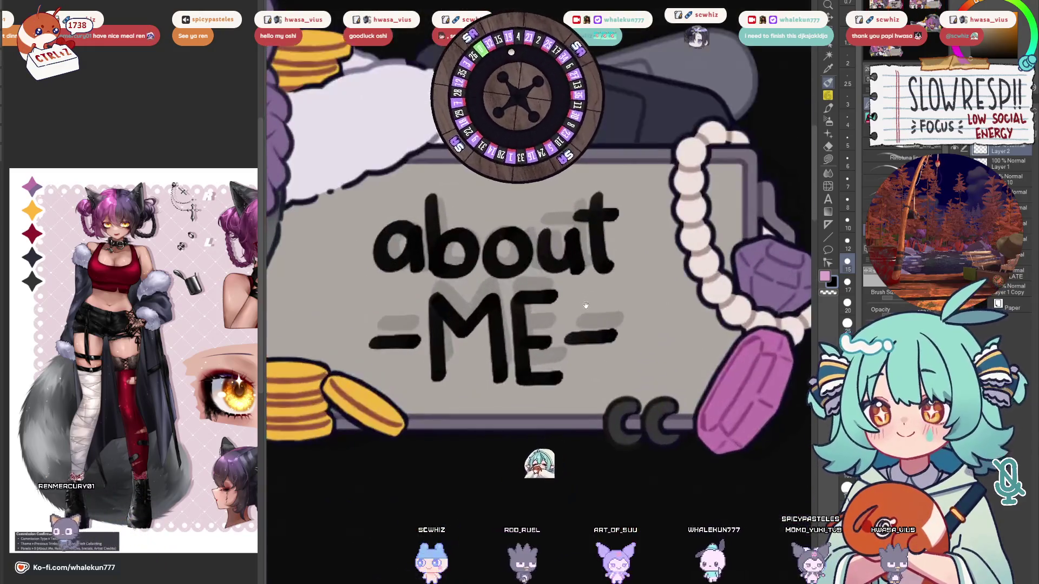
scroll(548, 286, down, 2)
drag(768, 365, 273, 349)
scroll(548, 316, up, 4)
drag(548, 303, 550, 414)
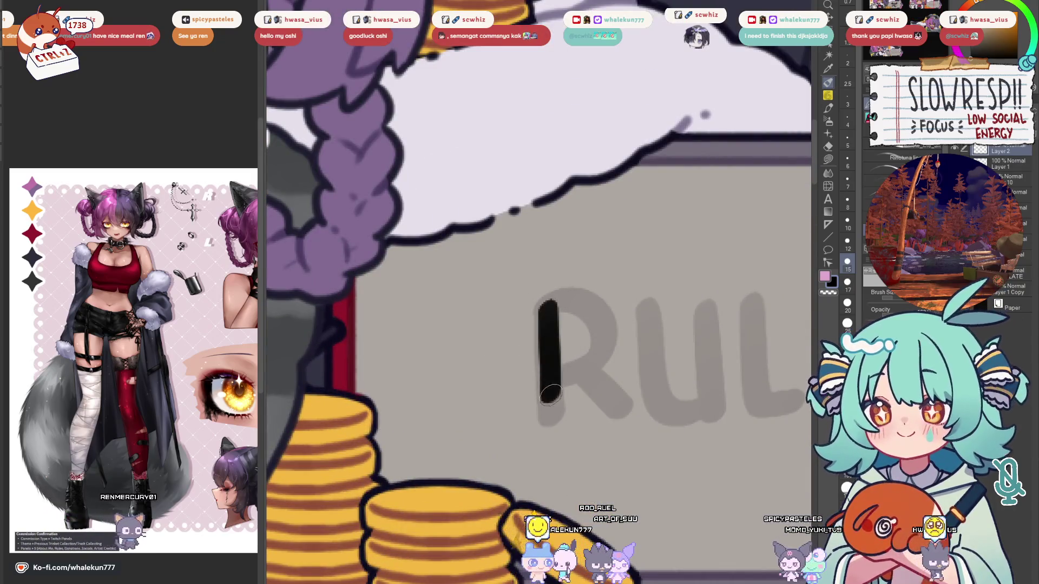
mouse_move(544, 298)
mouse_down()
mouse_move(622, 325)
mouse_move(560, 383)
mouse_up()
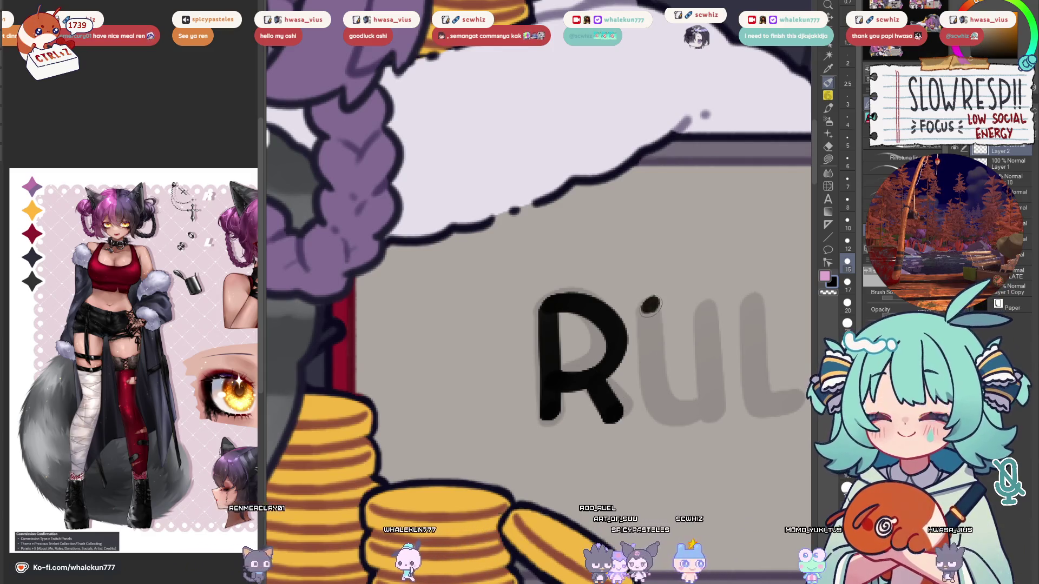
Ink the U and L of RULES, redrawing the U's right side.
scroll(709, 383, right, 2)
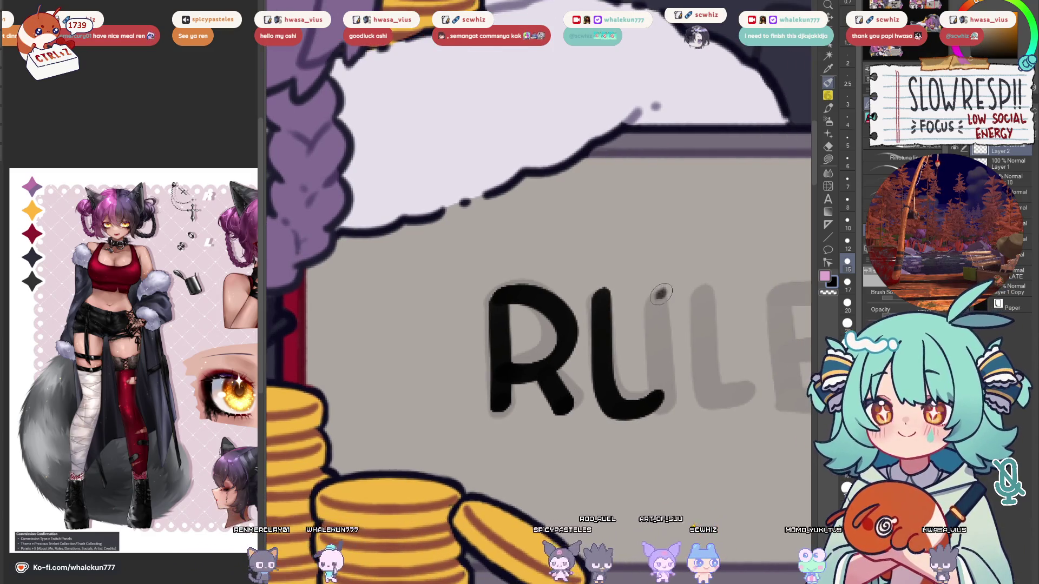
drag(661, 293, 661, 403)
key(ctrl+z)
key(ctrl+z)
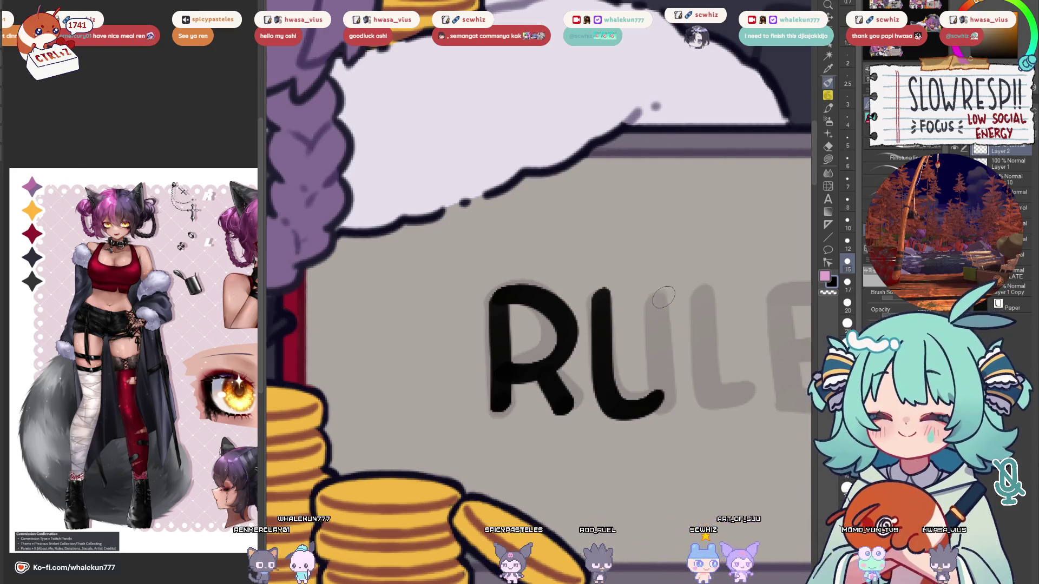
key(ctrl+z)
drag(664, 292, 668, 372)
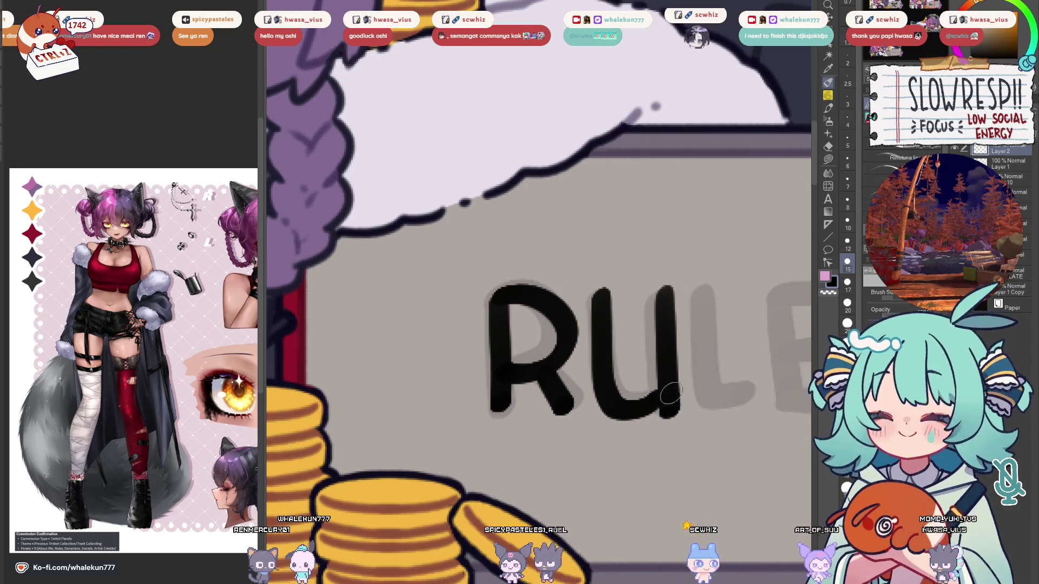
key(ctrl+z)
drag(665, 292, 670, 407)
drag(702, 303, 715, 409)
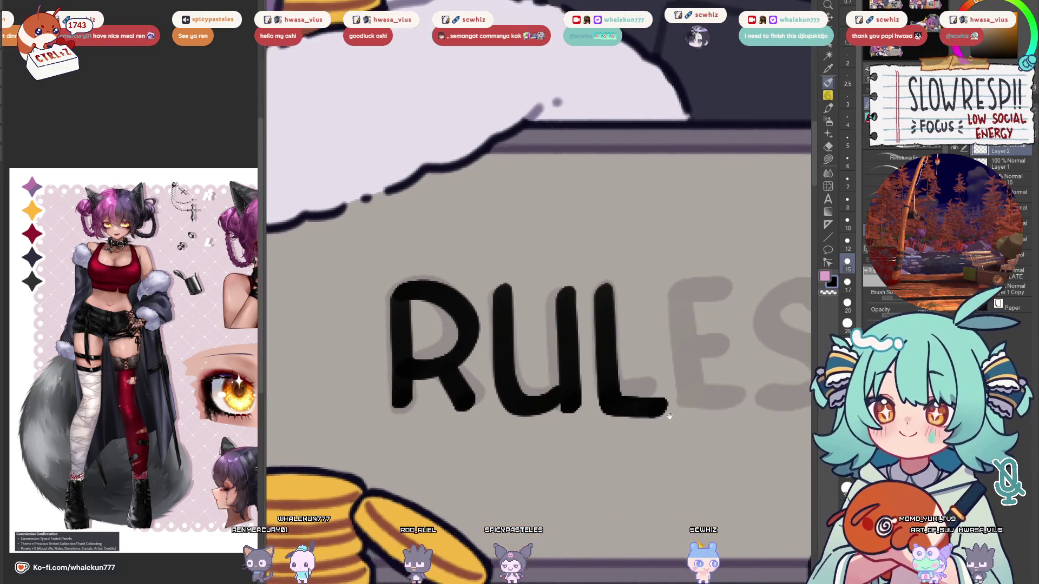
Ink the E's upright and three bars, then the S, over the grey guides.
scroll(754, 414, right, 3)
drag(689, 289, 692, 405)
key(ctrl+z)
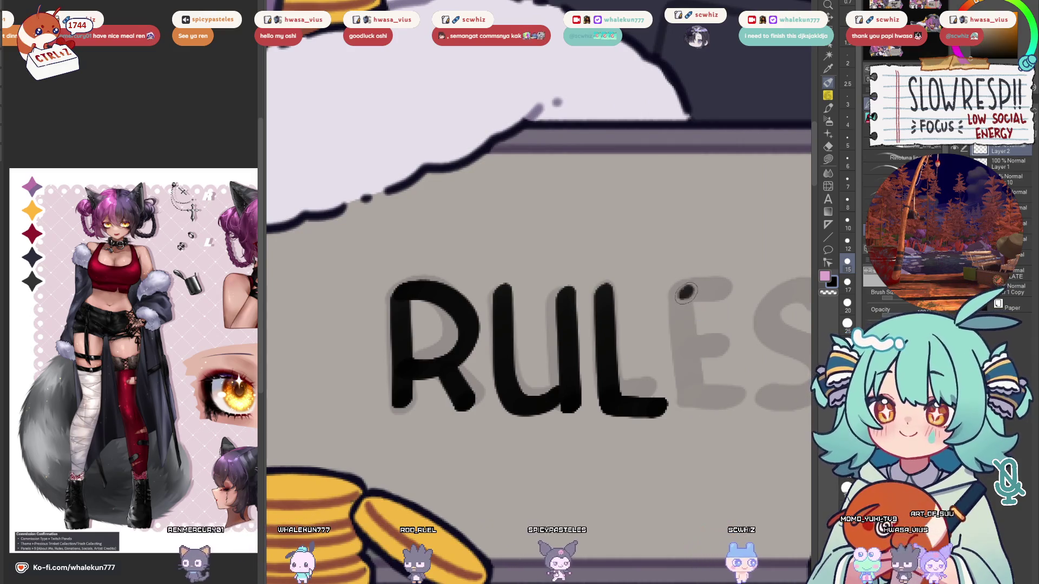
drag(687, 286, 690, 407)
scroll(701, 401, right, 1)
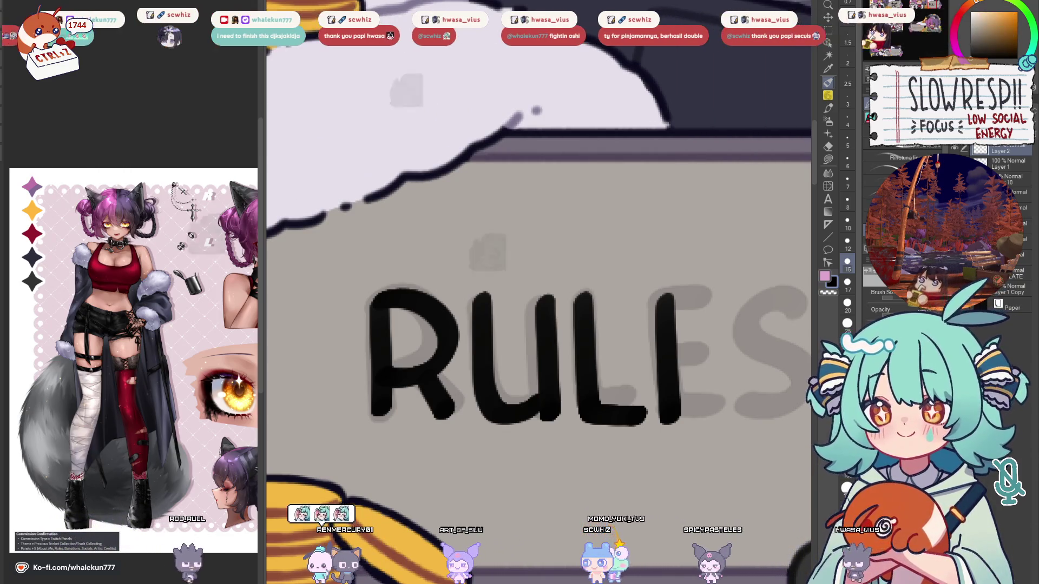
scroll(541, 292, down, 1)
drag(652, 248, 717, 244)
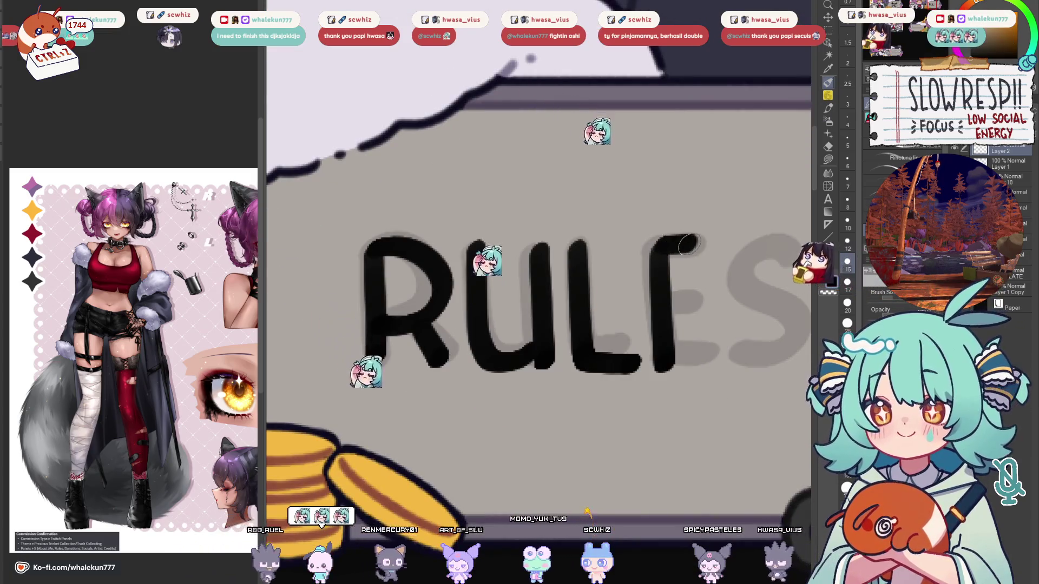
drag(673, 310, 695, 309)
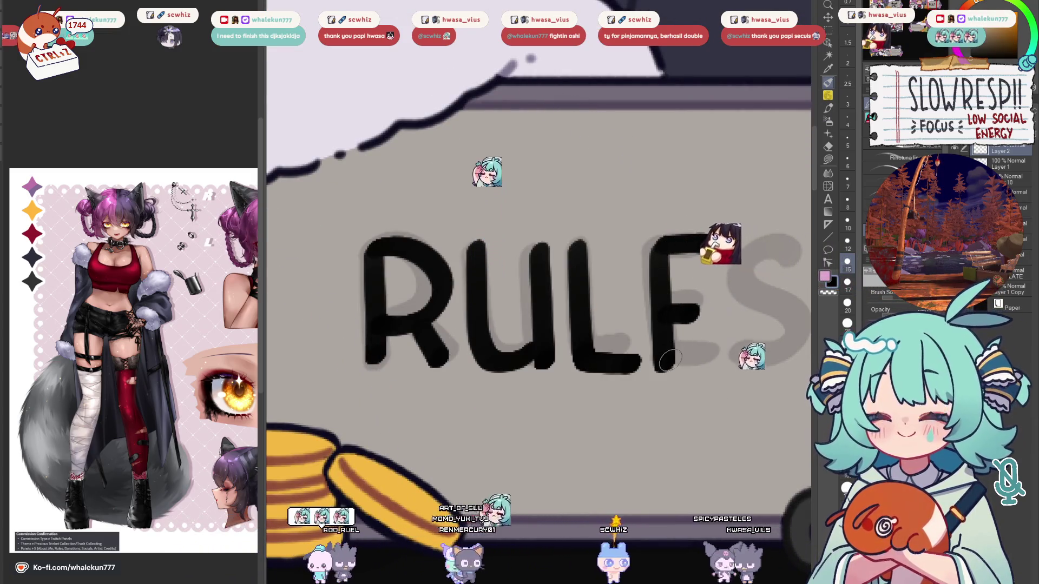
drag(665, 363, 710, 363)
scroll(703, 335, right, 2)
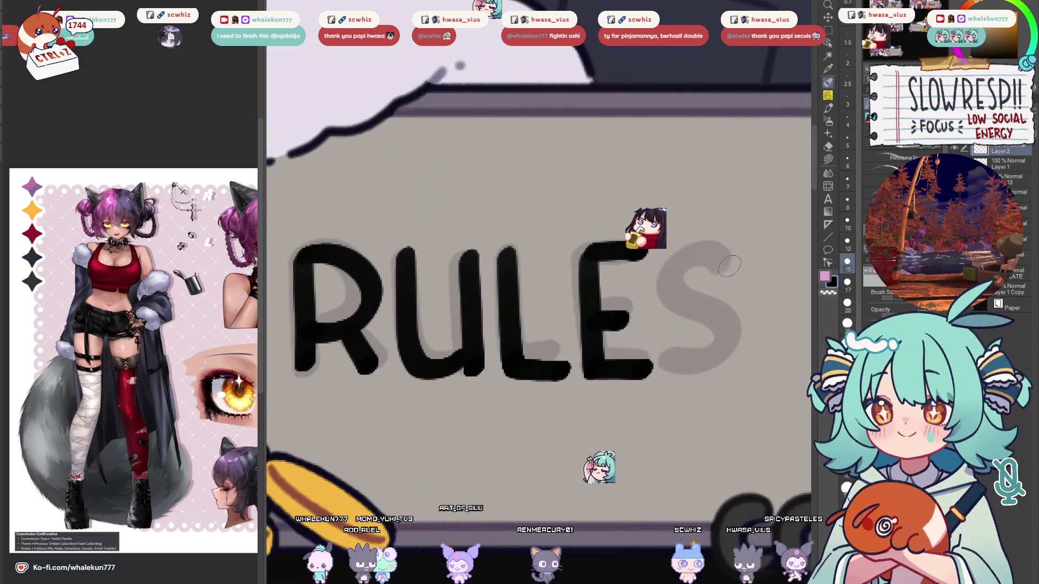
mouse_move(733, 260)
mouse_down()
mouse_move(687, 257)
mouse_move(720, 320)
mouse_up()
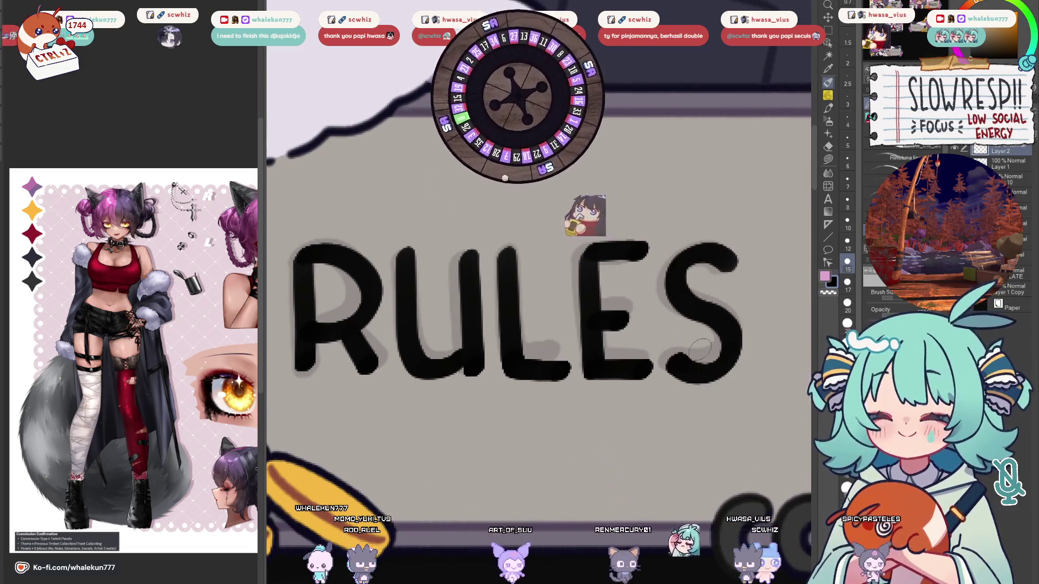
scroll(700, 350, down, 5)
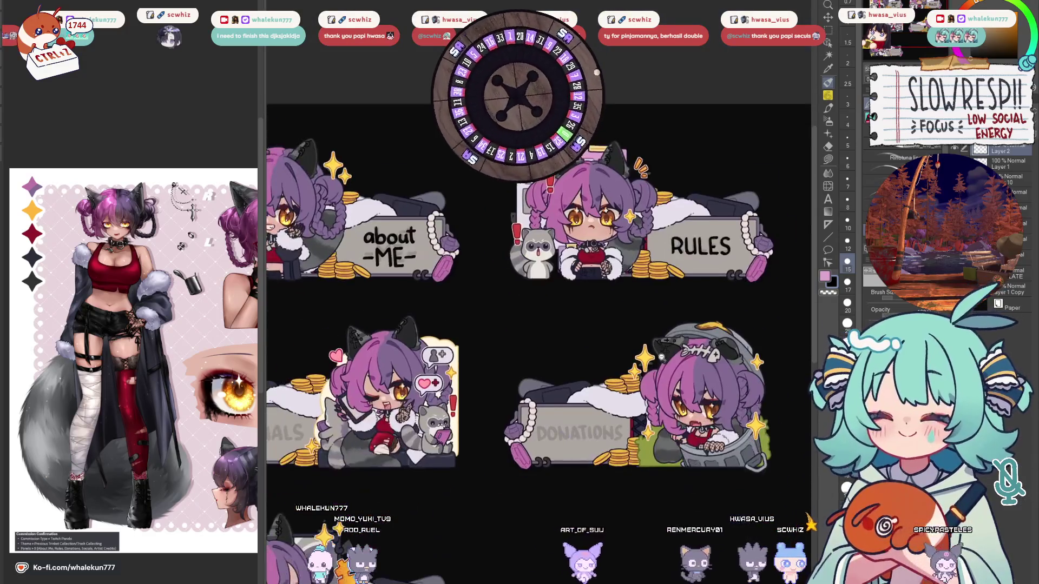
Set the brush size to 15 with the ULES letters in view.
scroll(662, 357, up, 3)
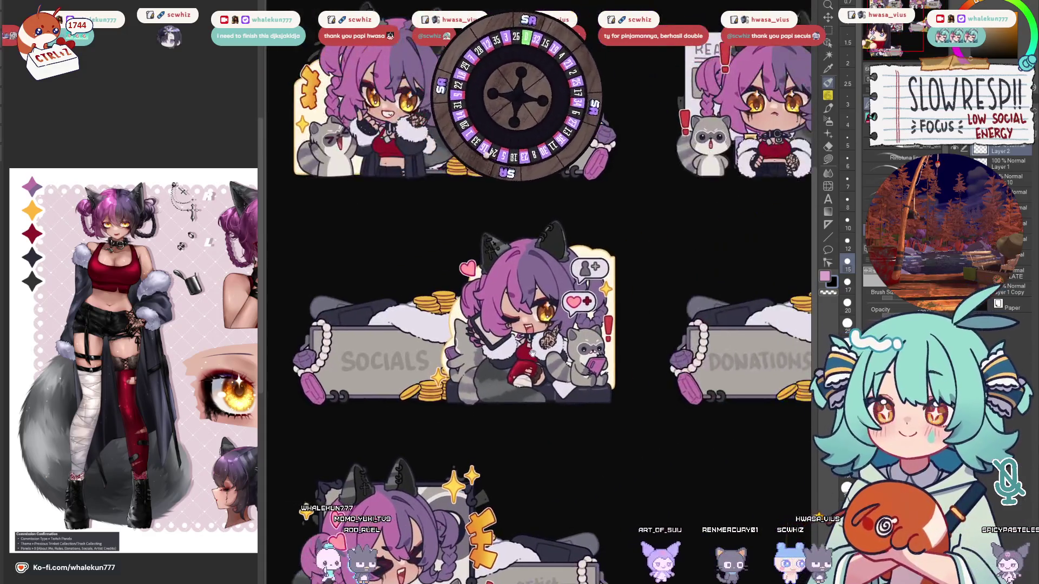
scroll(538, 292, up, 3)
scroll(538, 292, right, 5)
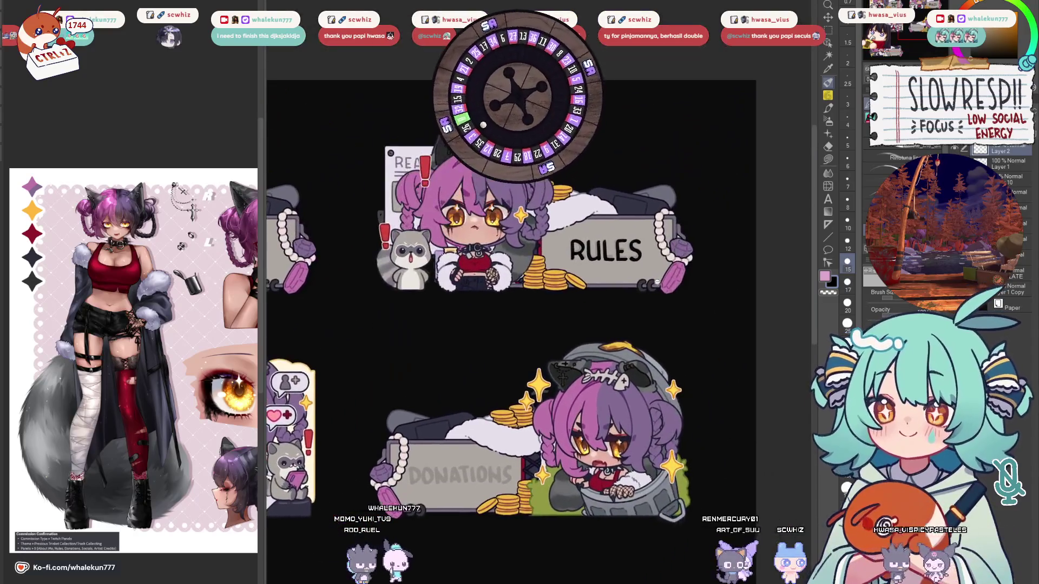
scroll(657, 282, up, 5)
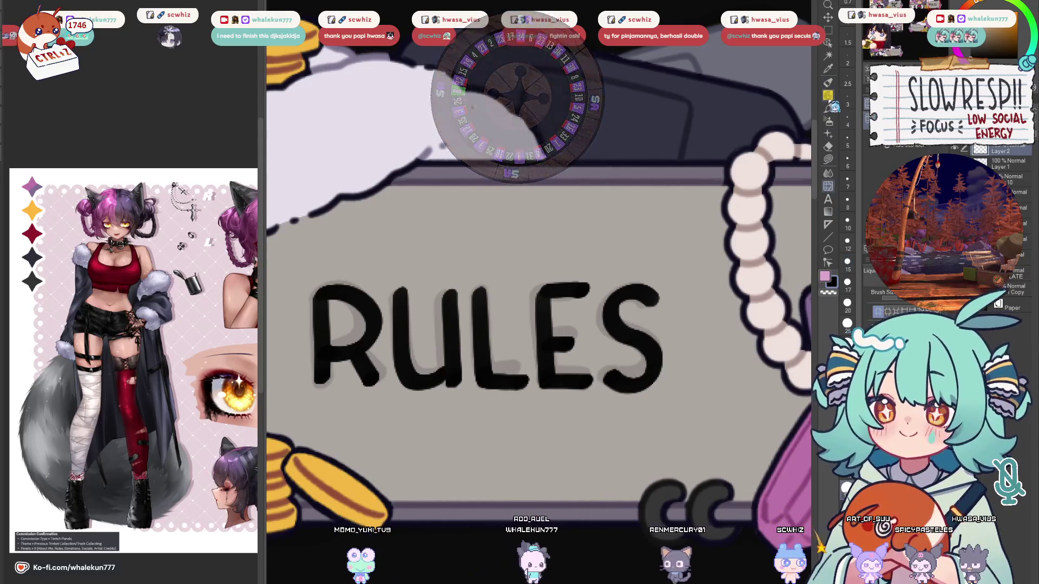
click(847, 261)
scroll(631, 308, up, 2)
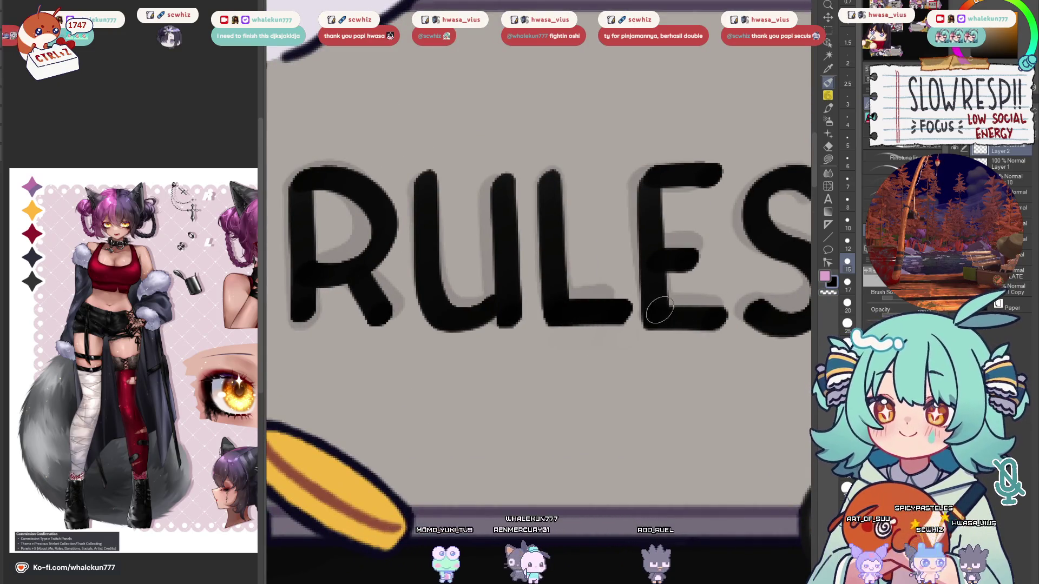
mouse_move(633, 335)
mouse_down()
mouse_move(509, 368)
mouse_move(476, 394)
mouse_up()
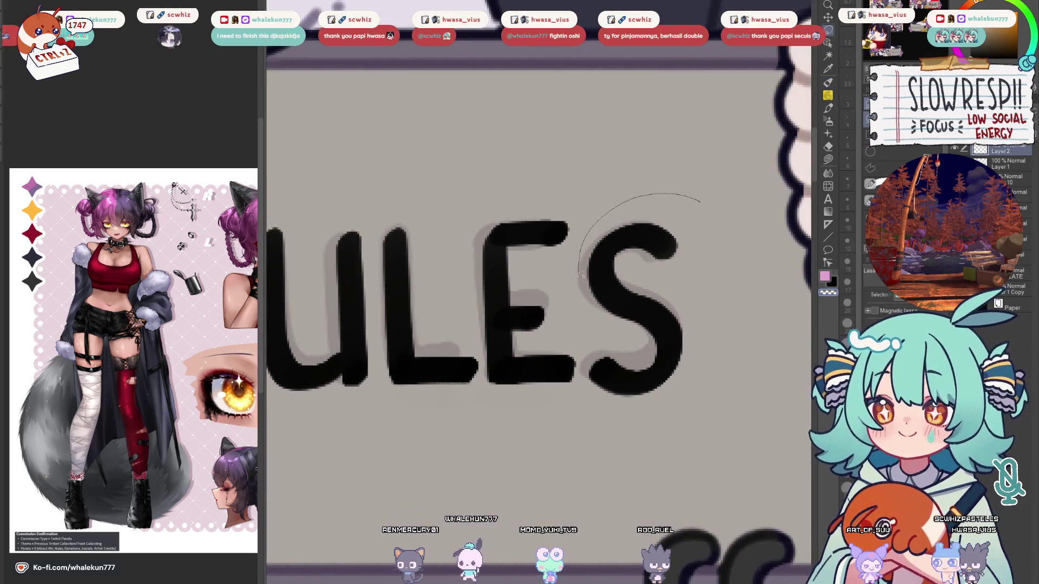
Lasso and transform the S, undo the last change, and zoom out to the full layout.
drag(713, 360, 721, 303)
key(ctrl+t)
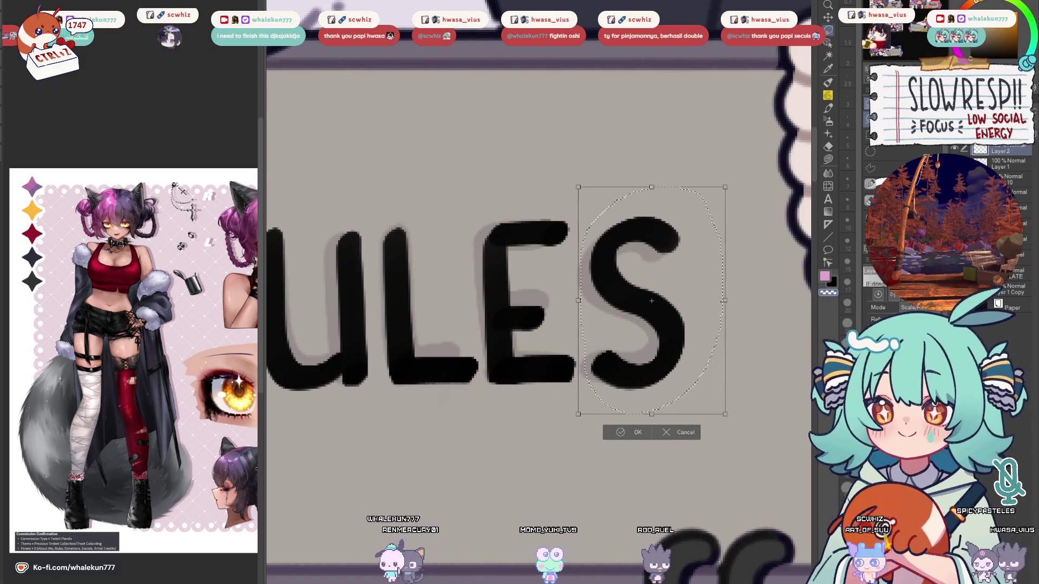
key(Return)
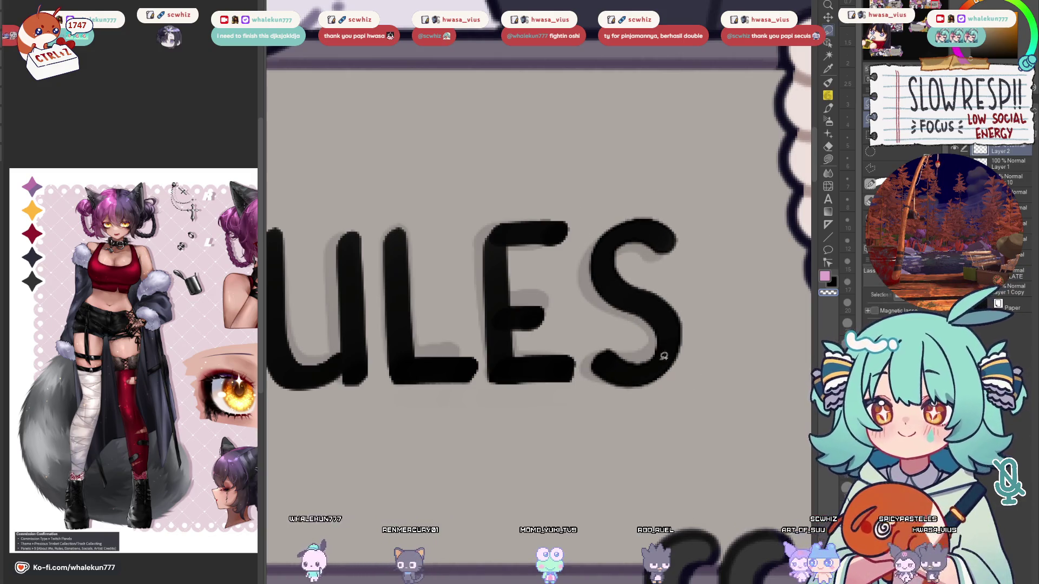
scroll(665, 355, down, 3)
scroll(715, 233, up, 3)
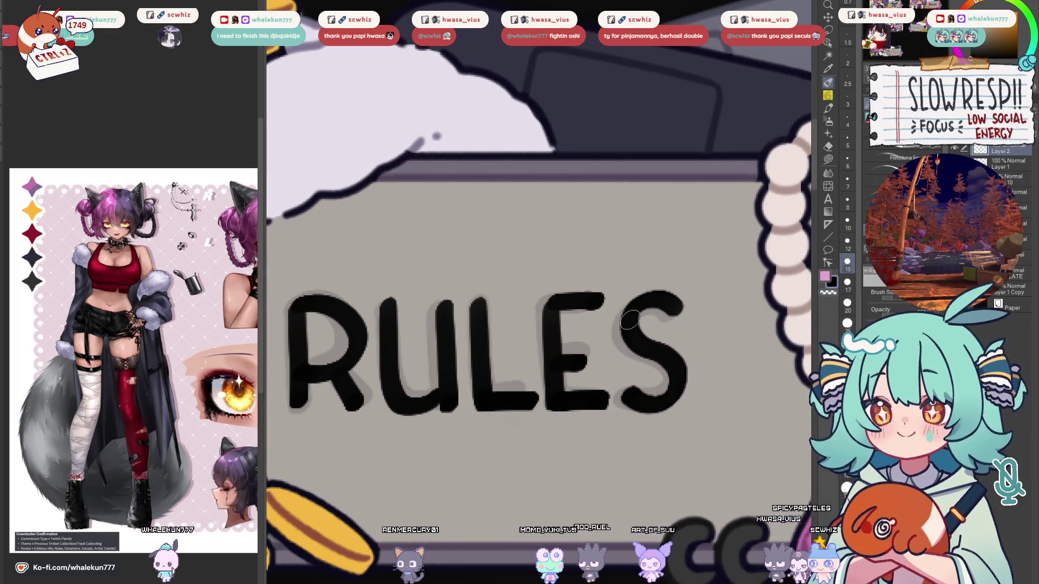
key(ctrl+z)
key(ctrl+0)
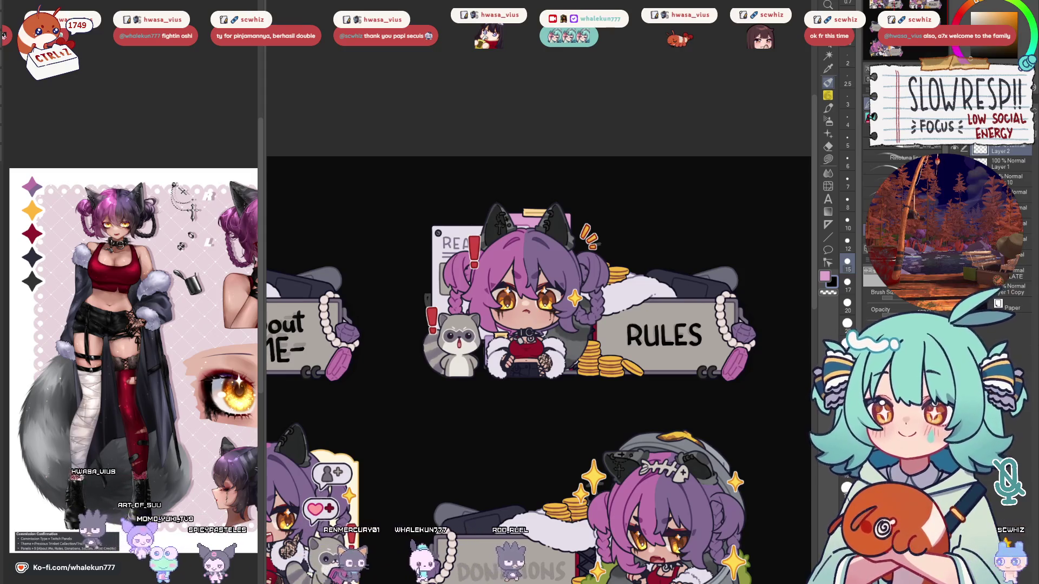
Sample a lavender purple from the artwork as the drawing colour.
key(m)
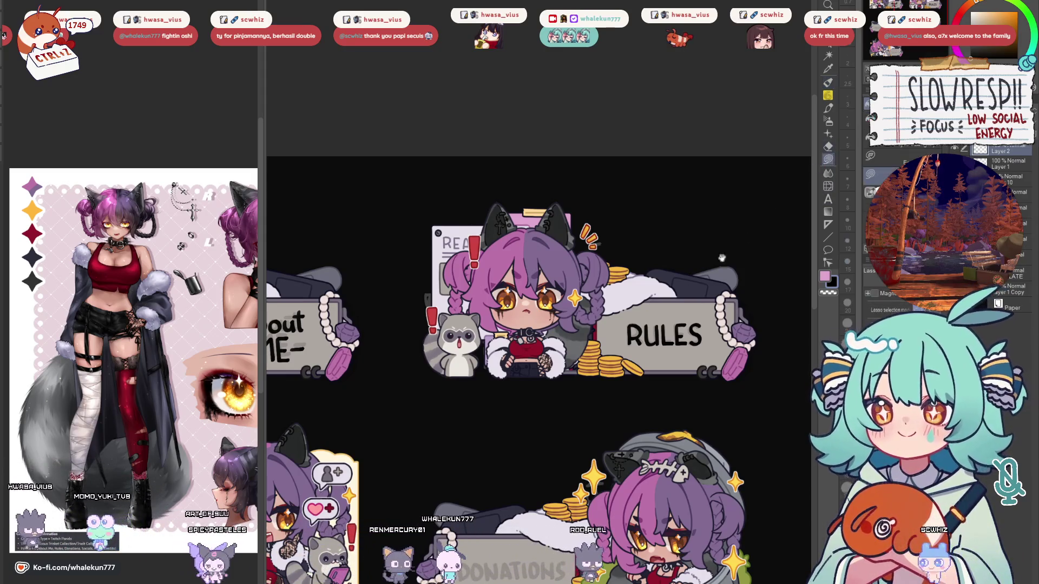
scroll(674, 339, down, 3)
drag(674, 338, 698, 358)
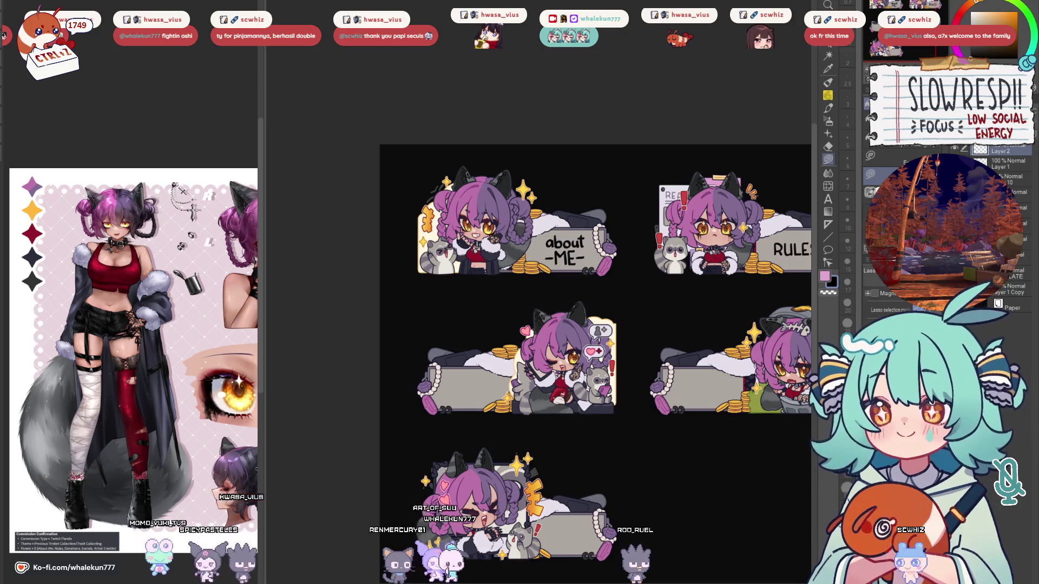
scroll(551, 216, up, 2)
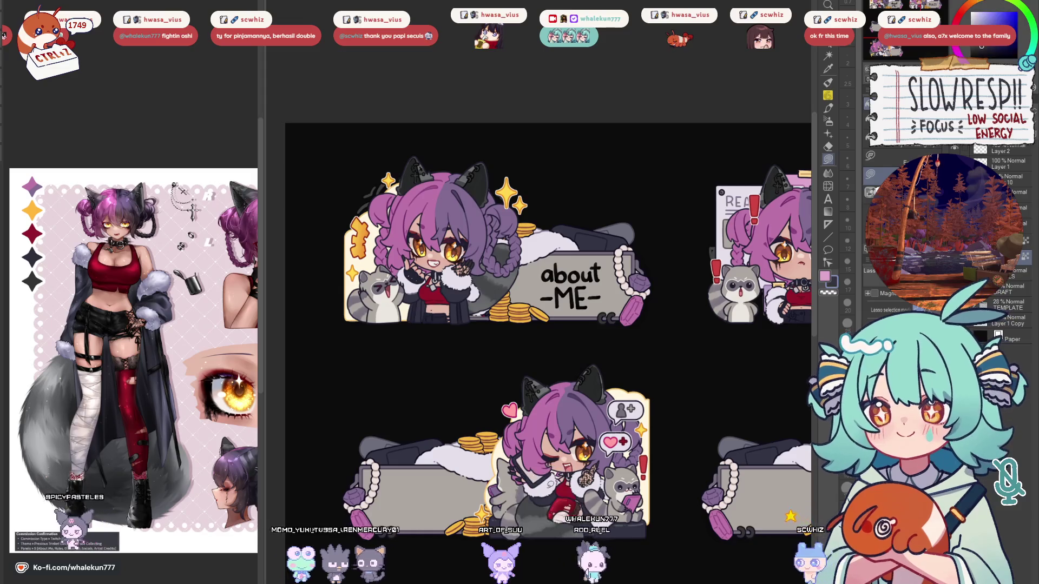
alt+click(625, 227)
drag(625, 228, 667, 267)
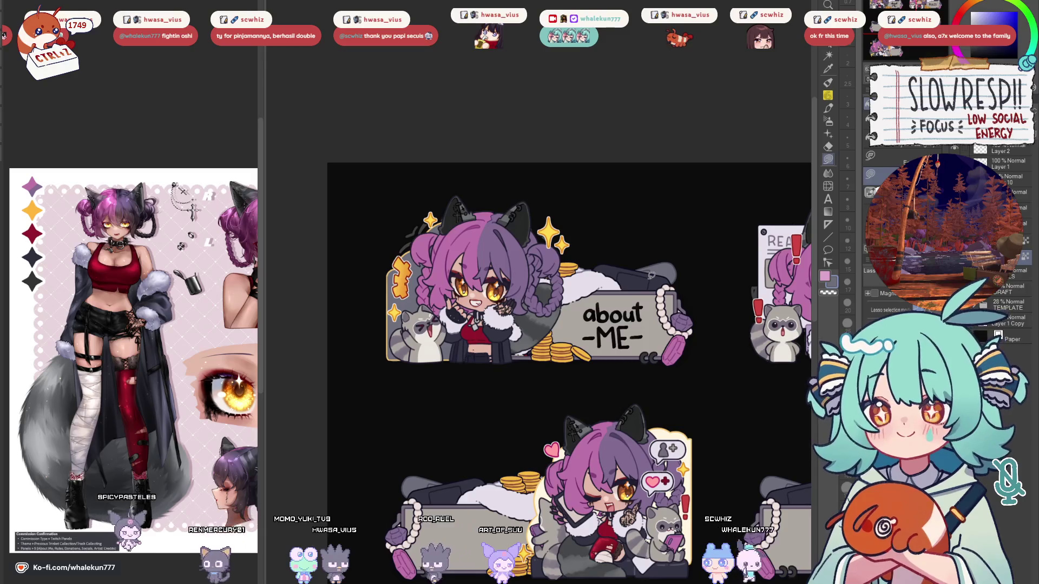
alt+click(653, 279)
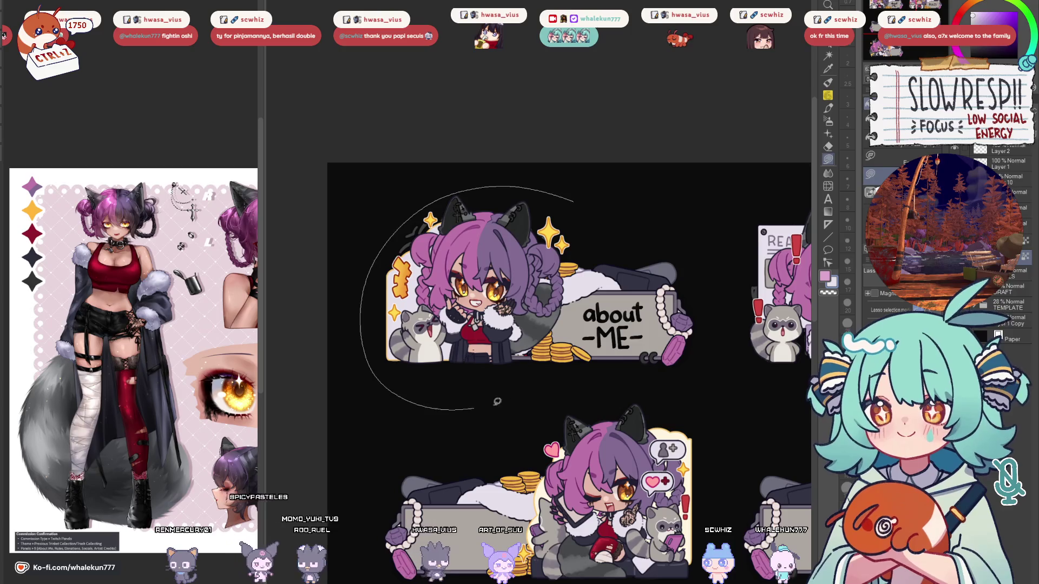
Lasso around the lower panels' title plates to hide their titles.
drag(662, 393, 617, 298)
drag(669, 319, 670, 325)
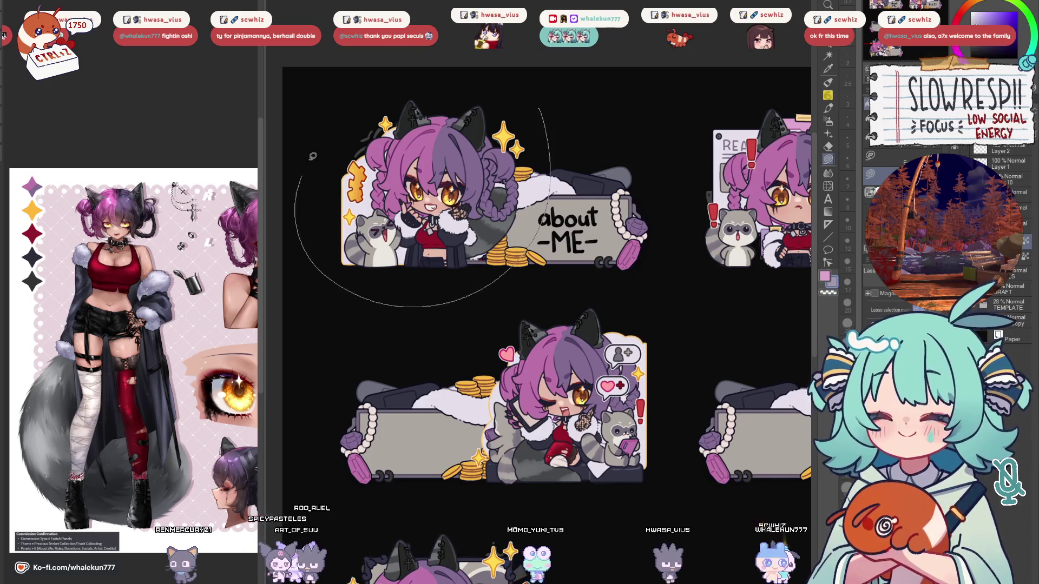
drag(313, 156, 306, 150)
mouse_move(588, 281)
mouse_down()
mouse_move(449, 378)
mouse_move(662, 435)
mouse_move(595, 284)
mouse_up()
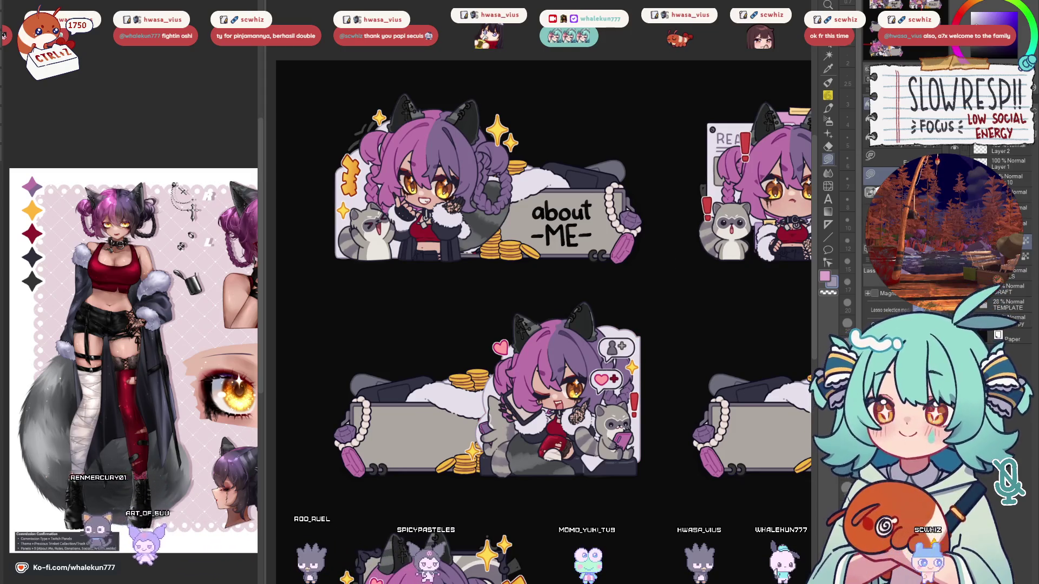
scroll(670, 309, down, 3)
scroll(671, 310, down, 2)
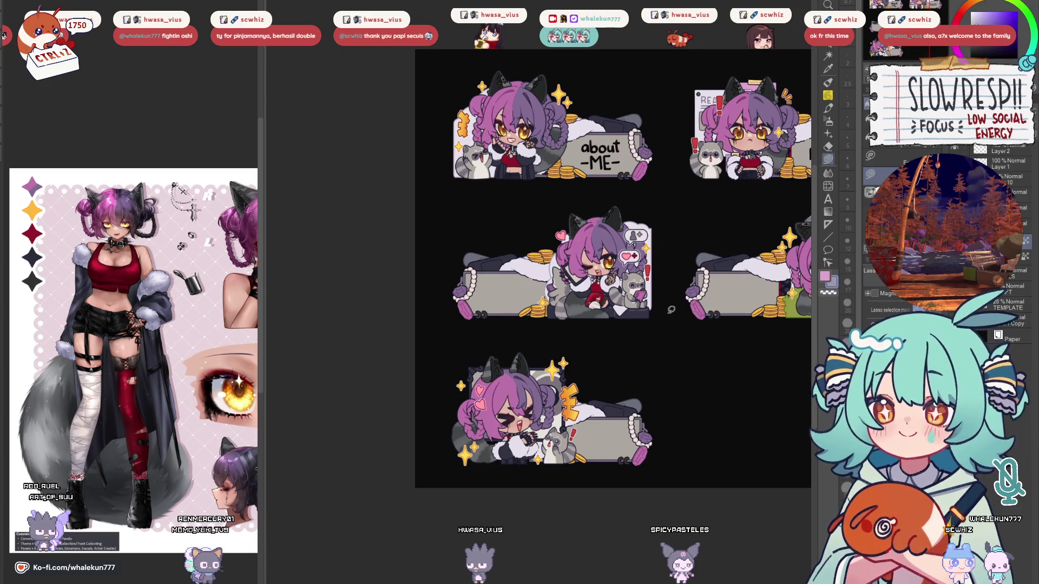
Place a new text box on the canvas near the RULES panel for 'about'.
key(b)
mouse_move(671, 310)
mouse_down()
mouse_move(640, 389)
mouse_move(600, 402)
mouse_up()
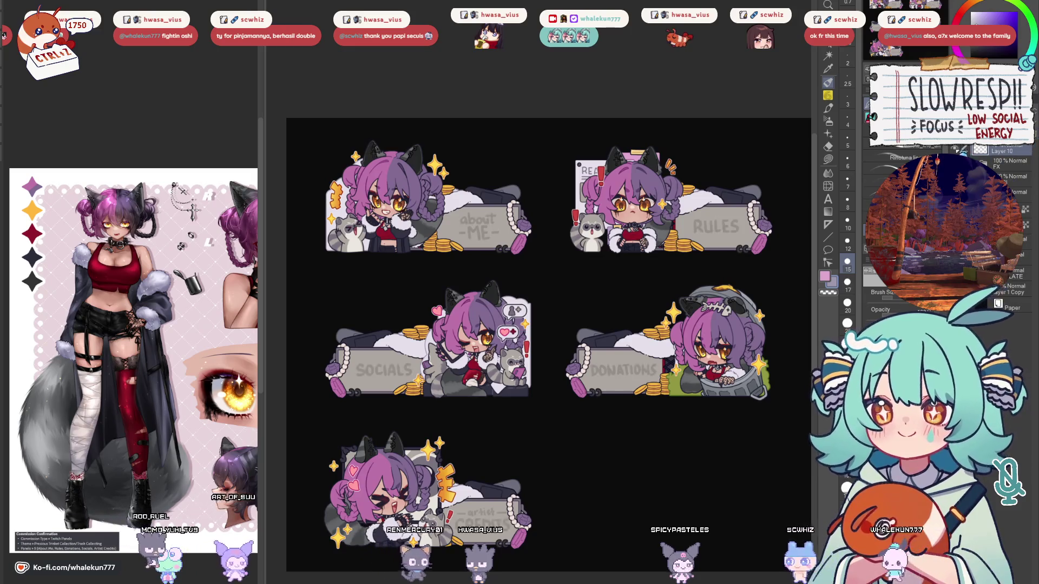
key(t)
click(514, 317)
text(about)
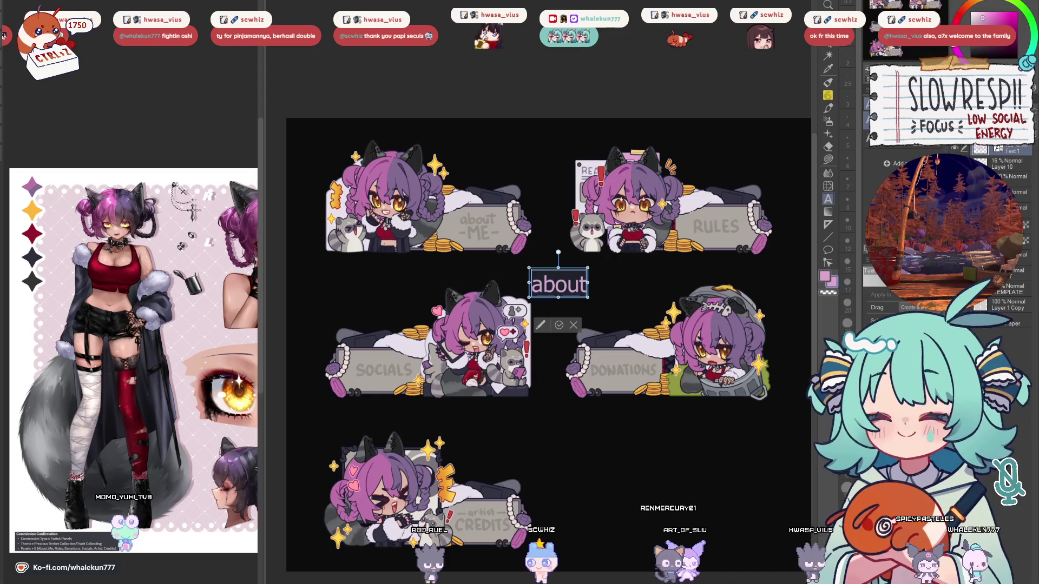
Cycle the about text through Tool Property fonts, settling on a narrow italic typeface.
click(884, 313)
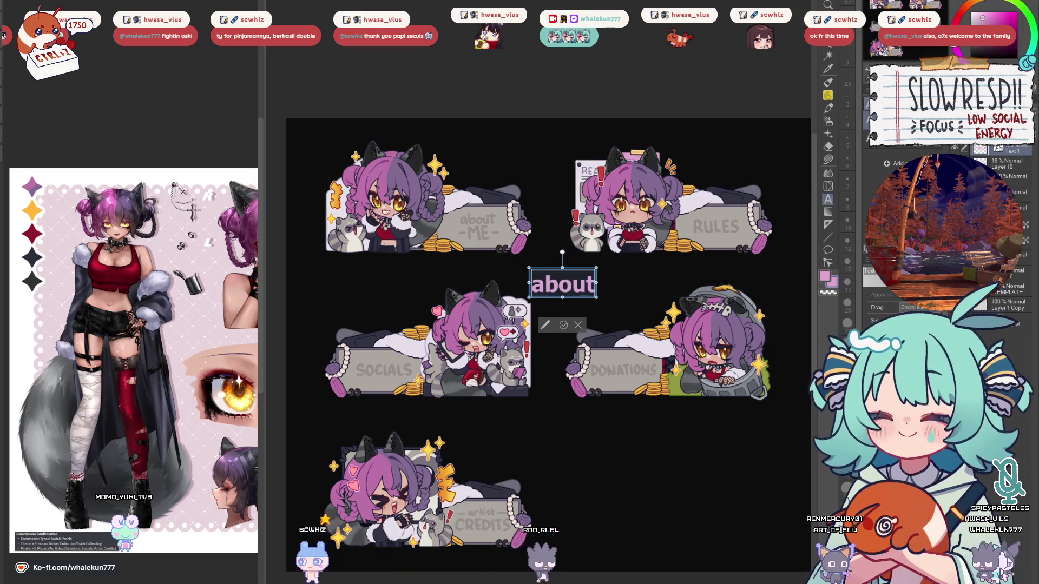
key(Down)
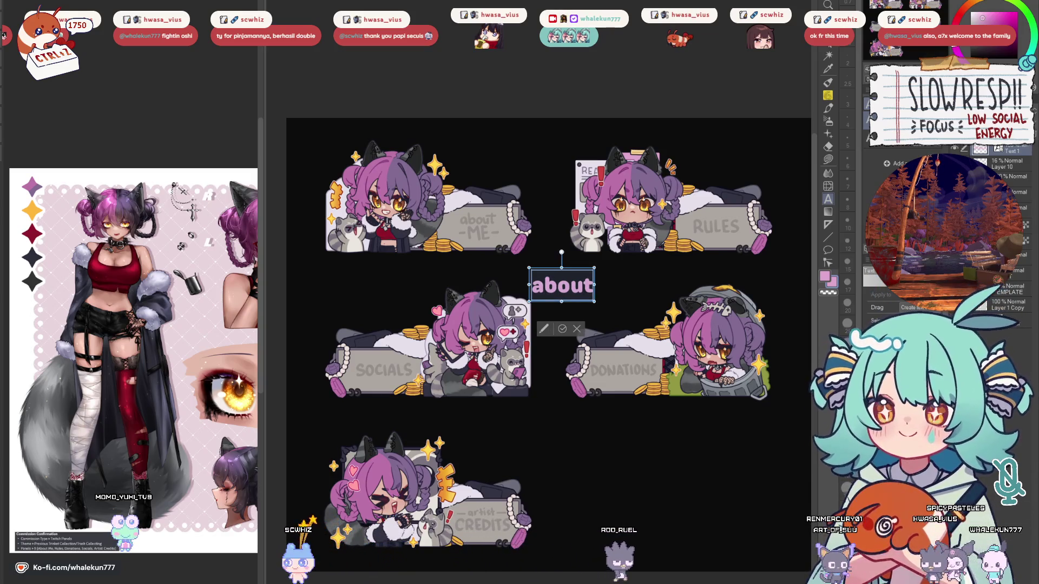
key(Down)
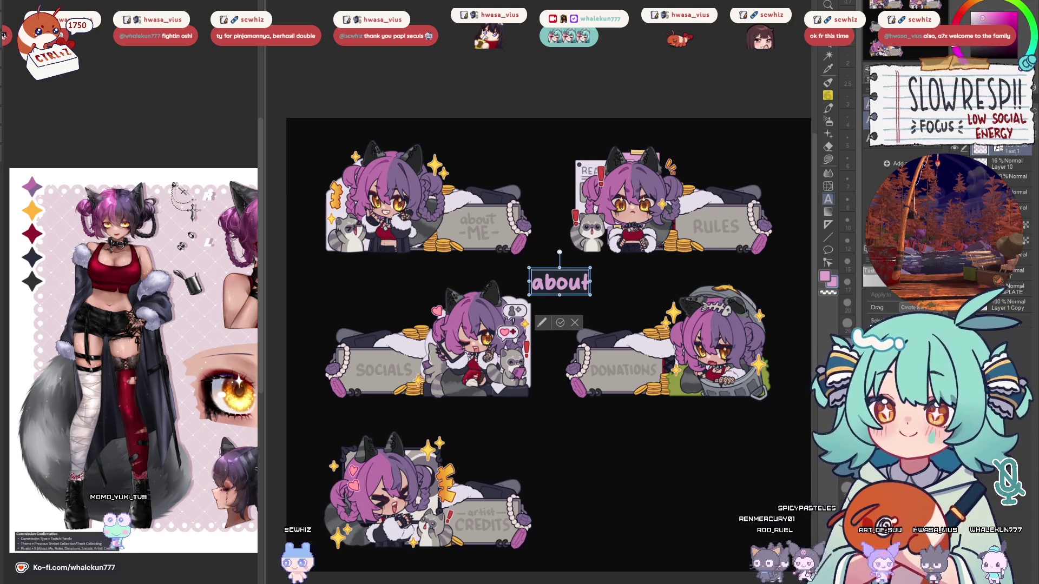
key(Down)
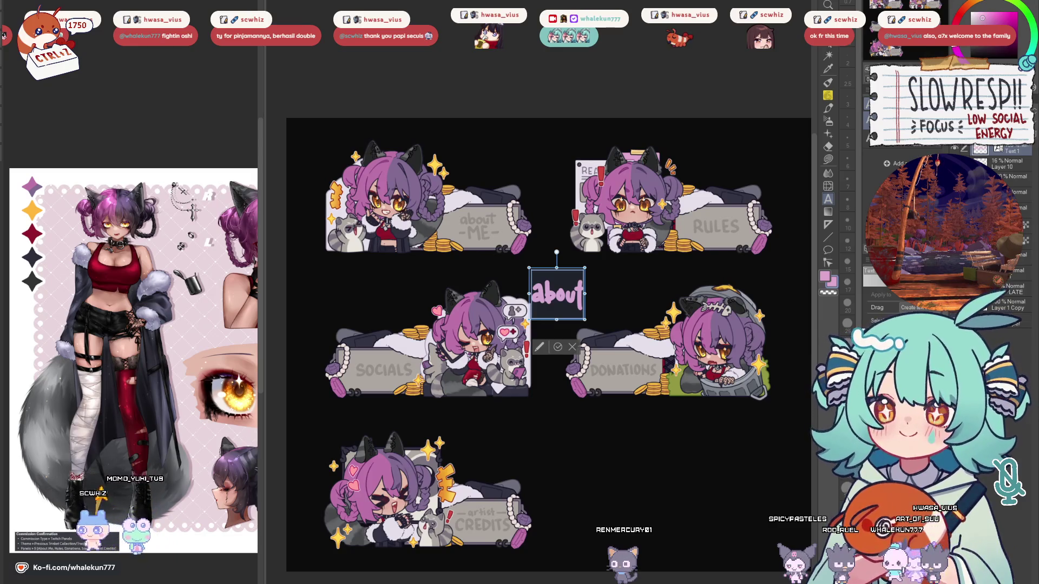
key(Down)
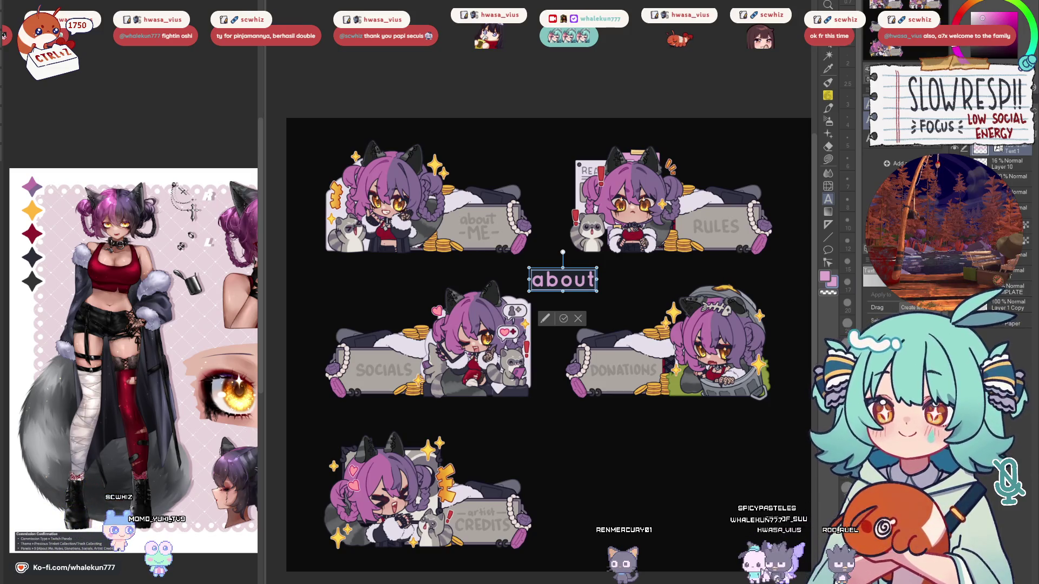
key(Down)
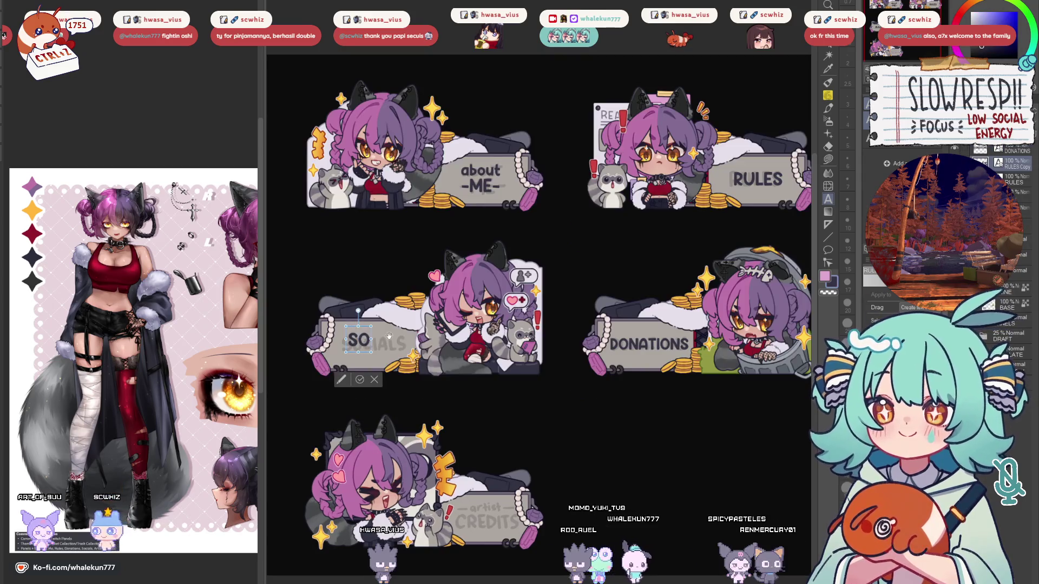
Finish typing the SOCIALS title and commit it.
text(CIAL)
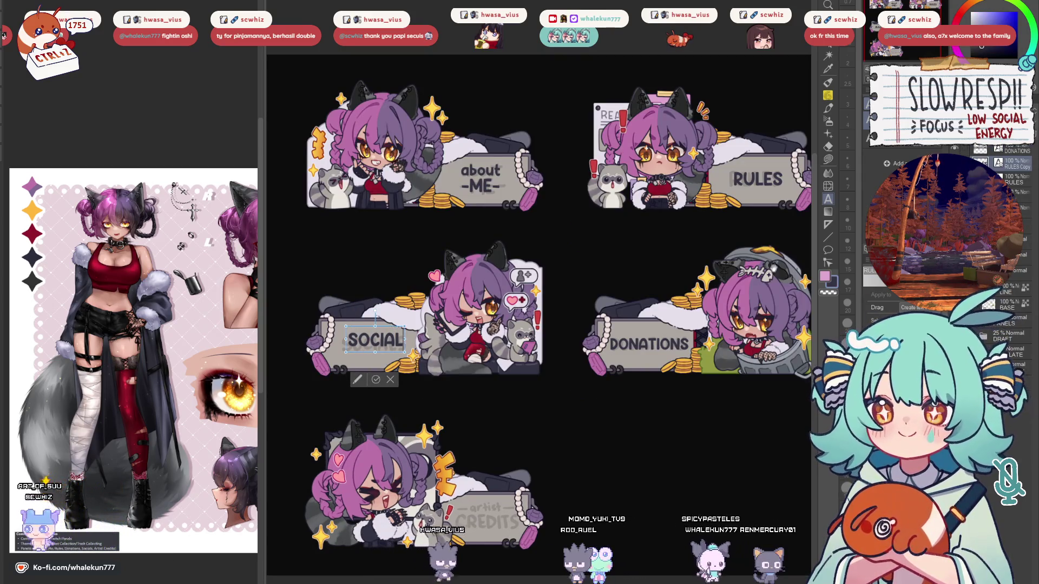
text(S)
key(Escape)
key(k)
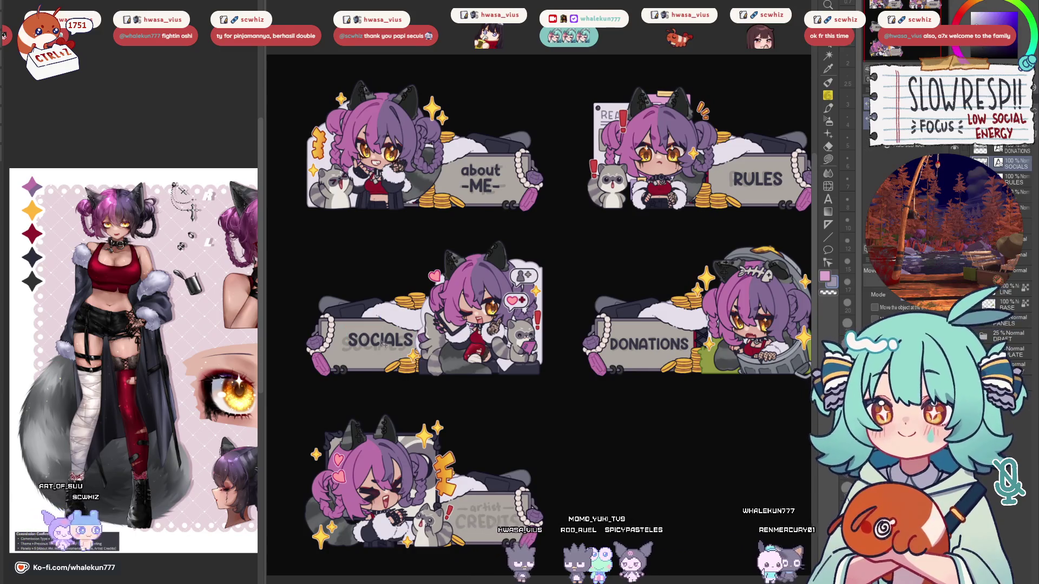
scroll(401, 350, up, 2)
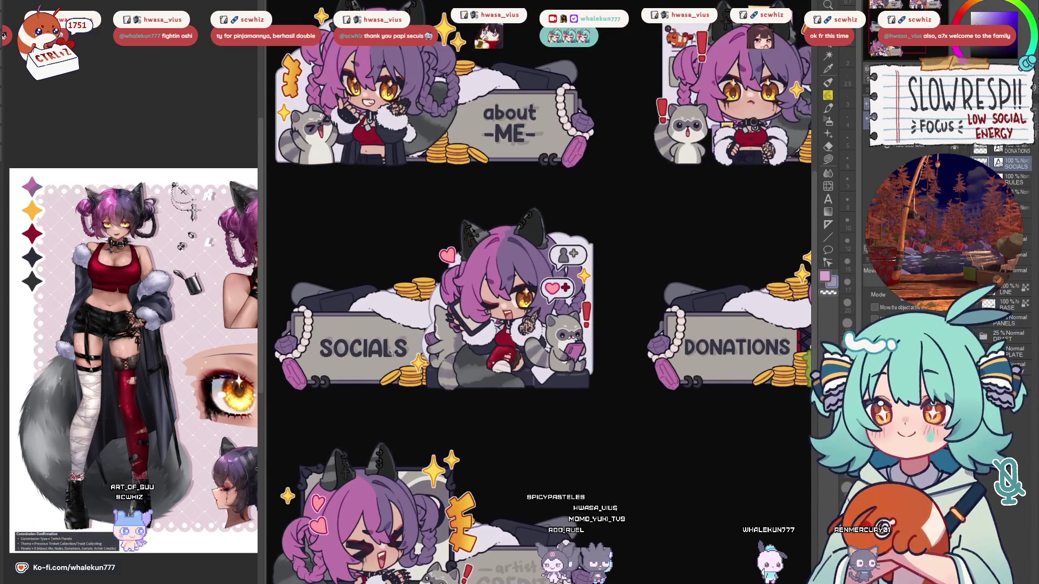
scroll(393, 353, down, 5)
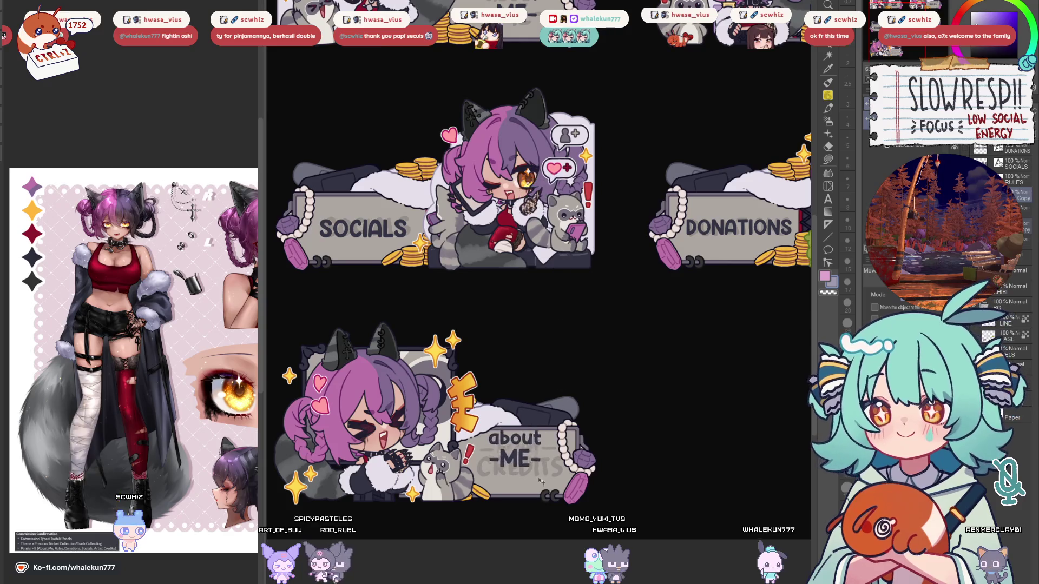
Retype the bottom plate's copied about -ME- lines as -artist- and CREDITS.
key(t)
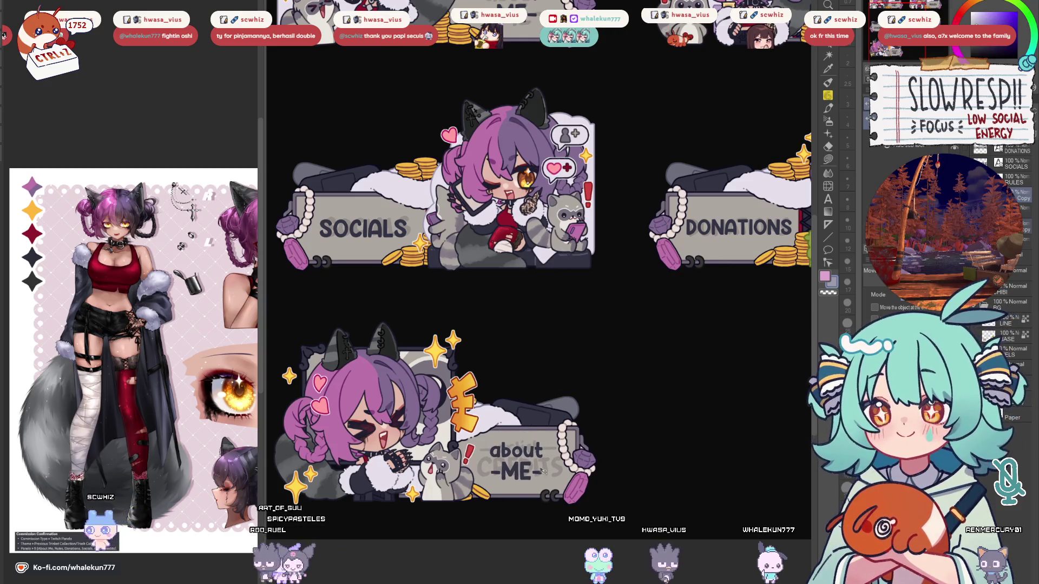
click(541, 482)
click(546, 448)
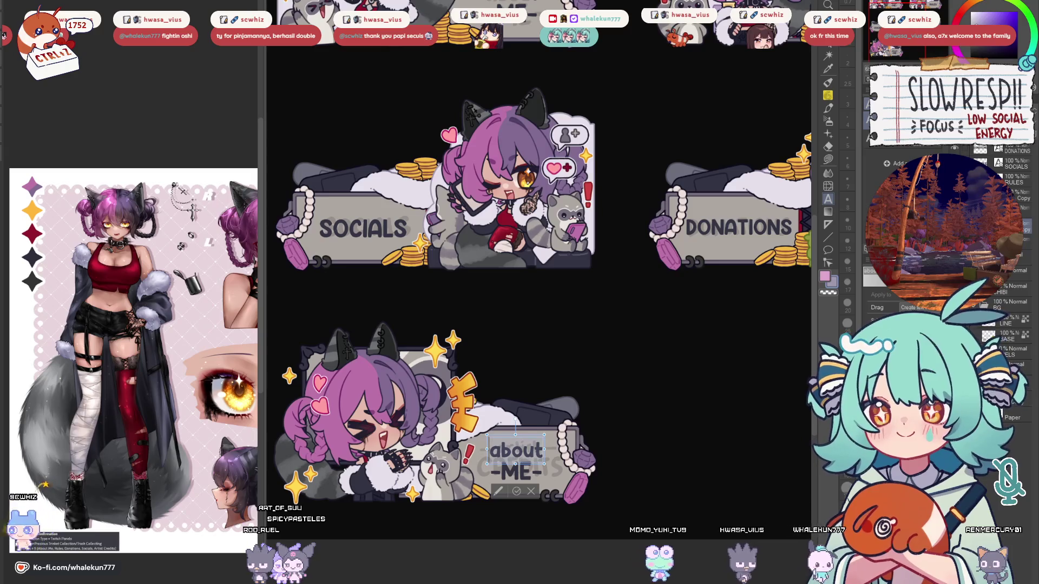
text(-ARTIS)
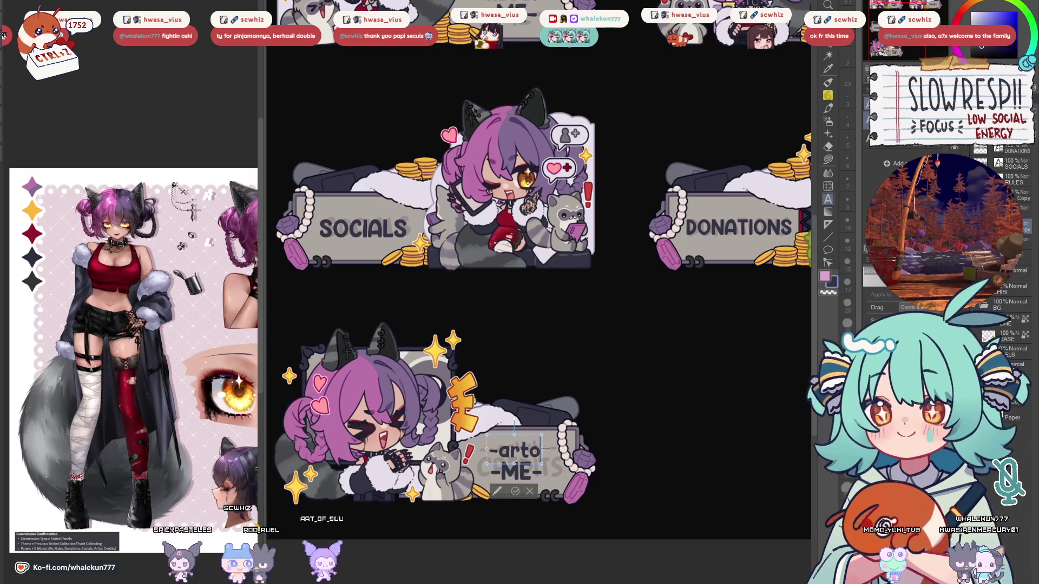
text(ist-)
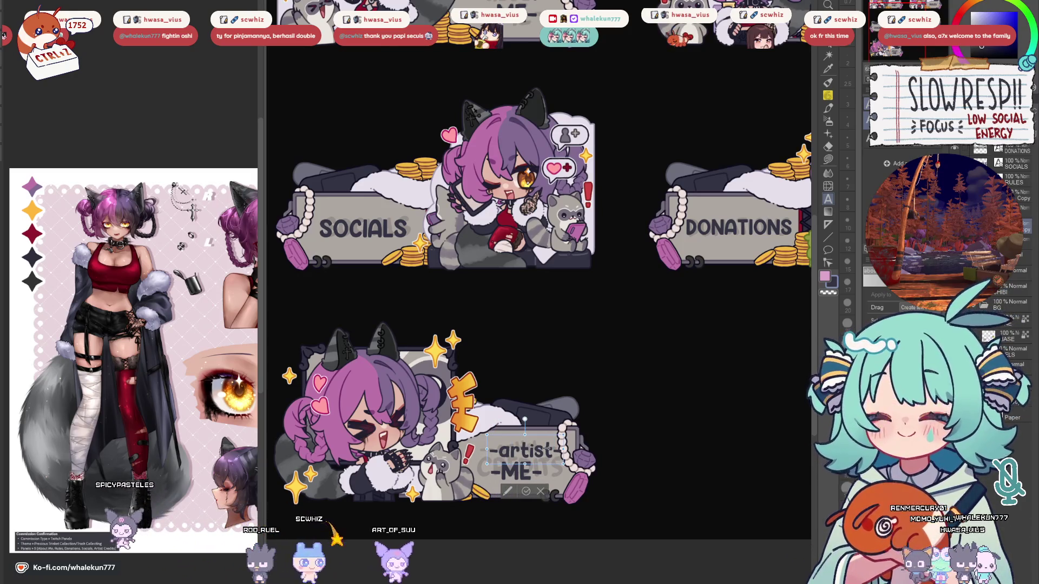
click(533, 476)
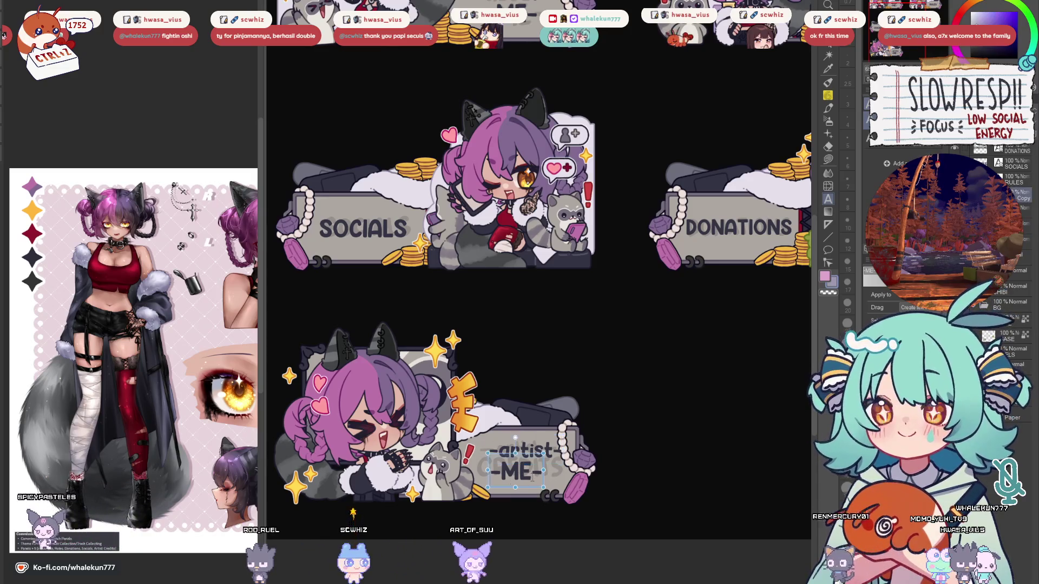
text(CRED)
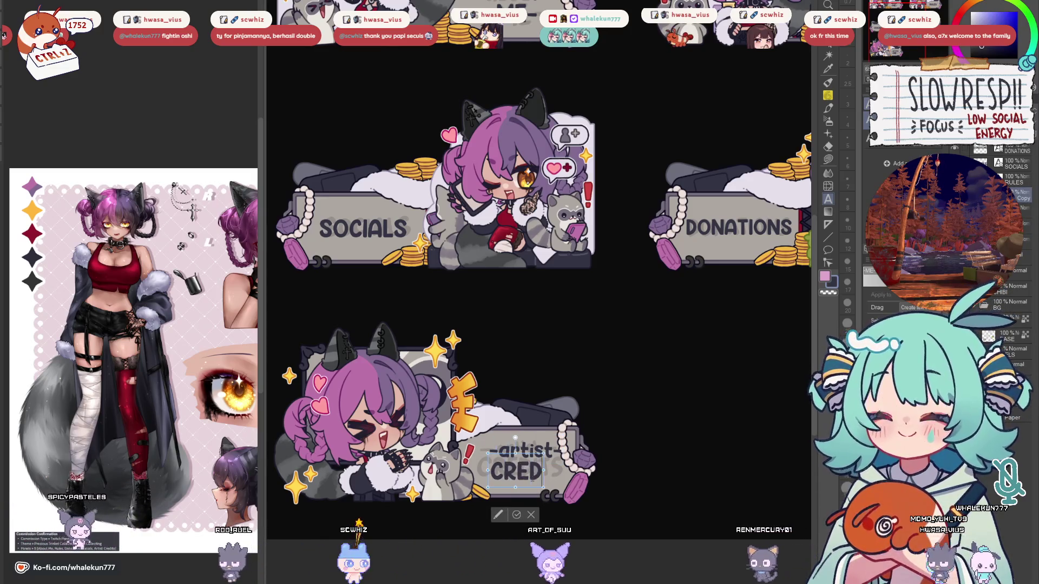
text(I)
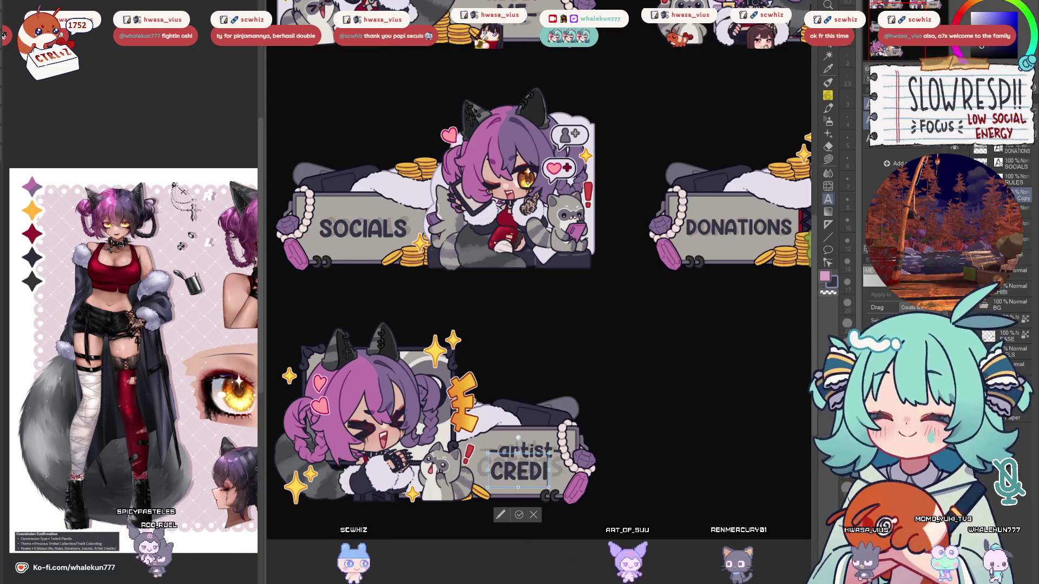
text(TSk)
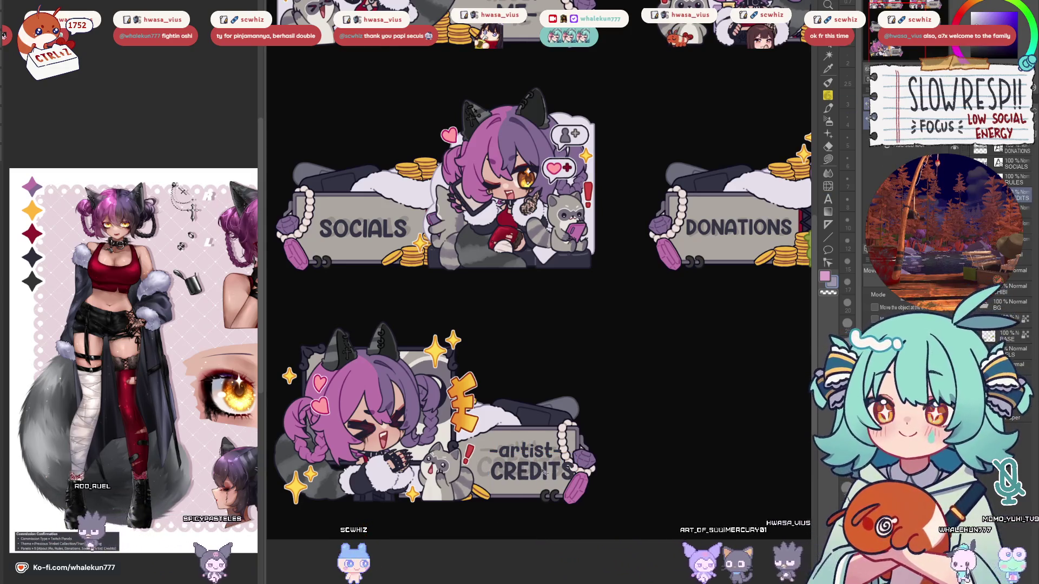
Nudge CREDITS slightly left and -artist- slightly down on the bottom plate.
mouse_move(547, 476)
mouse_down()
mouse_move(526, 462)
mouse_move(533, 473)
mouse_up()
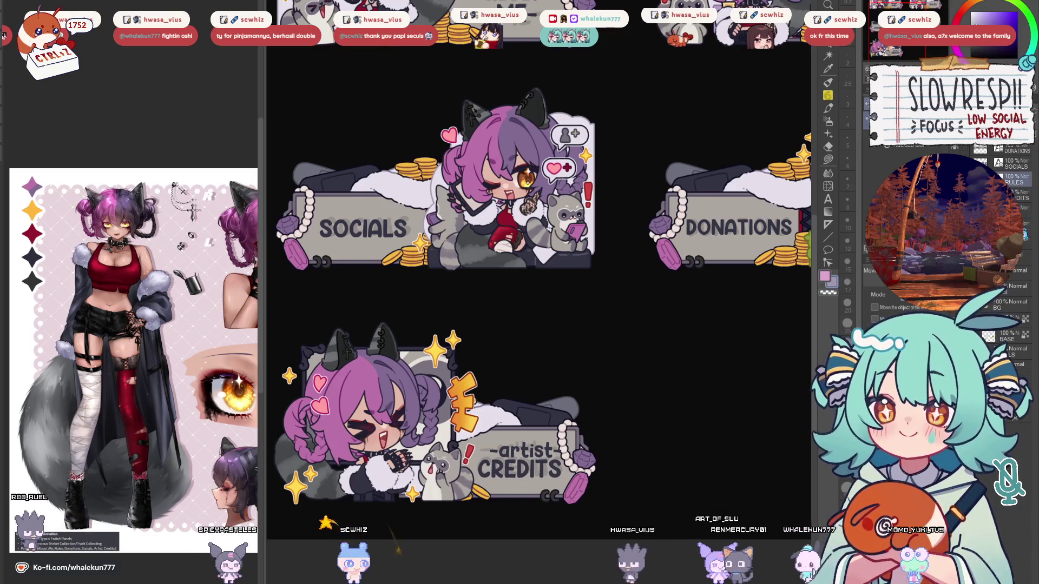
click(533, 478)
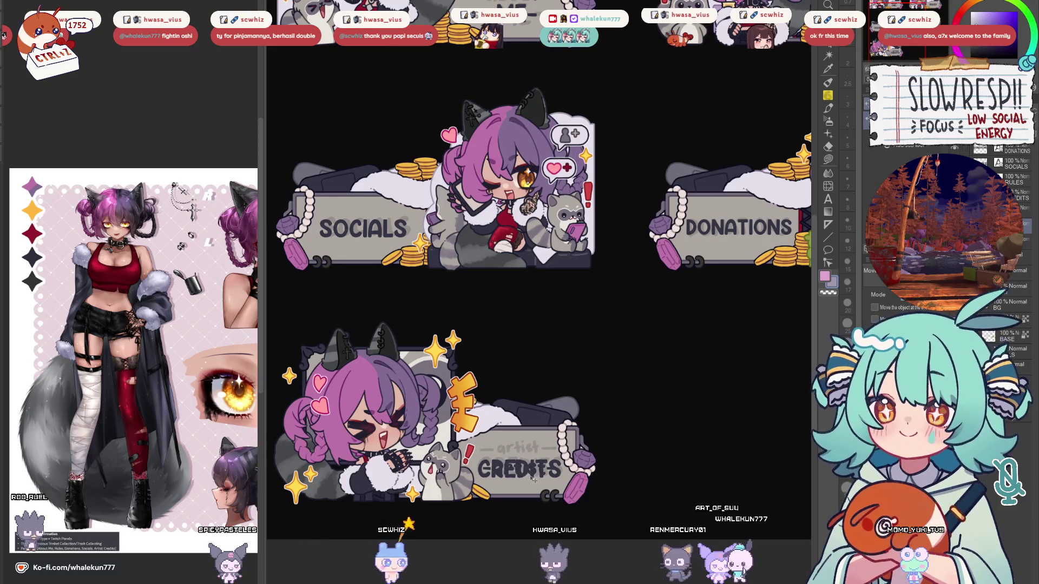
click(532, 456)
drag(532, 456, 532, 457)
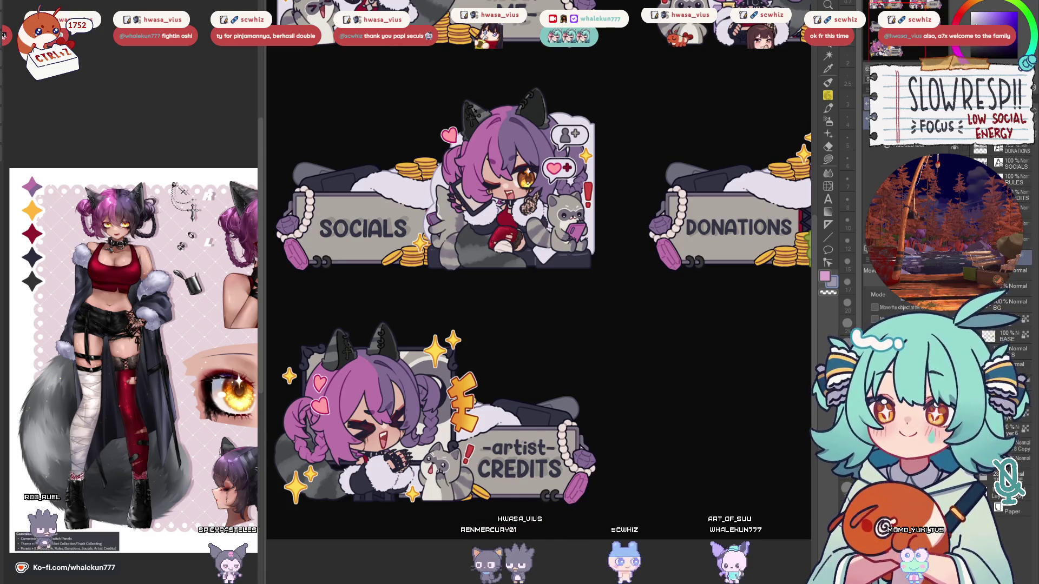
click(1017, 367)
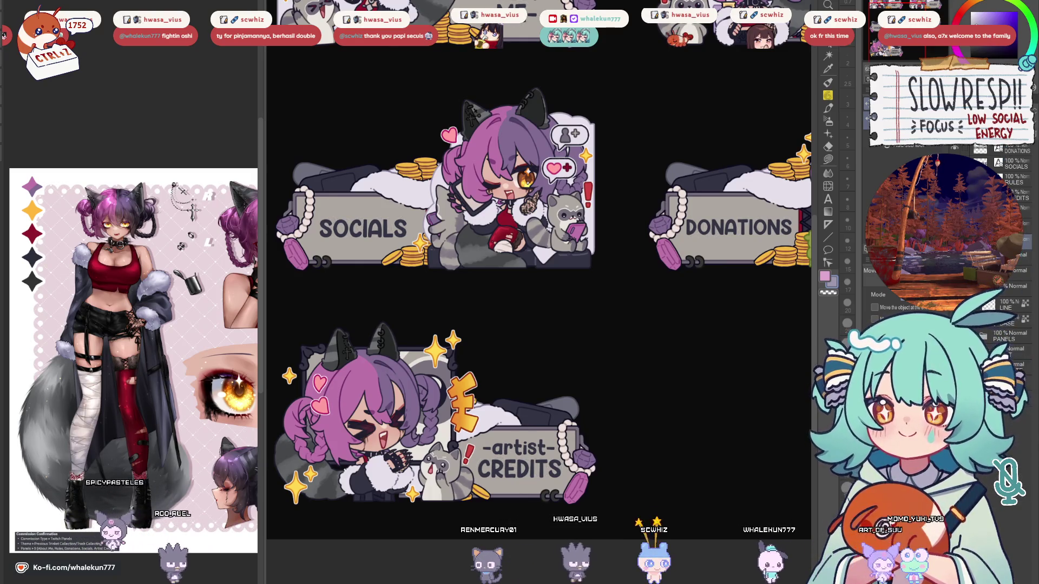
scroll(683, 352, down, 2)
drag(686, 354, 625, 377)
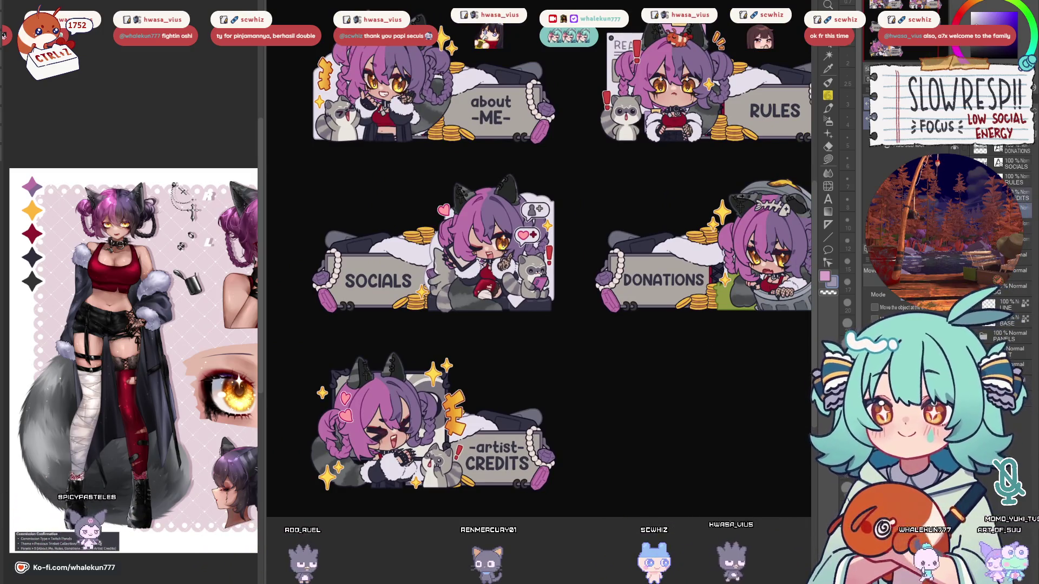
Nudge the about -ME- text down and right on its plate.
click(504, 448)
scroll(504, 448, up, 2)
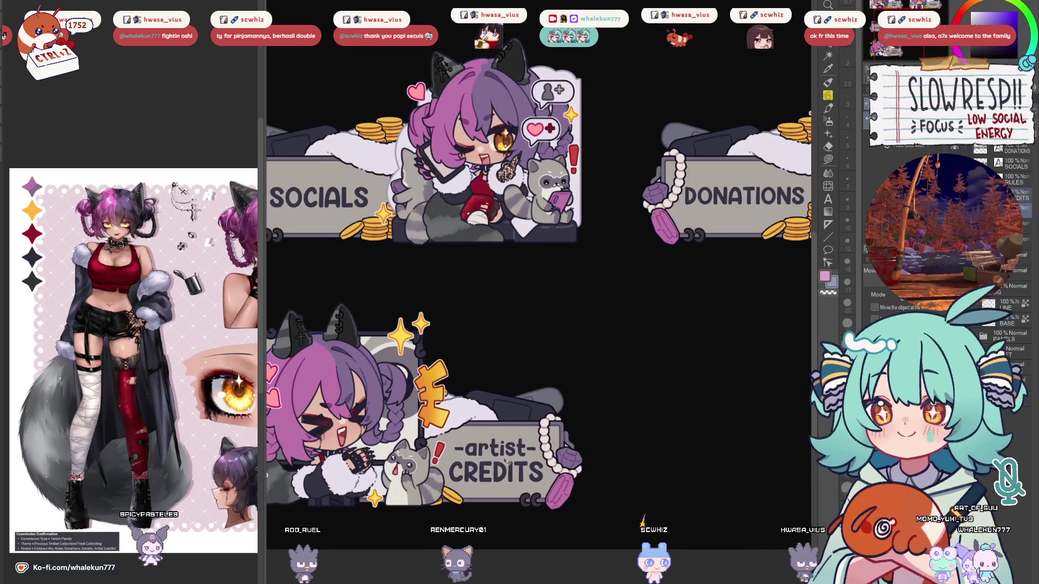
scroll(523, 453, down, 5)
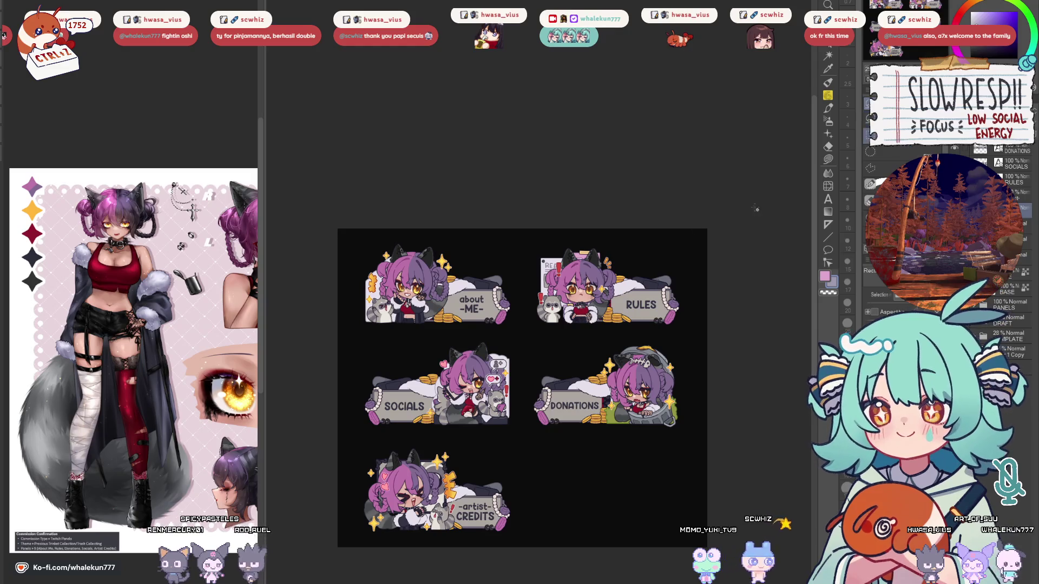
scroll(475, 273, up, 4)
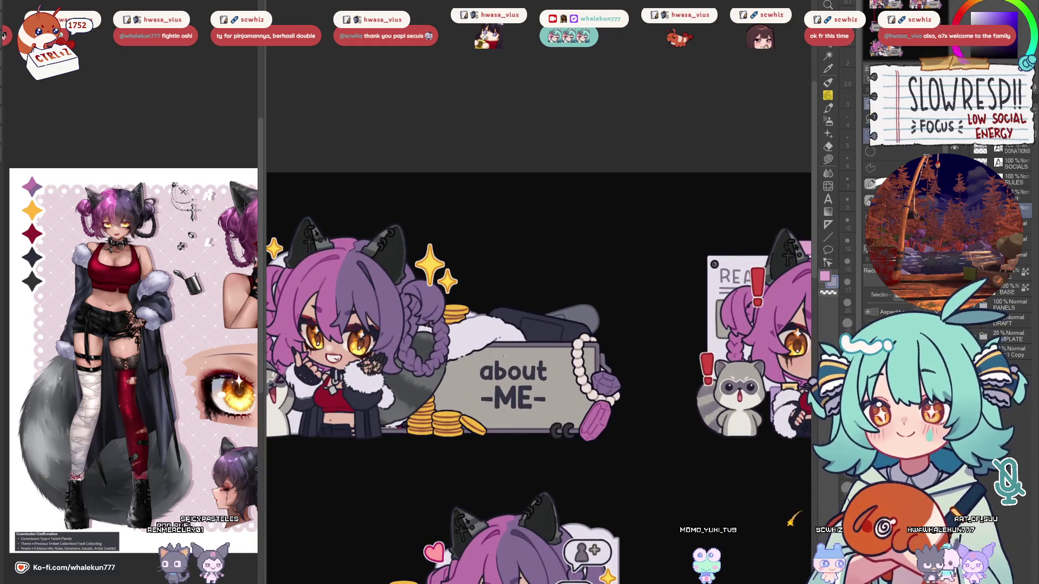
drag(536, 444, 598, 354)
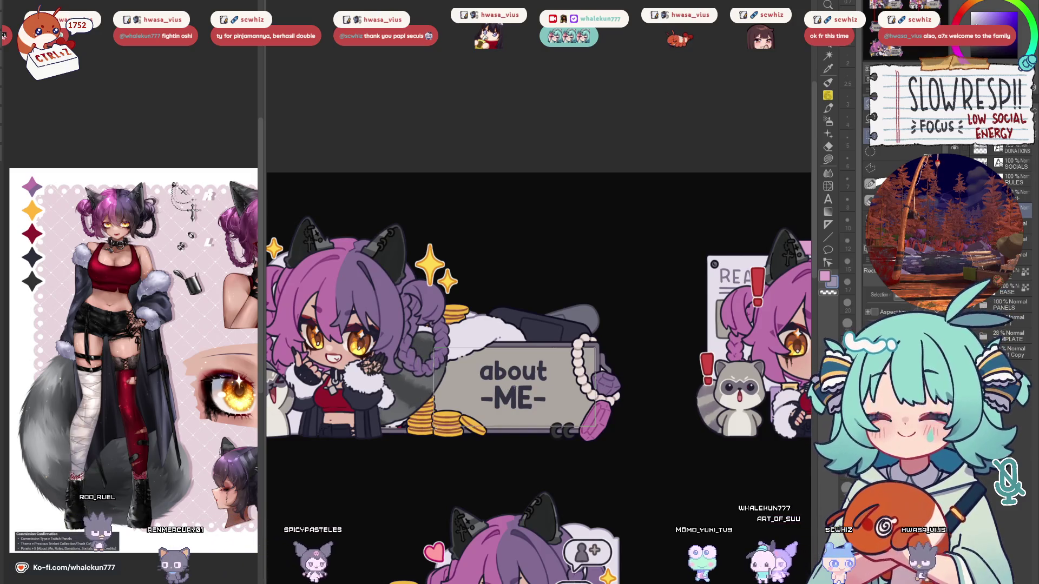
drag(515, 388, 523, 412)
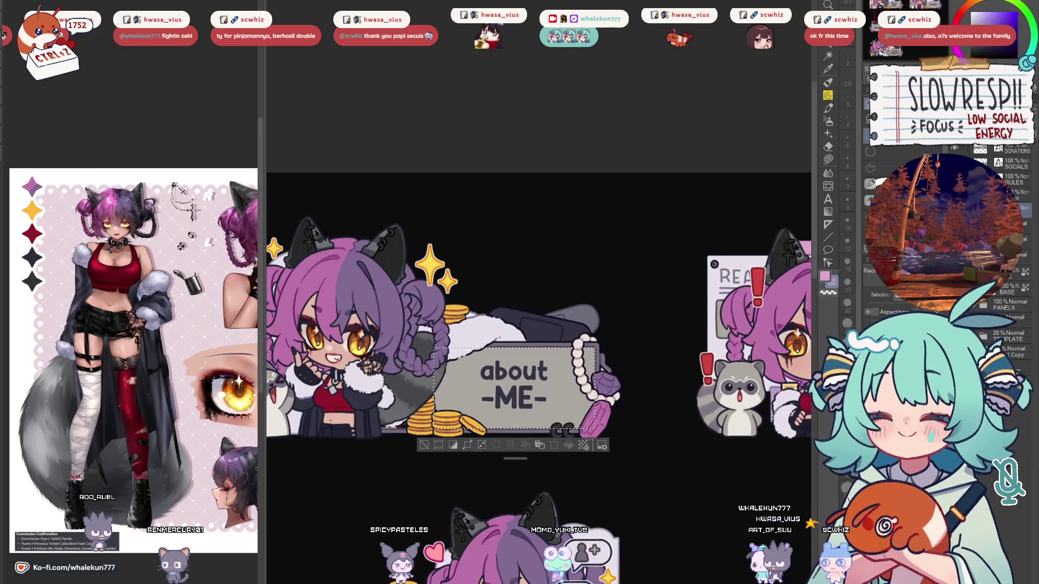
key(Down)
key(Down)
key(Down)
key(Right)
key(Right)
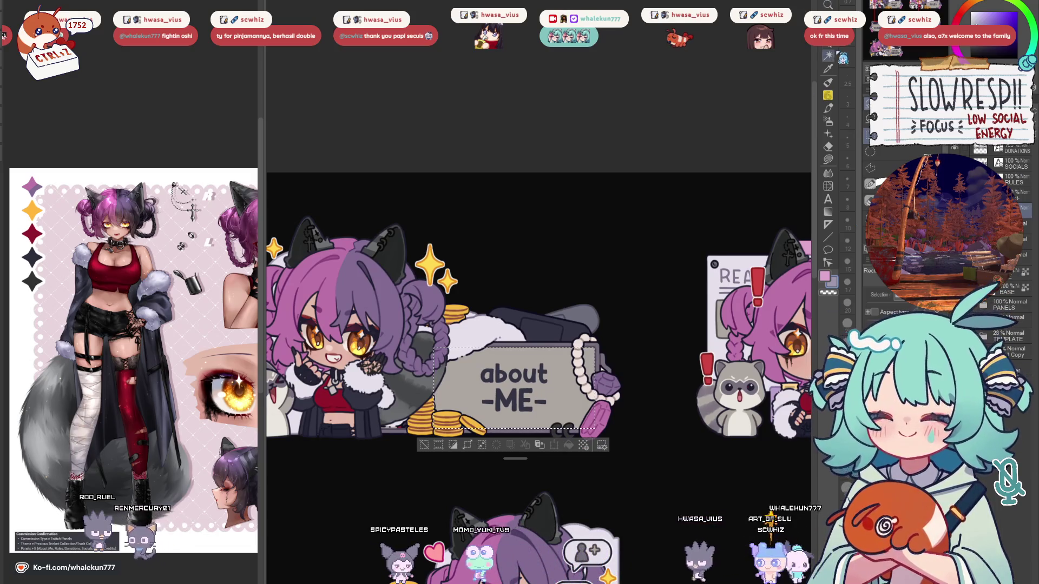
Shift the RULES text slightly left and down.
drag(643, 377, 361, 280)
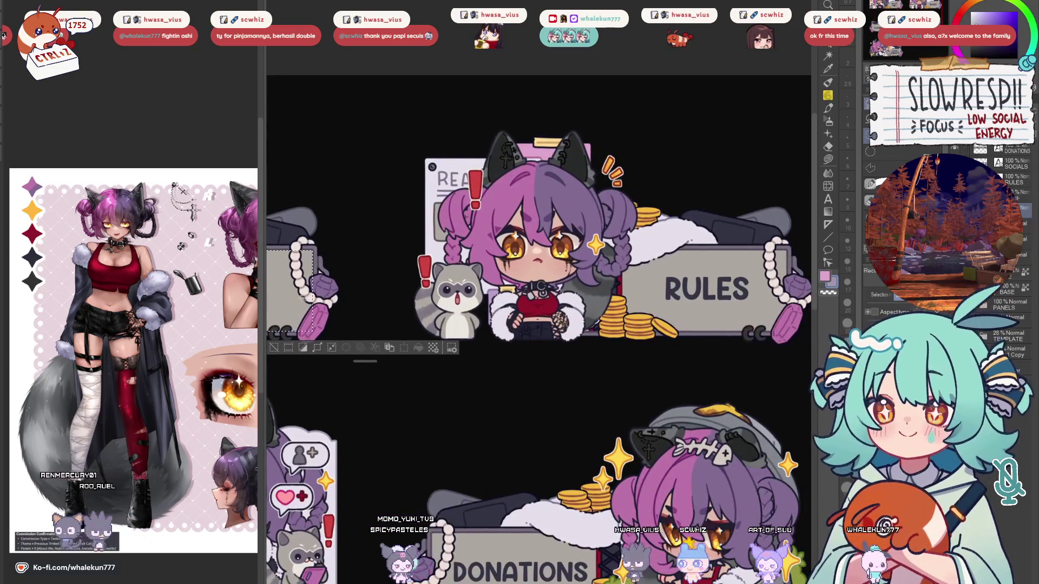
drag(627, 250, 787, 330)
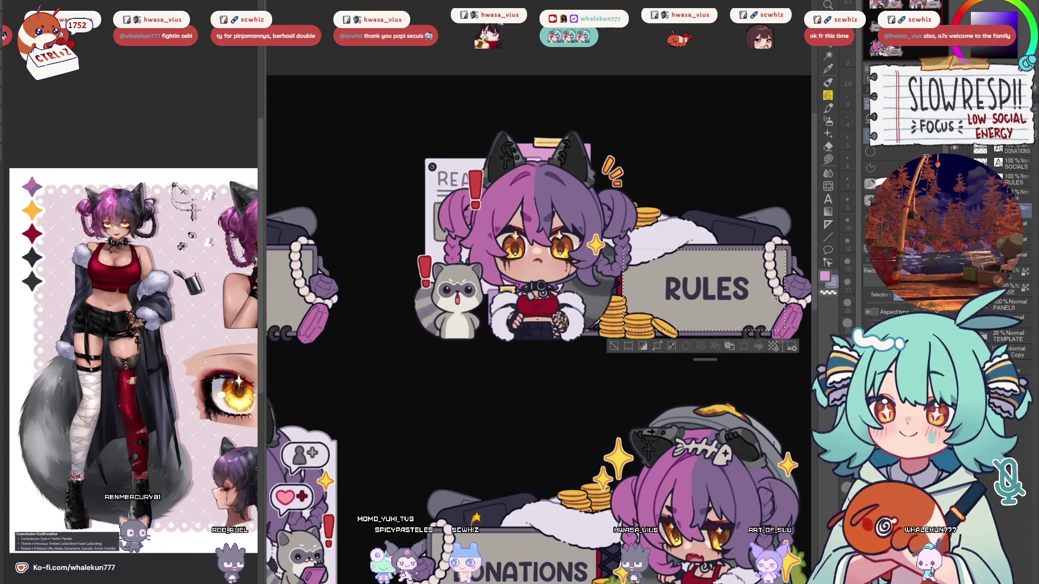
click(1015, 183)
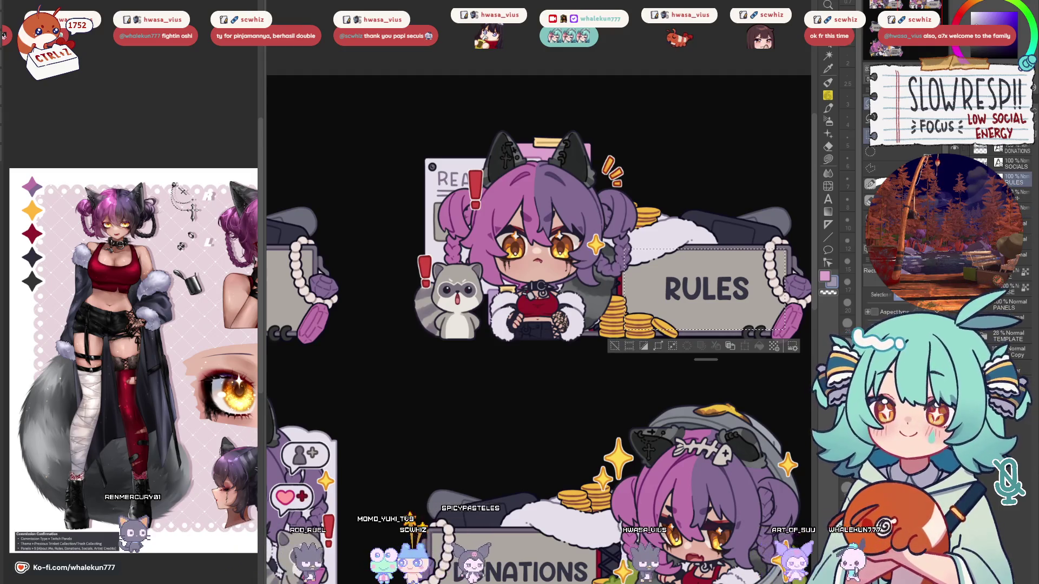
drag(736, 294, 733, 295)
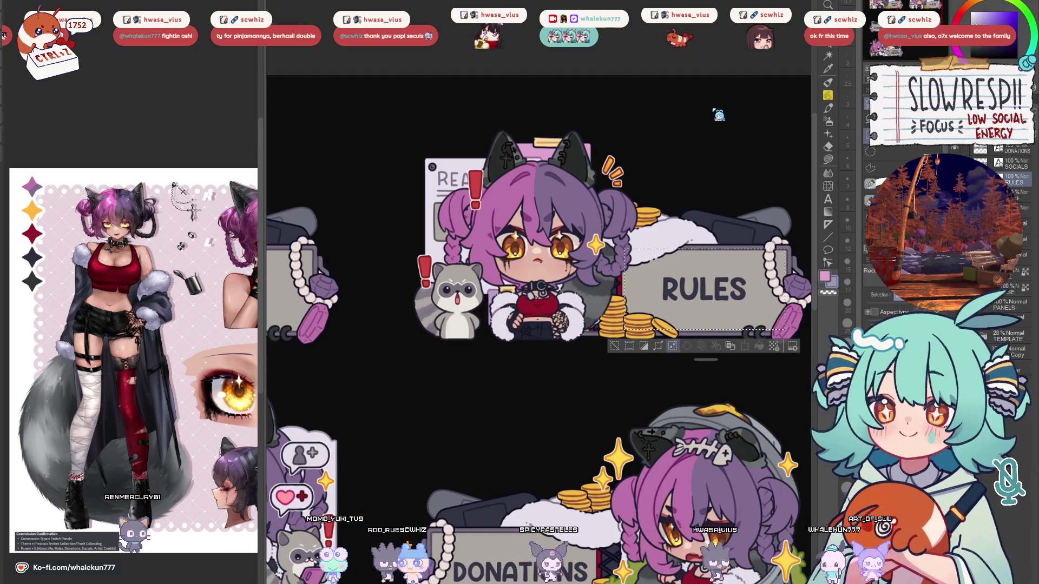
Fine-tune the DONATIONS lettering's position, ending a few pixels right to centre it.
scroll(734, 295, down, 5)
mouse_move(730, 87)
mouse_down()
mouse_move(671, 252)
mouse_move(541, 380)
mouse_move(539, 370)
mouse_up()
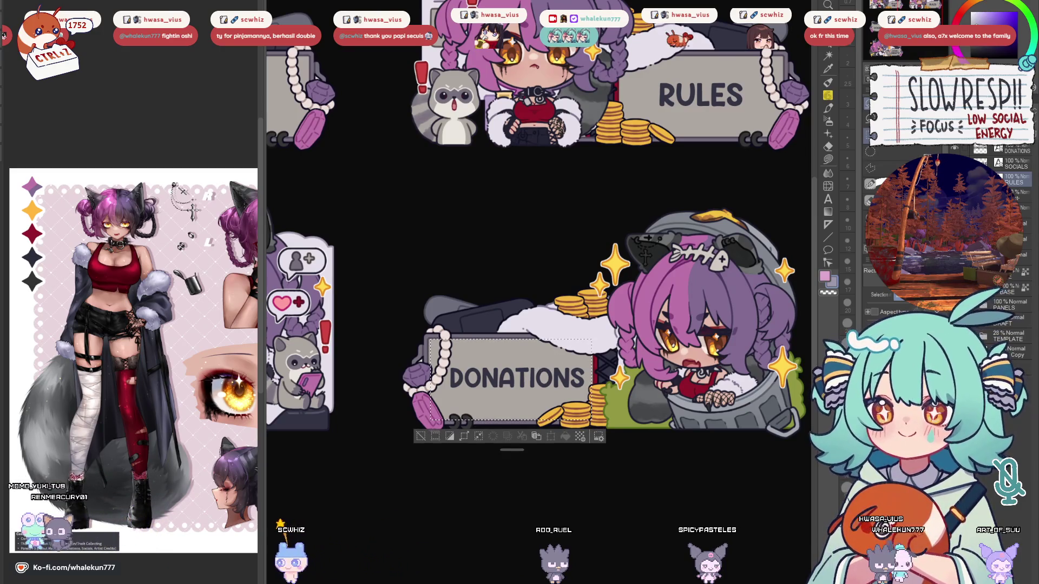
drag(538, 370, 531, 370)
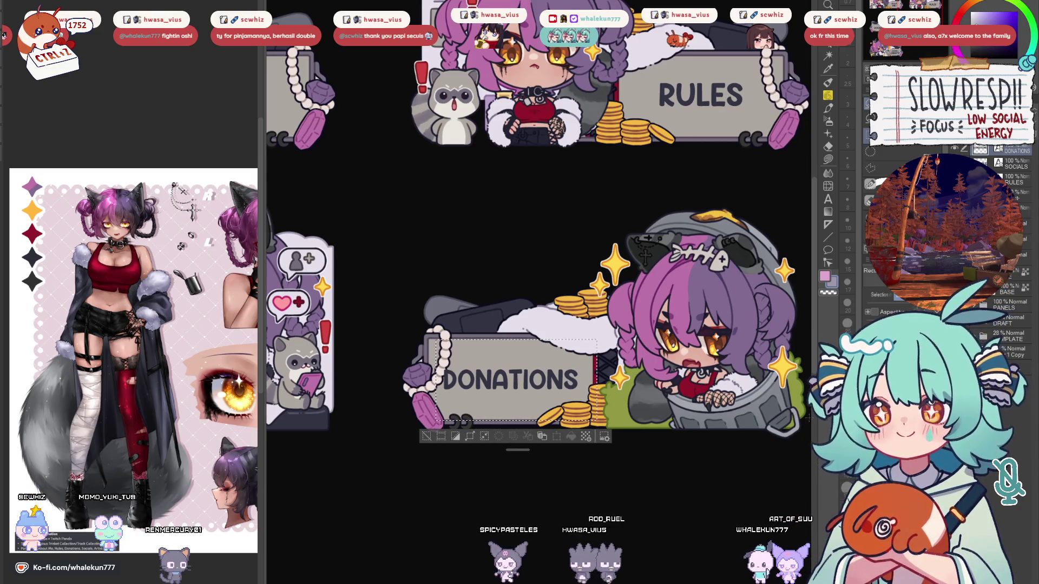
drag(545, 366, 551, 367)
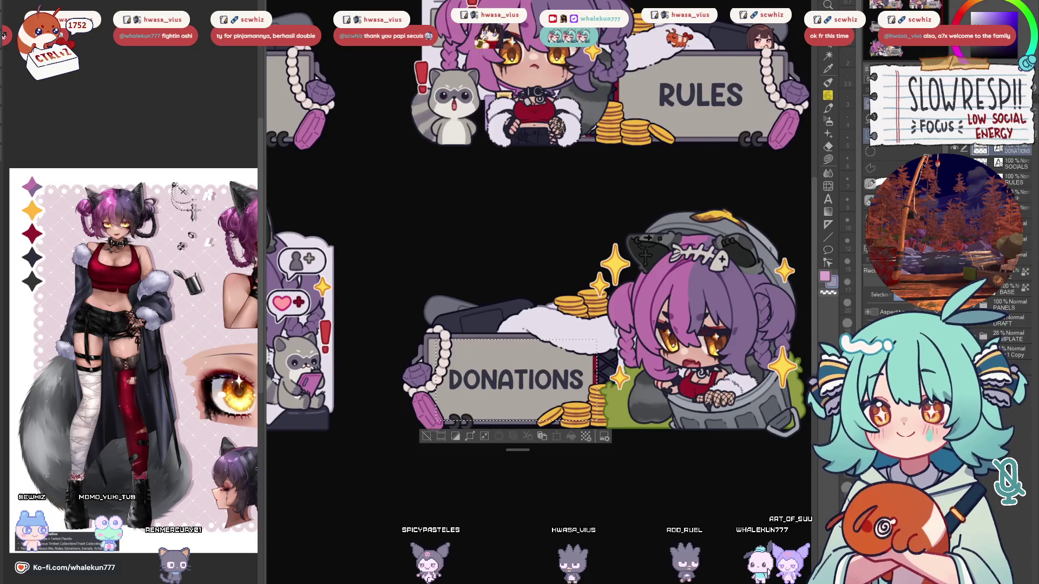
Lasso the SOCIALS lettering and nudge it slightly left and down.
scroll(541, 303, left, 3)
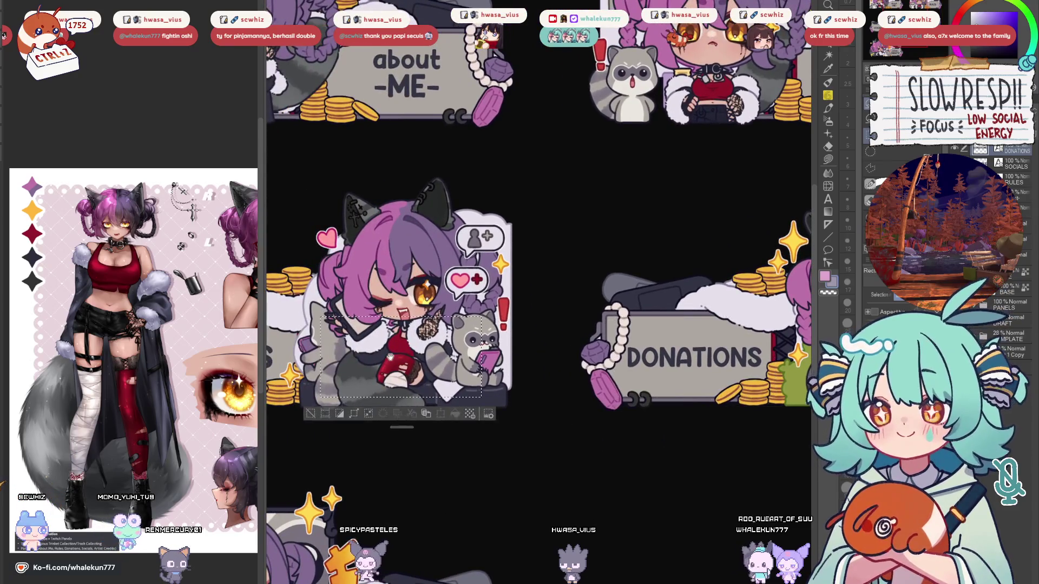
scroll(718, 371, left, 5)
drag(718, 371, 535, 372)
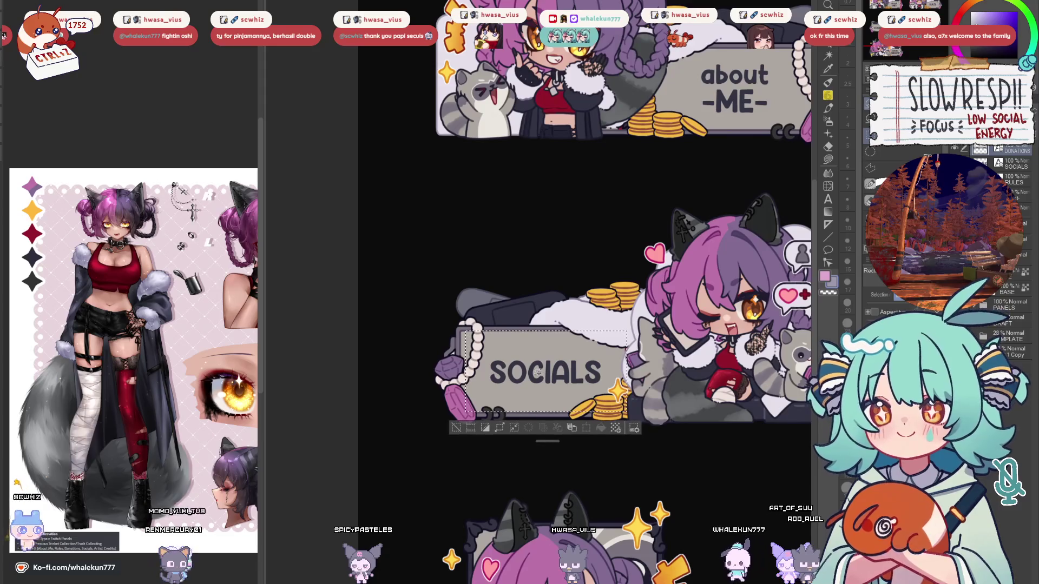
drag(535, 373, 533, 374)
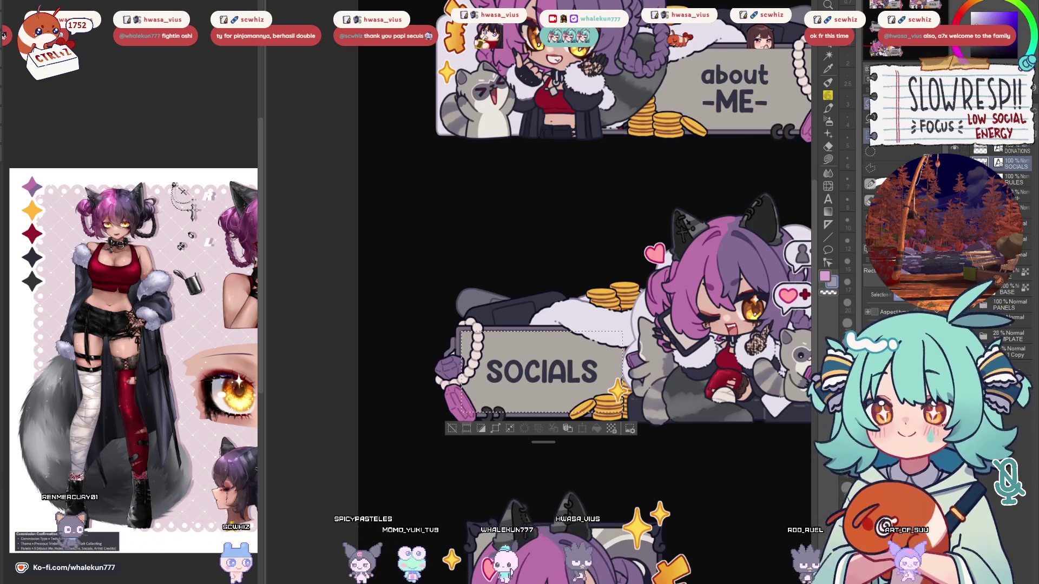
Nudge the -artist- CREDITS lettering, deselect, and fit the whole sheet in the window.
drag(716, 455, 639, 196)
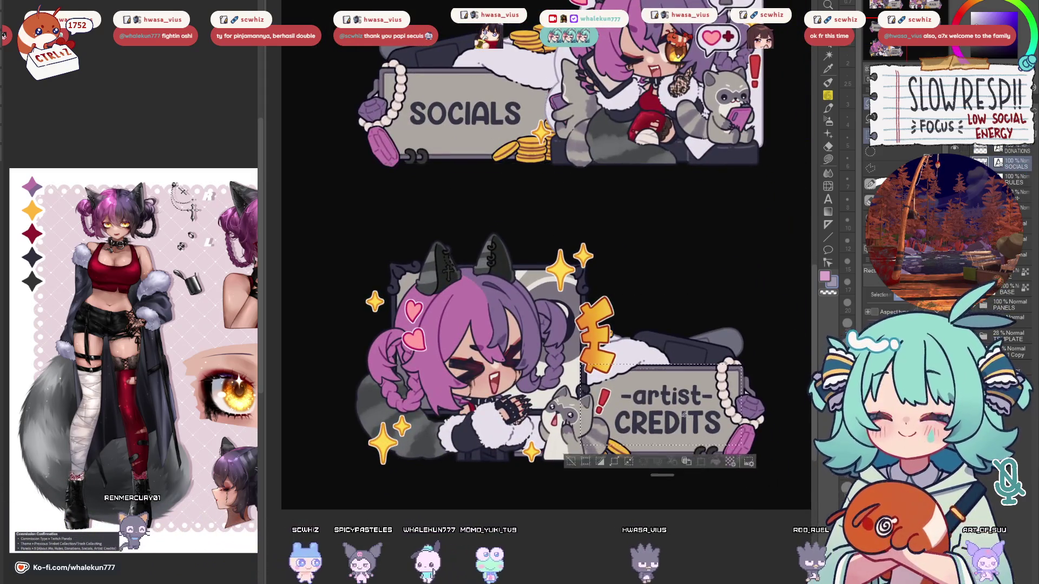
drag(680, 419, 681, 420)
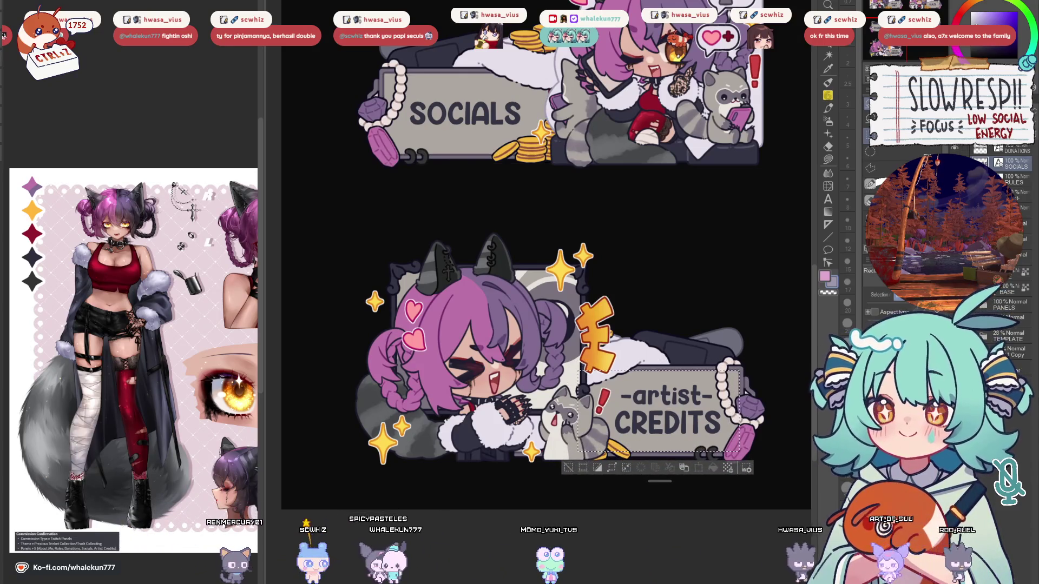
drag(680, 421, 671, 421)
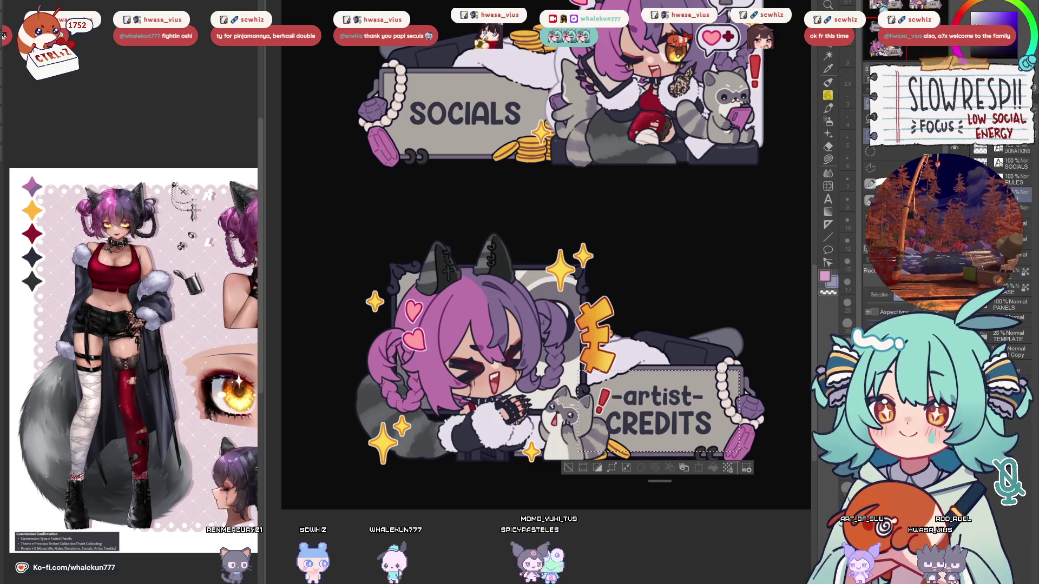
key(ctrl+d)
drag(676, 427, 580, 394)
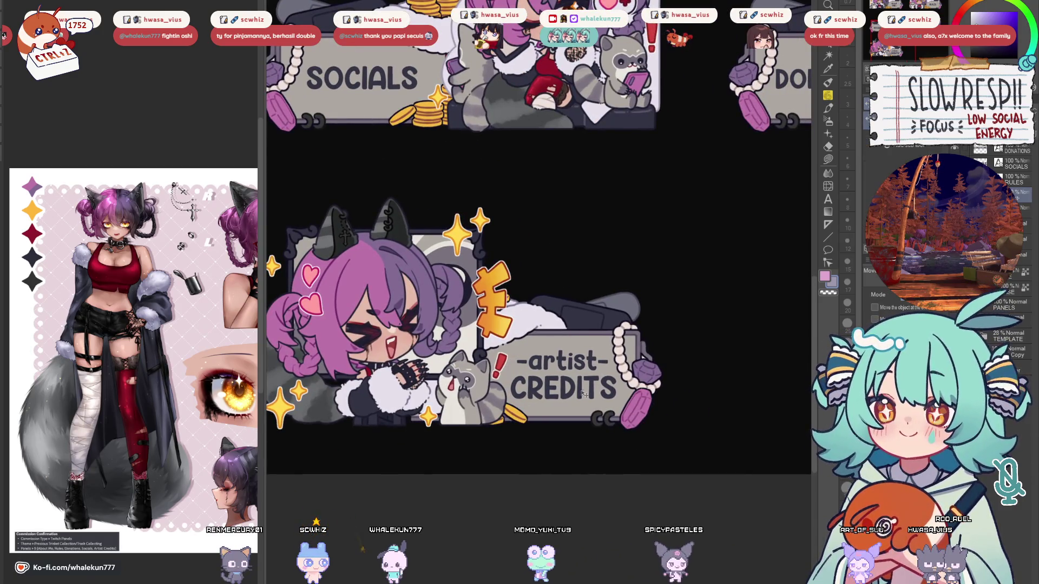
key(ctrl+0)
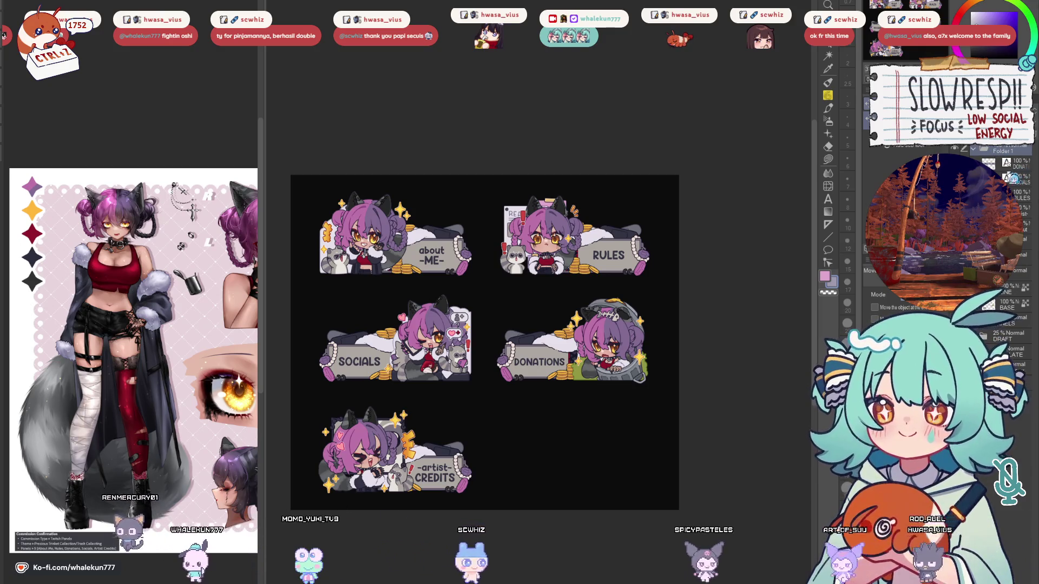
click(972, 148)
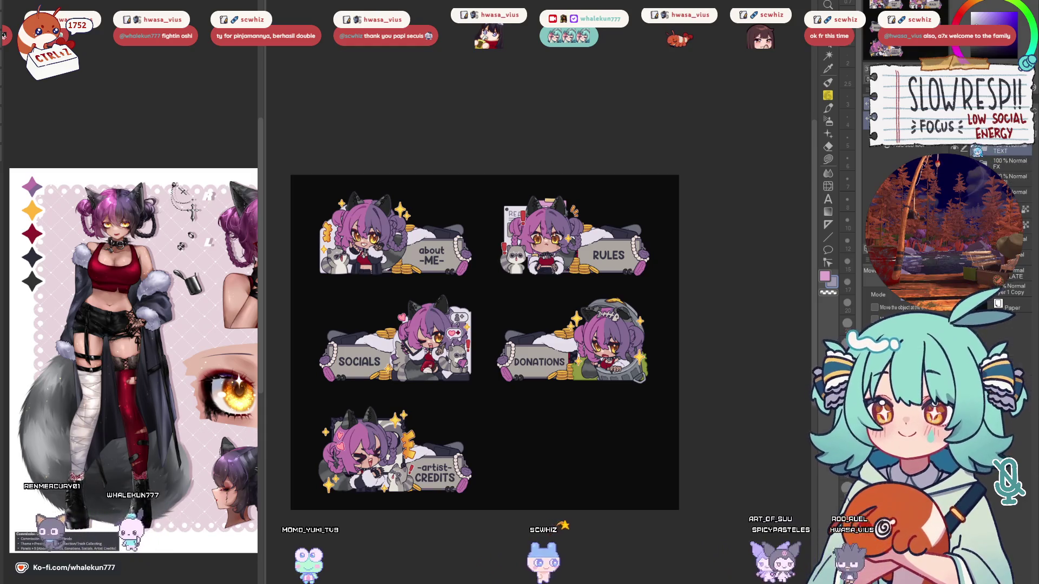
Zoom in and pan across the sheet to view the SOCIALS, RULES and DONATIONS panels.
drag(599, 280, 679, 273)
key(m)
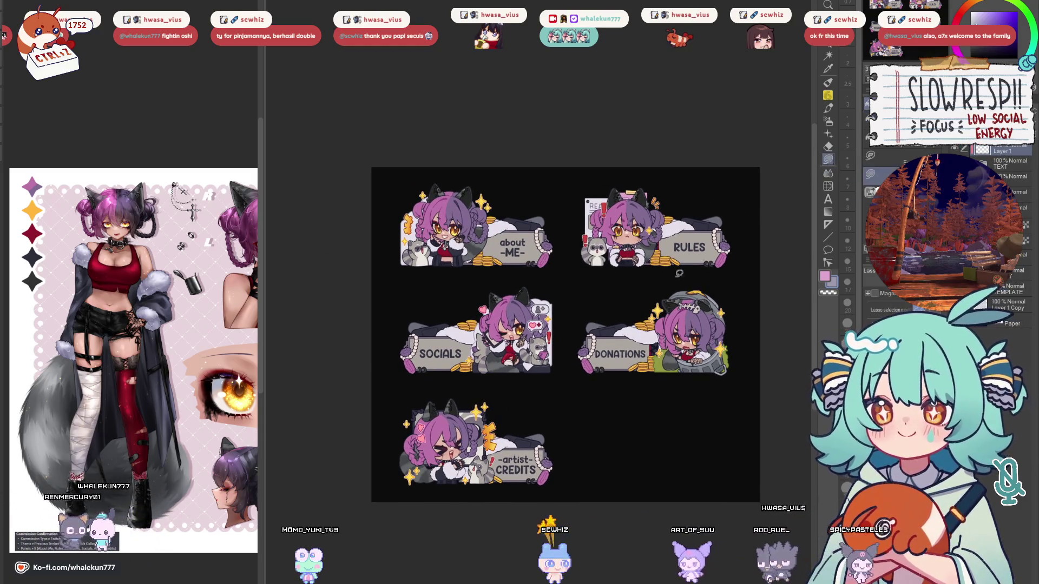
key(ctrl+plus)
key(ctrl+plus)
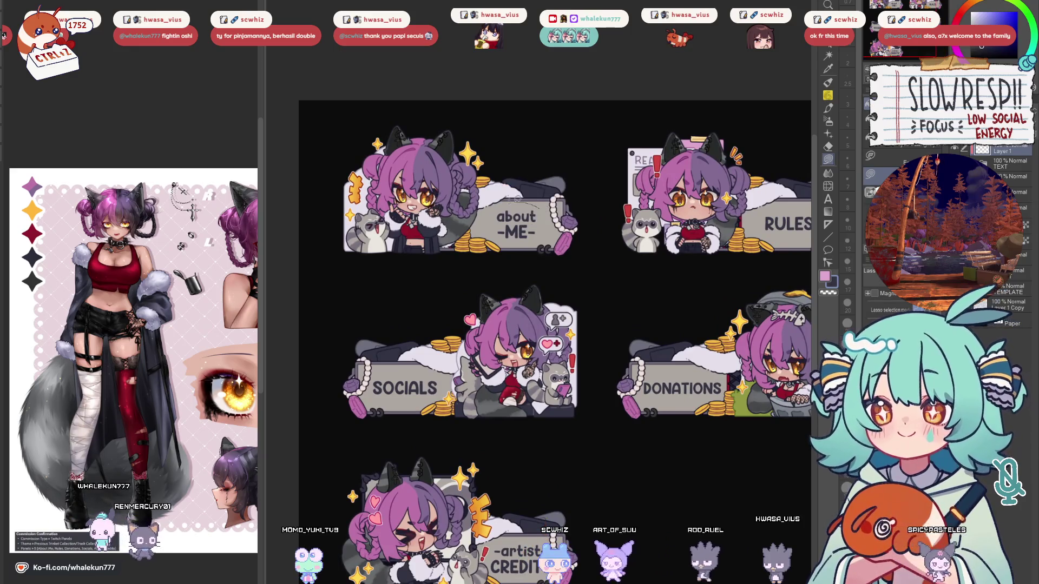
drag(516, 201, 497, 198)
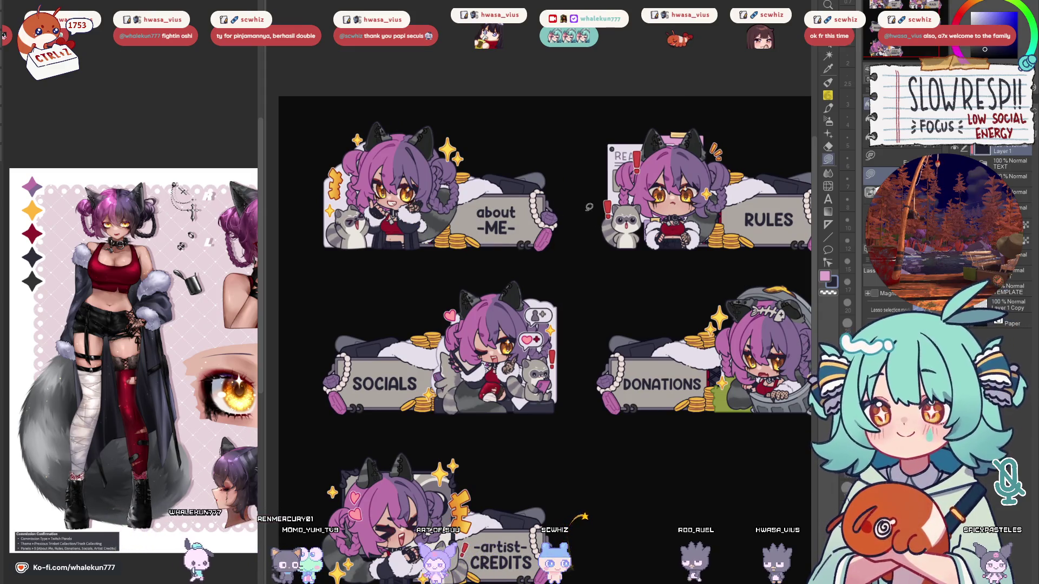
mouse_move(594, 236)
mouse_down()
mouse_move(469, 210)
mouse_move(461, 155)
mouse_up()
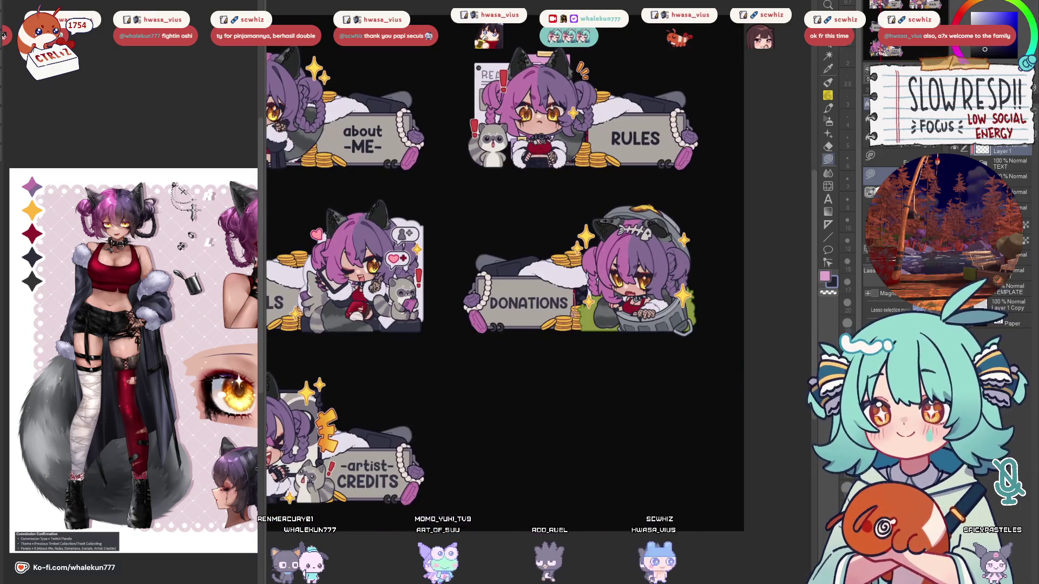
drag(390, 311, 653, 282)
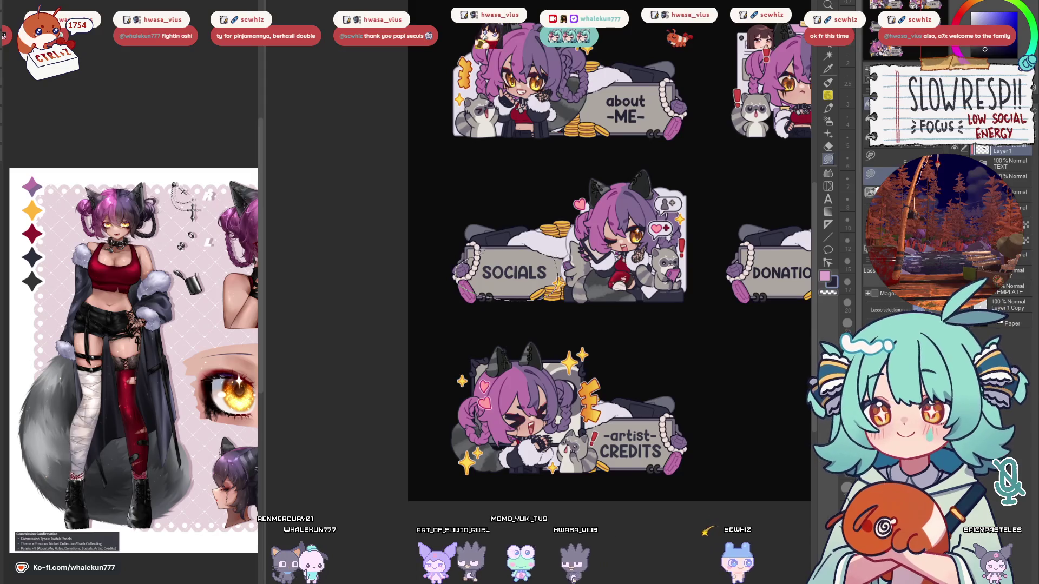
drag(597, 299, 527, 275)
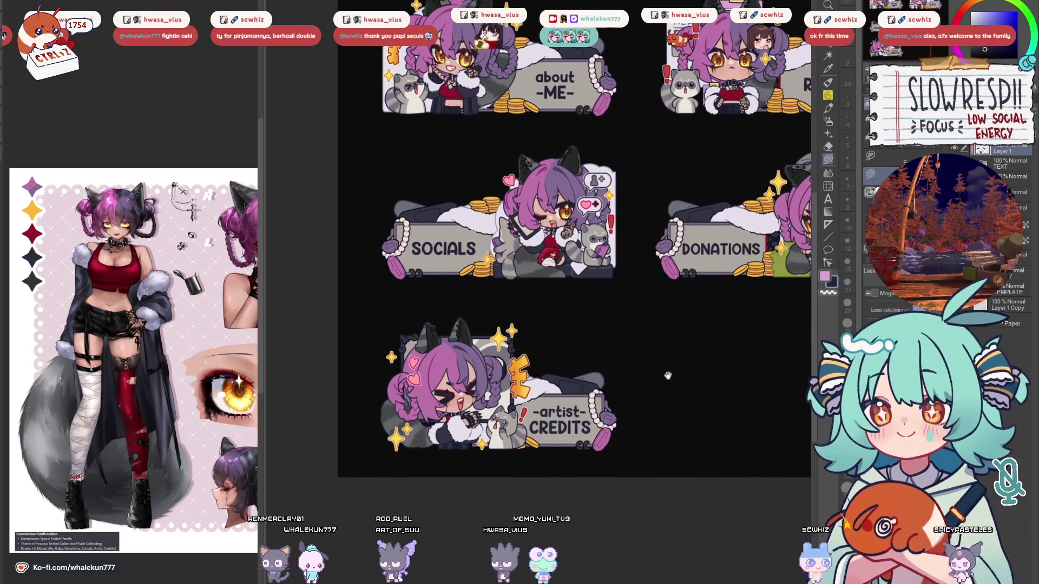
drag(667, 373, 600, 389)
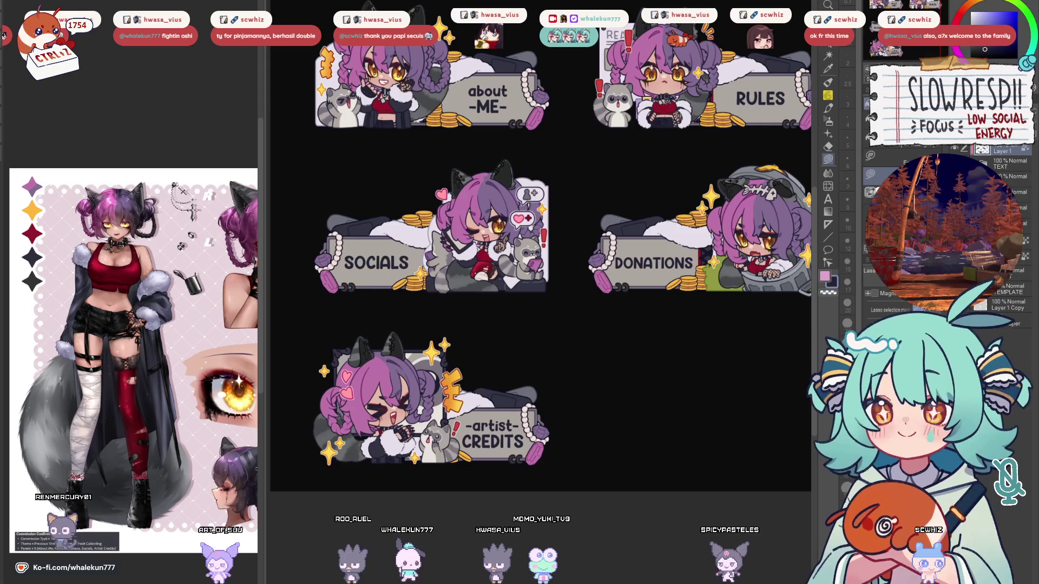
Select a connected area of the panels by colour, then clear the selection.
key(w)
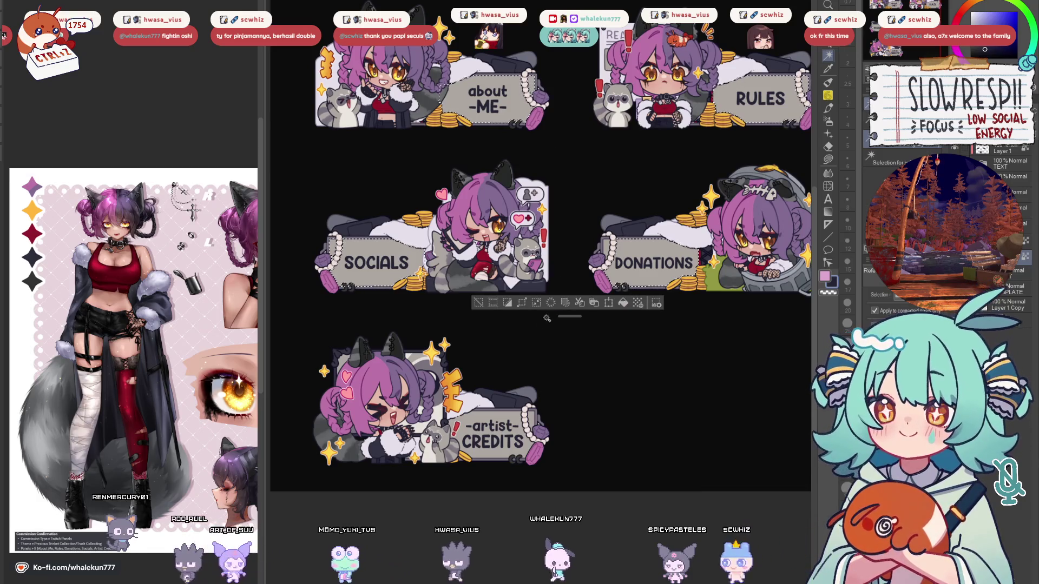
click(433, 406)
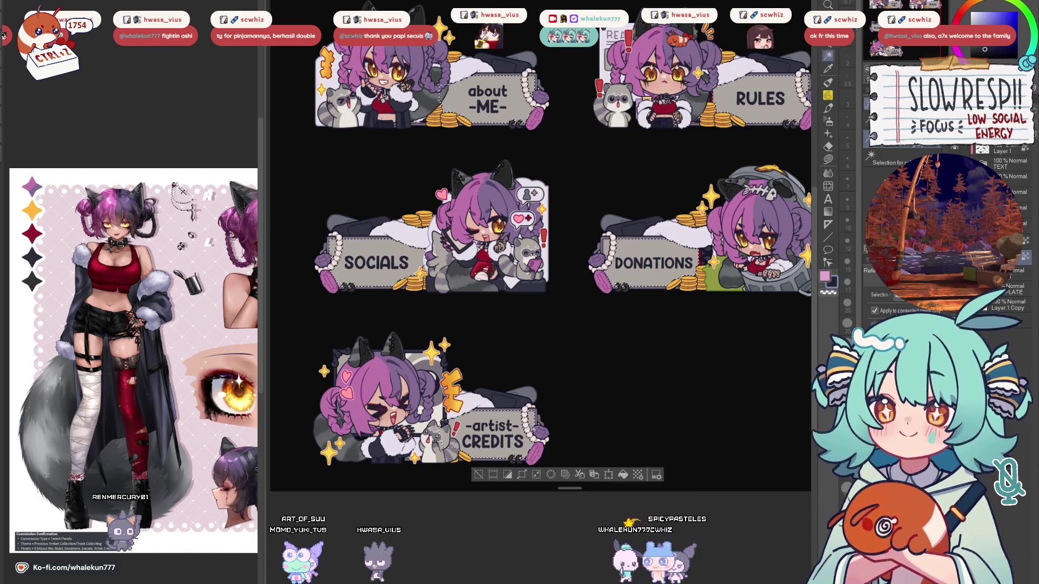
click(828, 159)
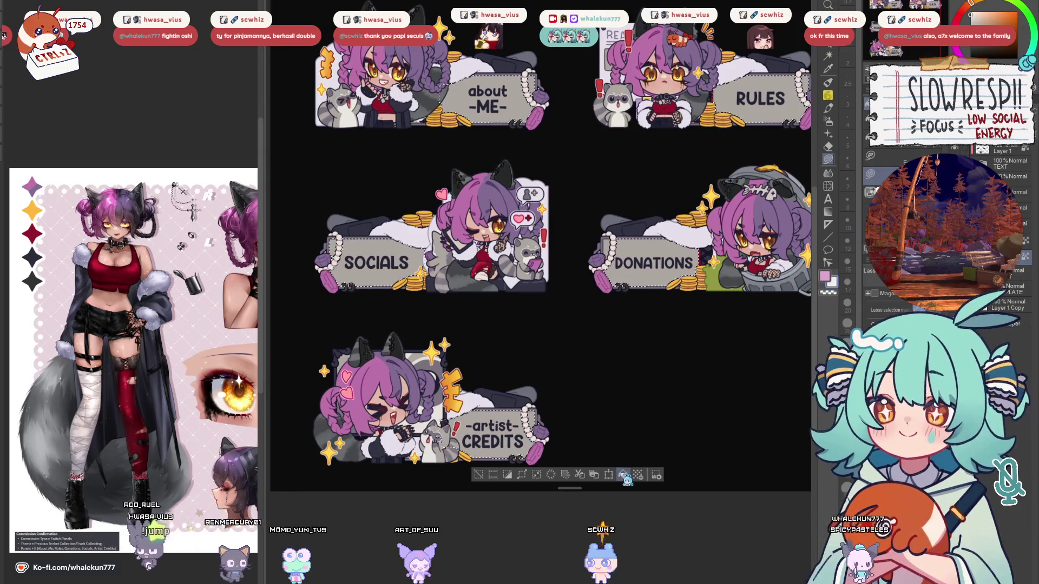
mouse_move(638, 401)
mouse_down()
mouse_move(626, 404)
mouse_move(617, 443)
mouse_up()
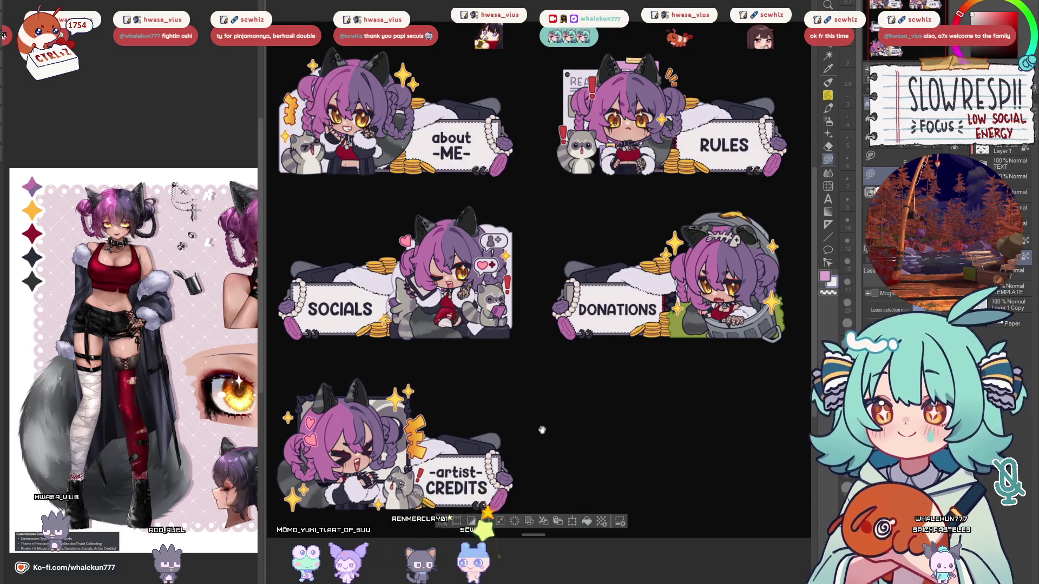
drag(541, 429, 574, 429)
scroll(690, 381, down, 3)
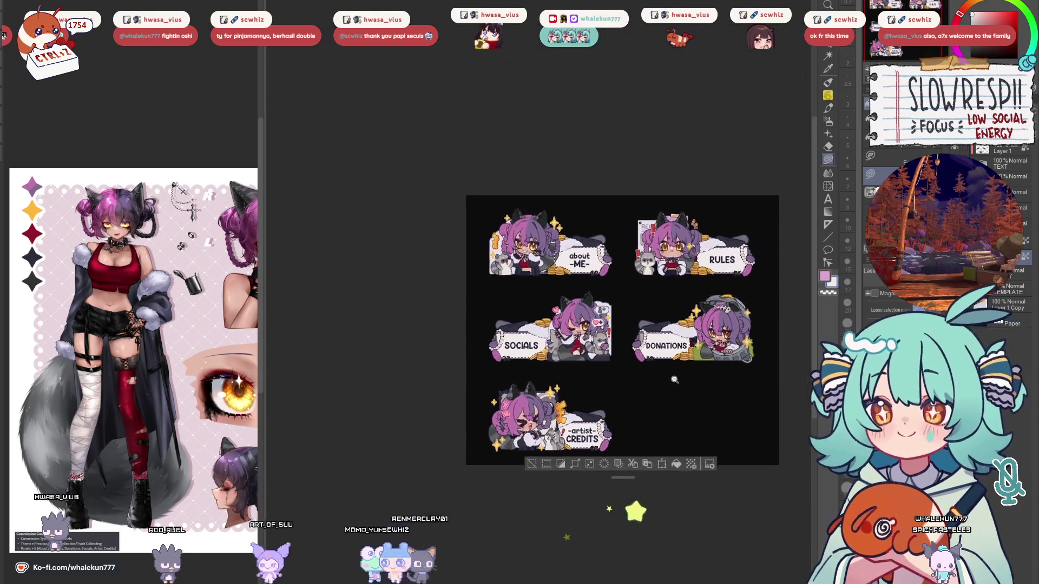
scroll(692, 379, up, 3)
key(ctrl+d)
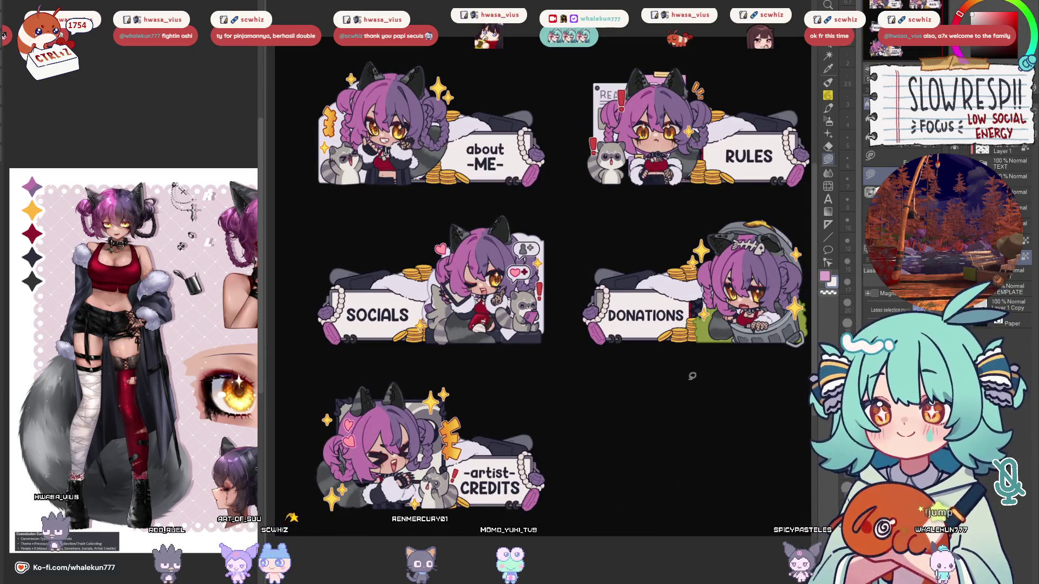
Select the entire canvas and place Layer 2 just below BASE.
scroll(670, 385, down, 3)
scroll(643, 395, up, 2)
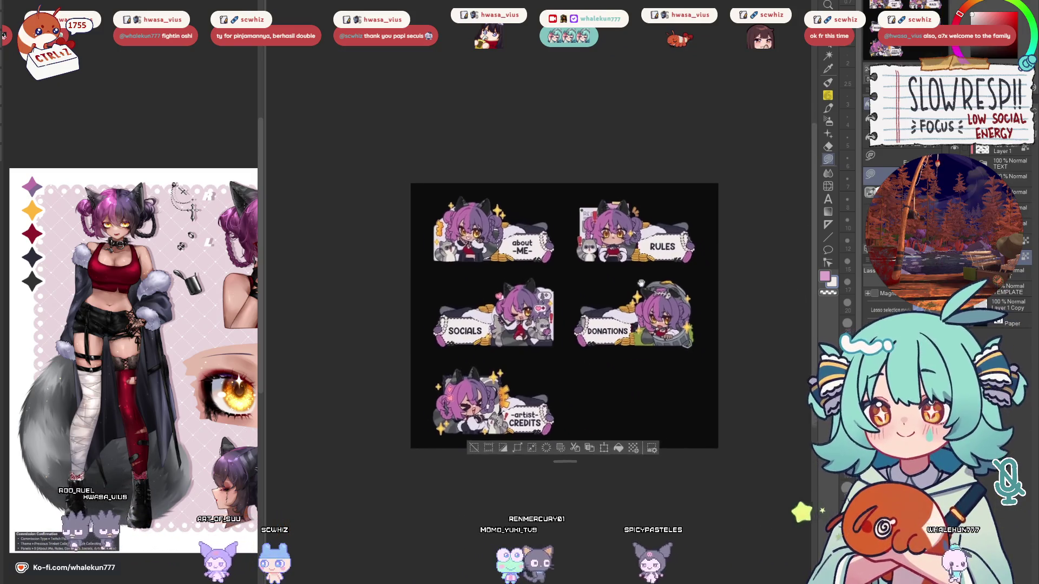
key(ctrl+a)
scroll(640, 293, up, 1)
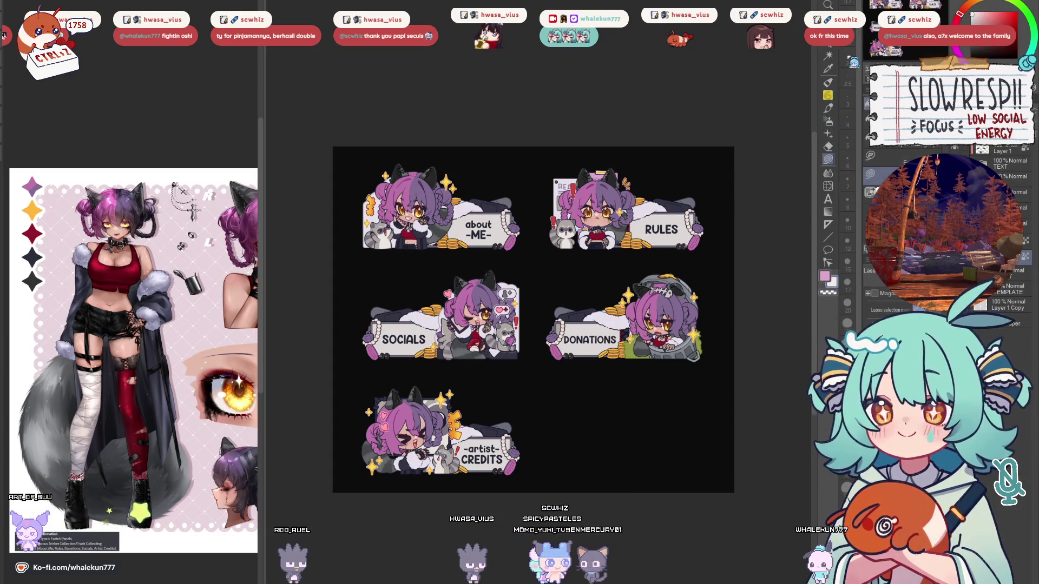
scroll(596, 250, down, 1)
scroll(595, 250, up, 2)
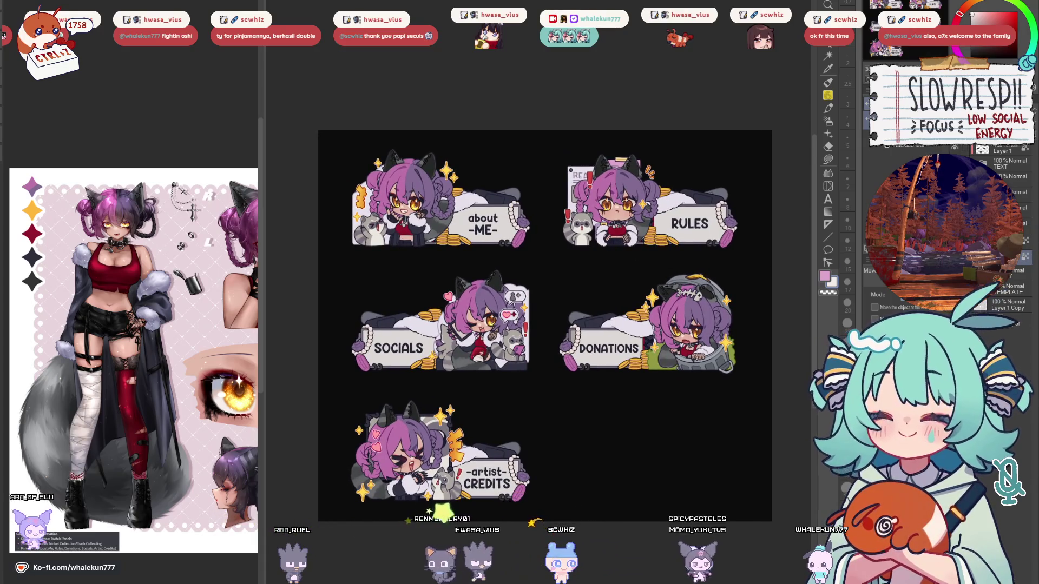
scroll(1014, 295, up, 2)
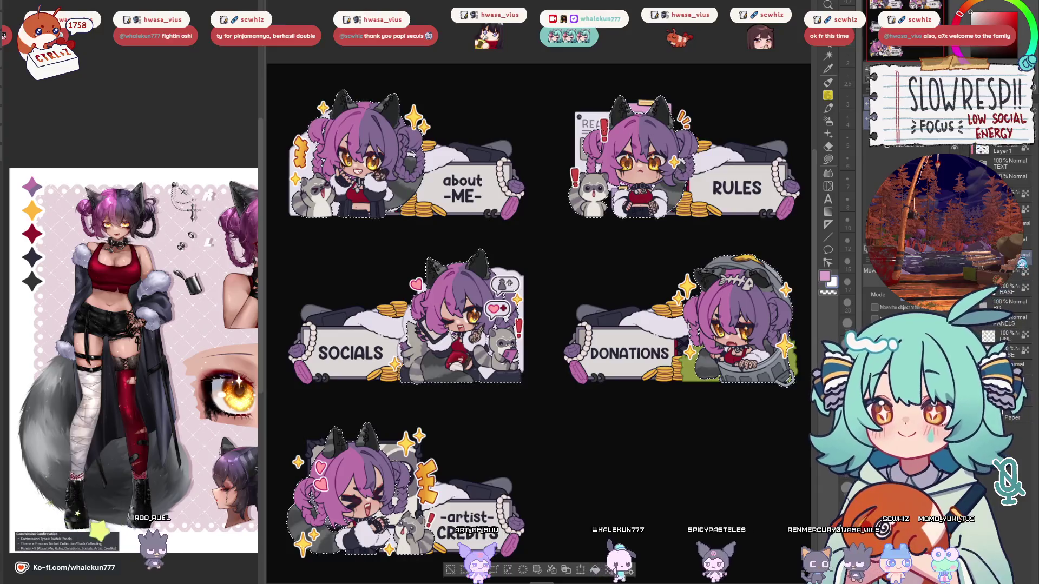
drag(1015, 295, 1013, 293)
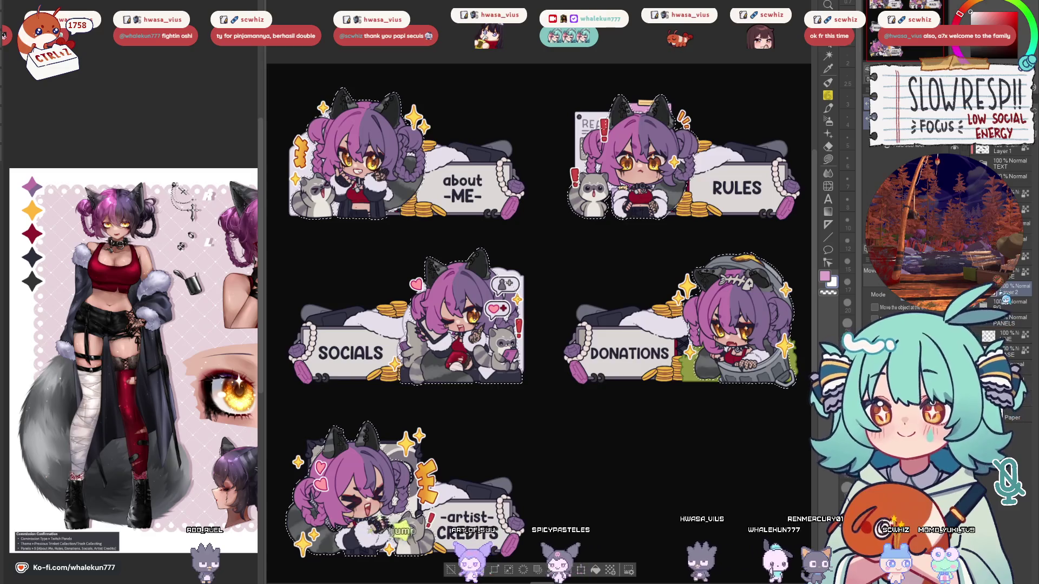
Set the pen colour to dark blue and open the about -ME- title with the Text tool.
drag(630, 333, 627, 328)
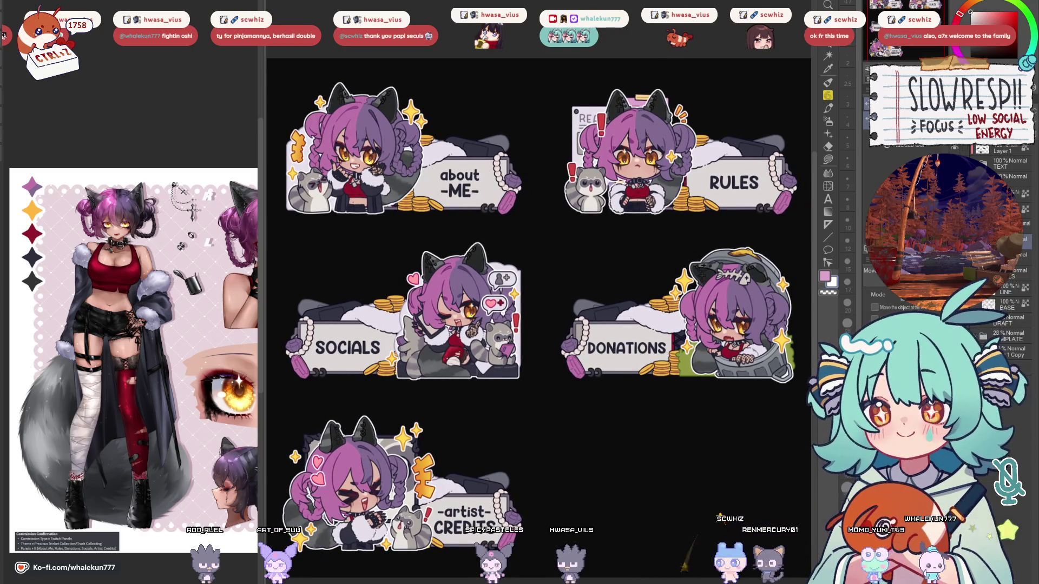
drag(628, 328, 643, 347)
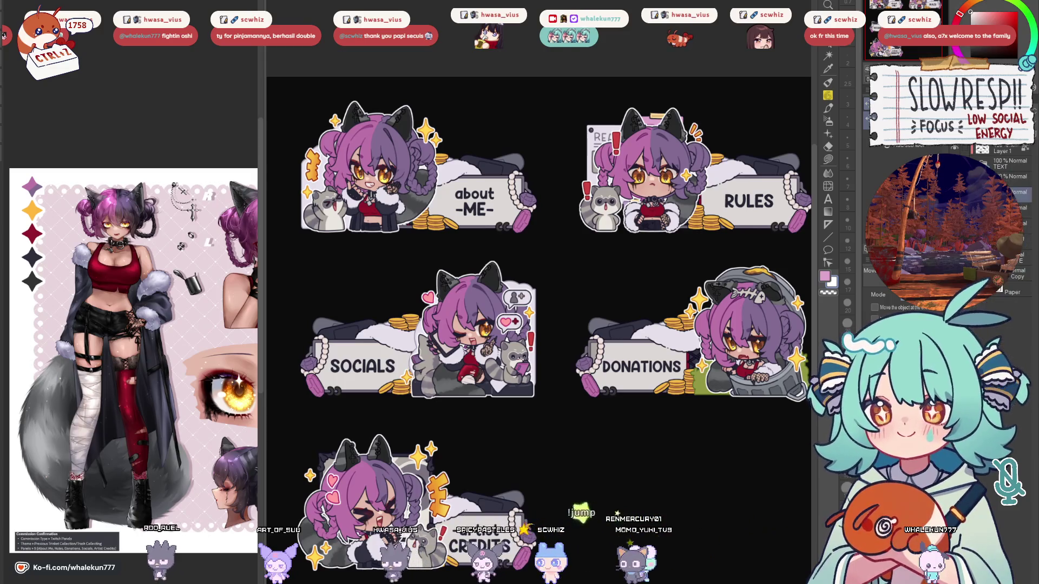
key(p)
click(985, 49)
key(t)
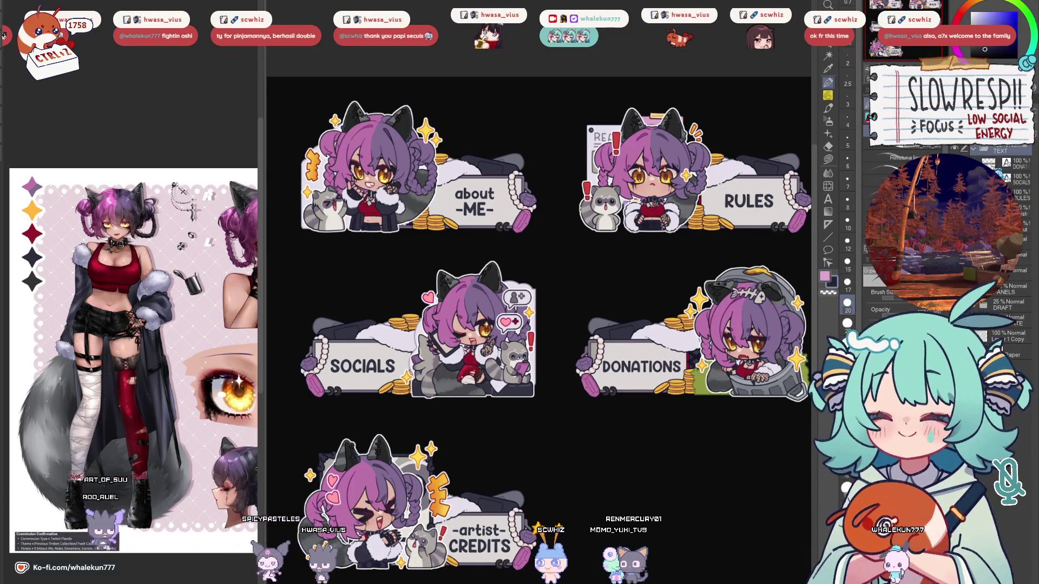
click(641, 366)
click(474, 201)
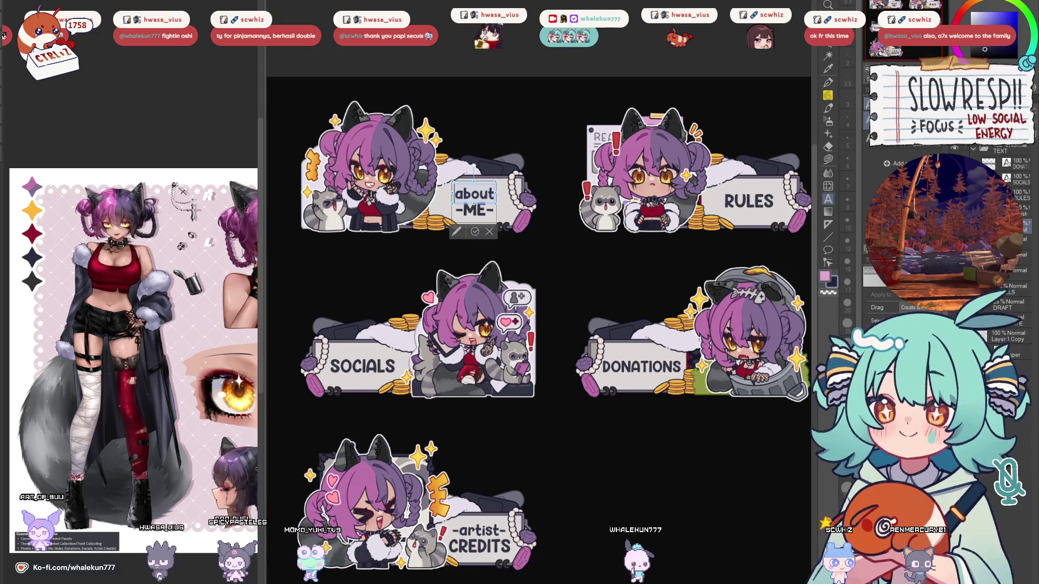
Zoom in and reopen the about -ME- title for editing, selecting the word about.
click(474, 232)
scroll(487, 252, up, 2)
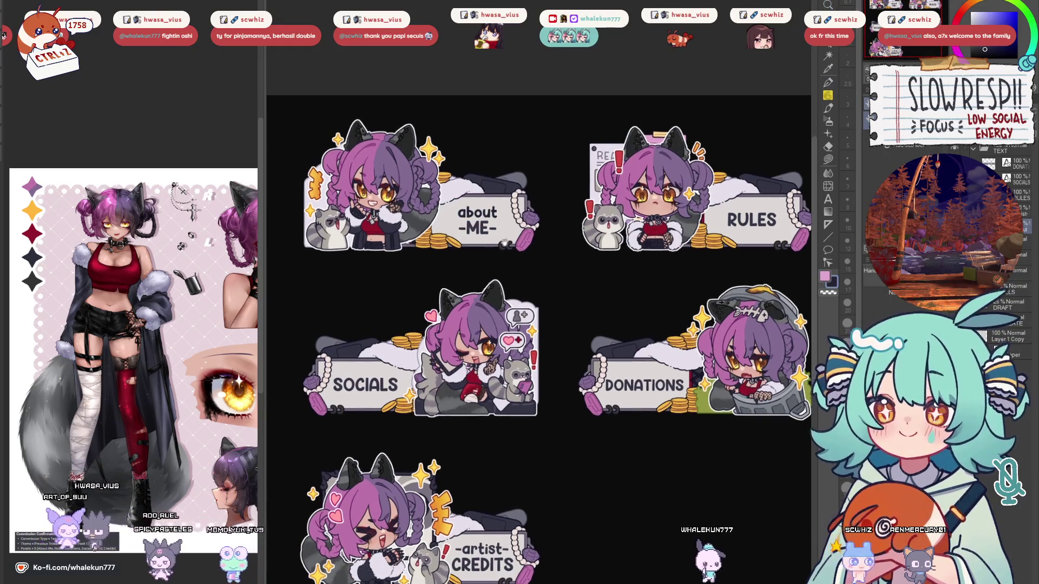
key(t)
click(476, 230)
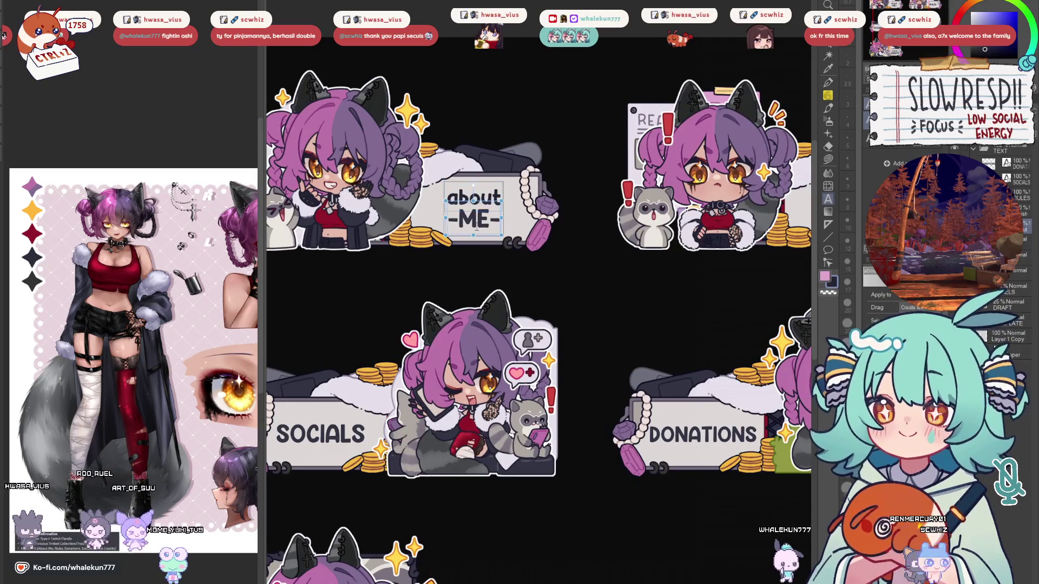
key(p)
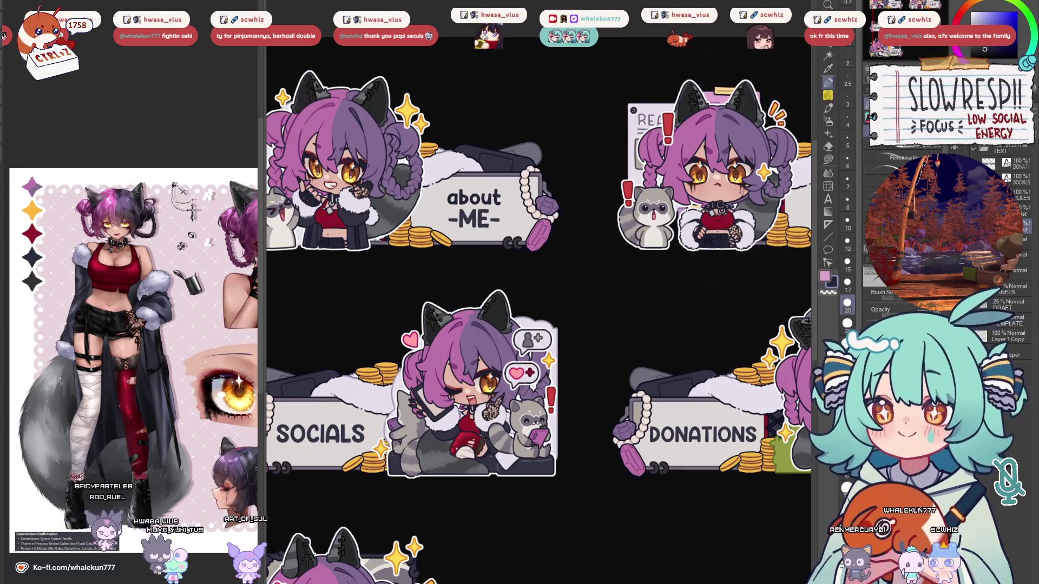
key(t)
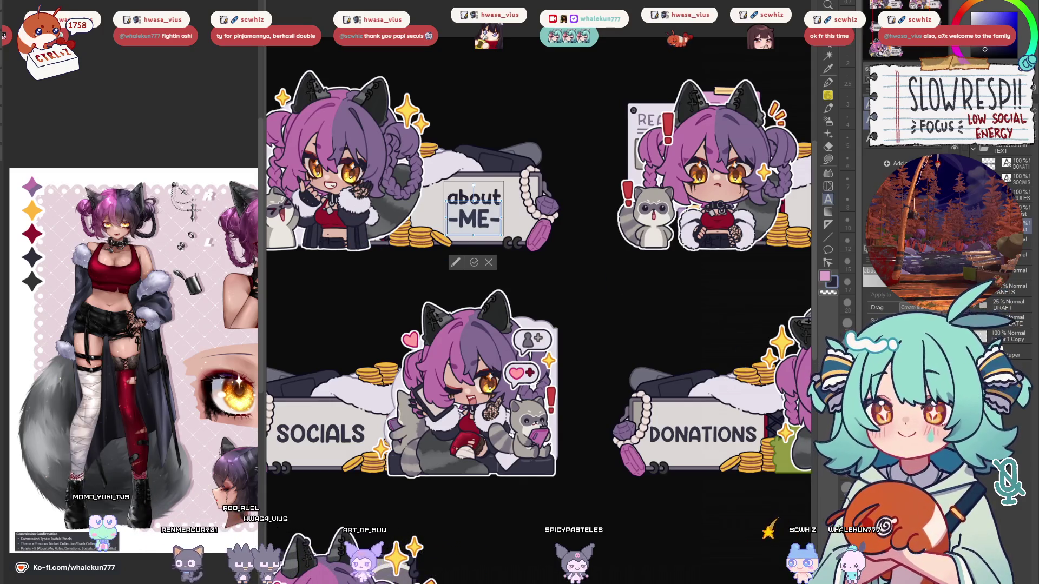
click(827, 5)
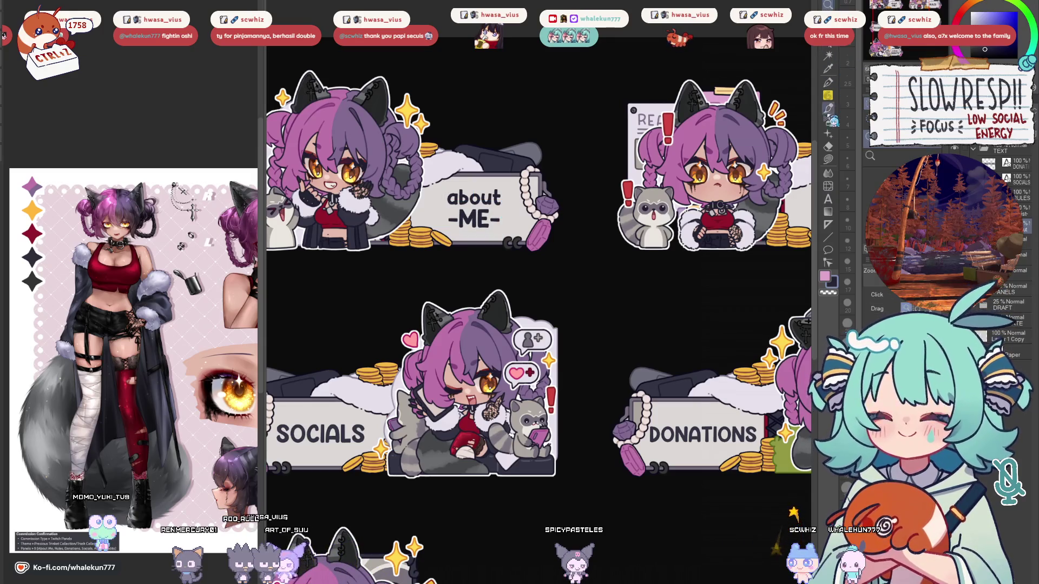
click(827, 200)
click(490, 206)
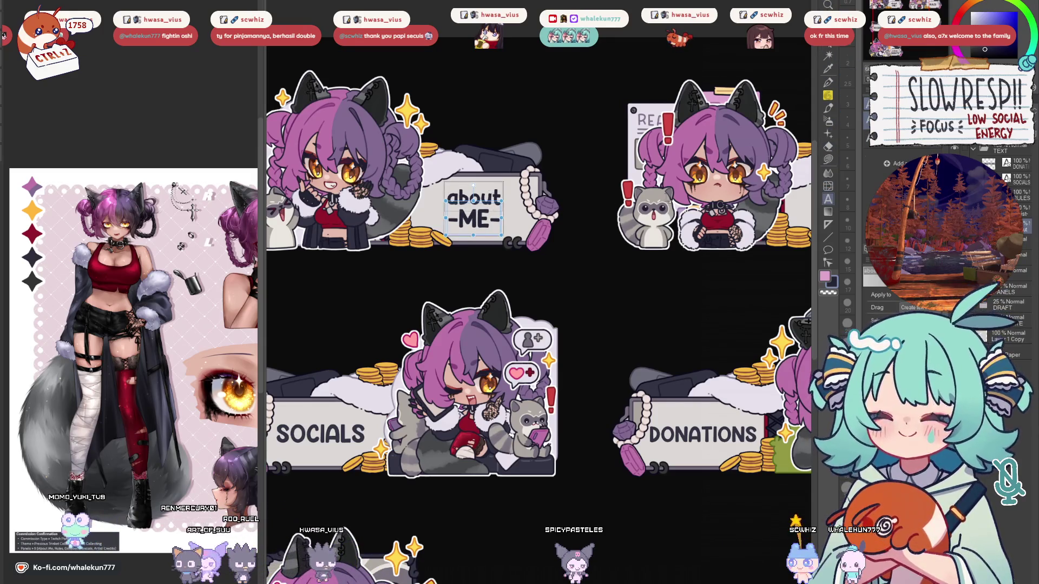
double_click(474, 198)
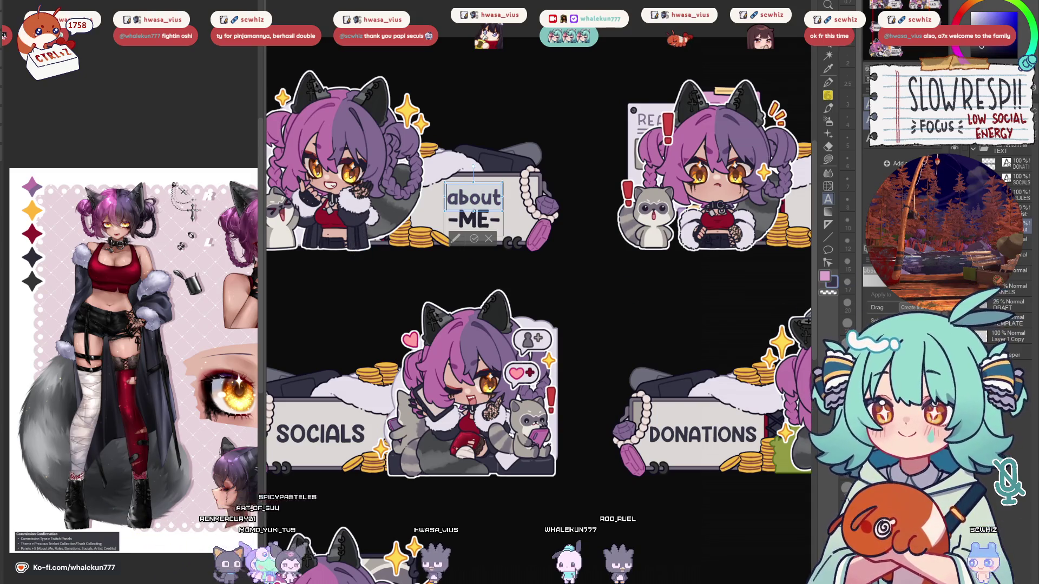
Select all the about -ME- text, recolour it dark red, and commit the edit.
key(o)
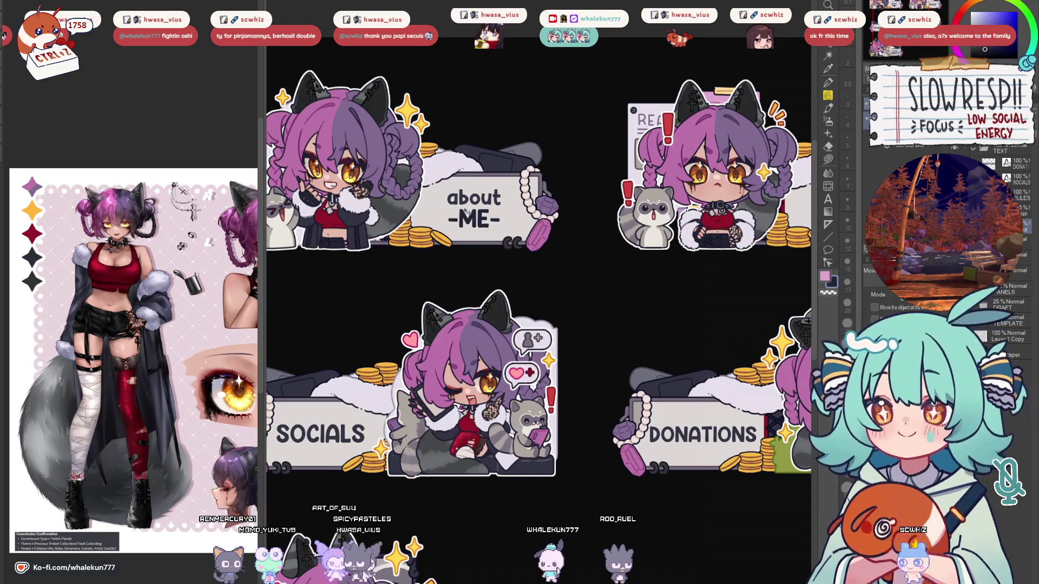
key(t)
click(489, 226)
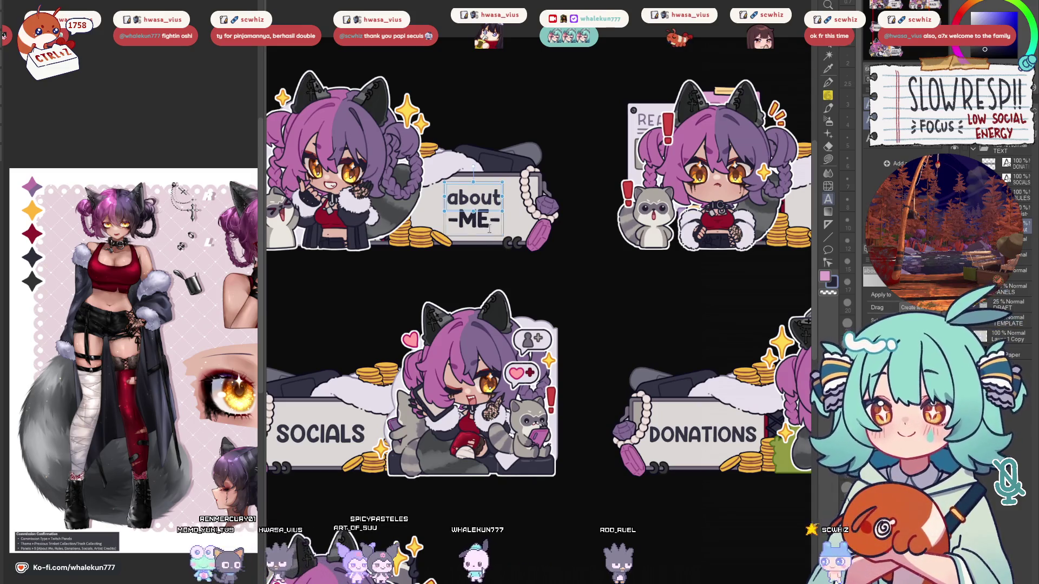
key(ctrl+a)
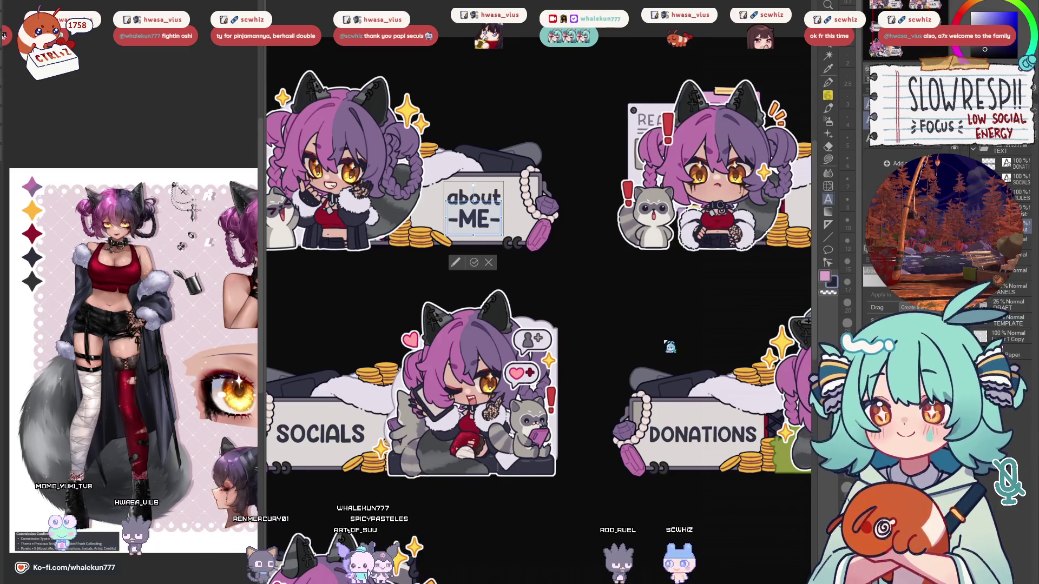
click(956, 21)
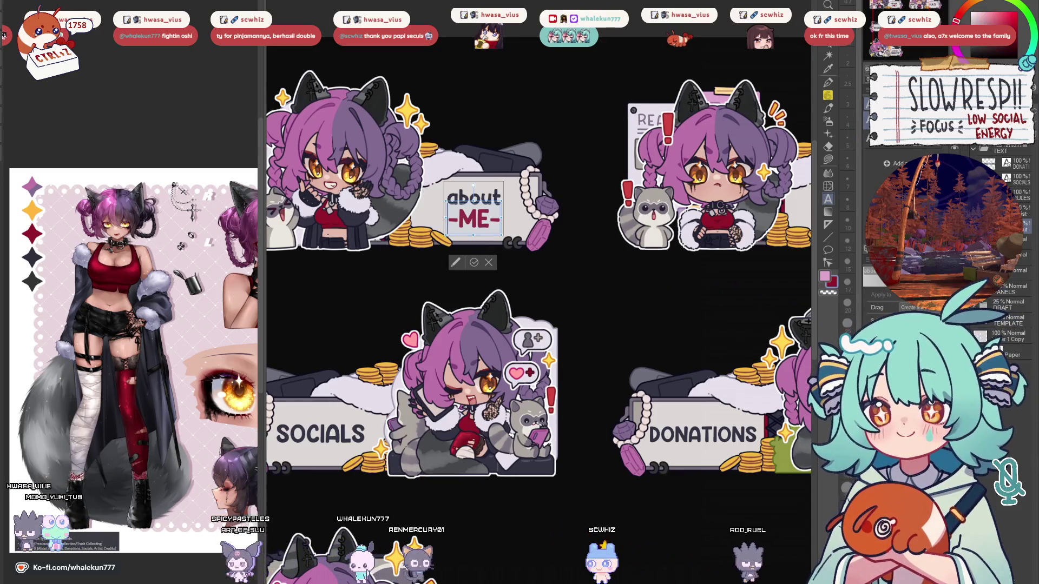
key(o)
scroll(487, 211, down, 3)
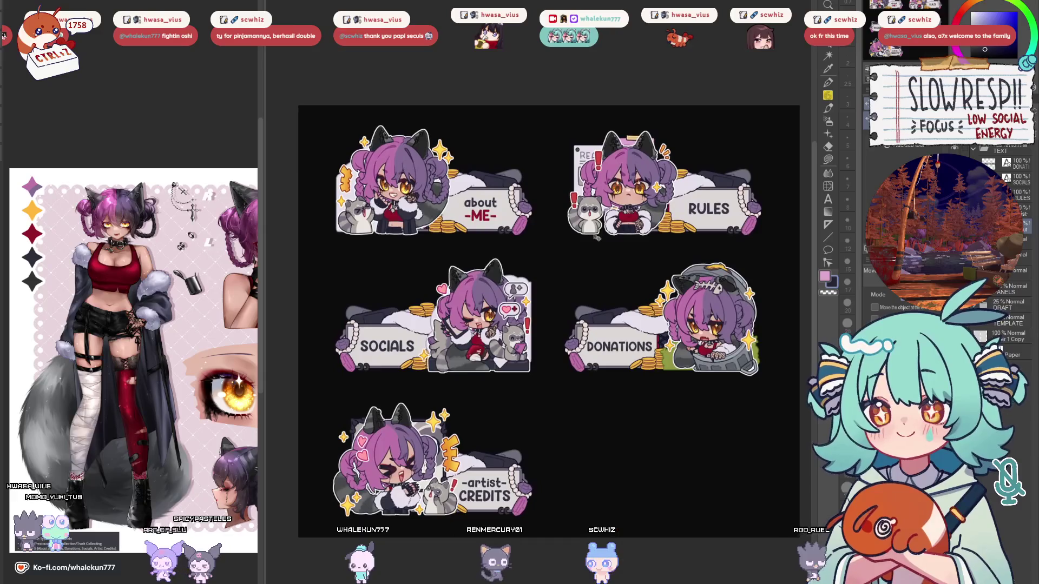
scroll(595, 237, down, 3)
scroll(585, 248, up, 4)
scroll(576, 264, down, 2)
drag(576, 264, 582, 308)
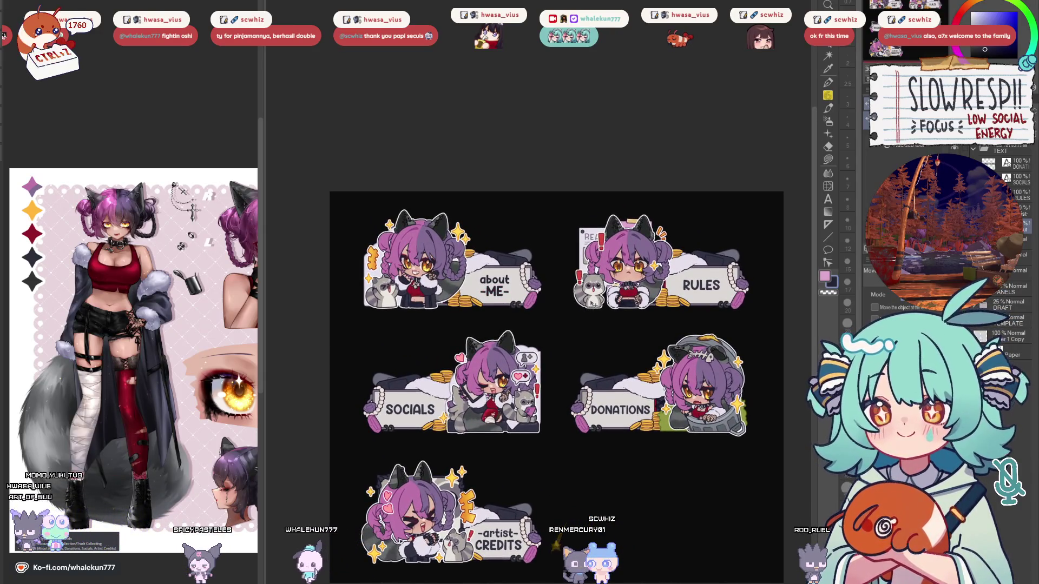
scroll(595, 304, up, 4)
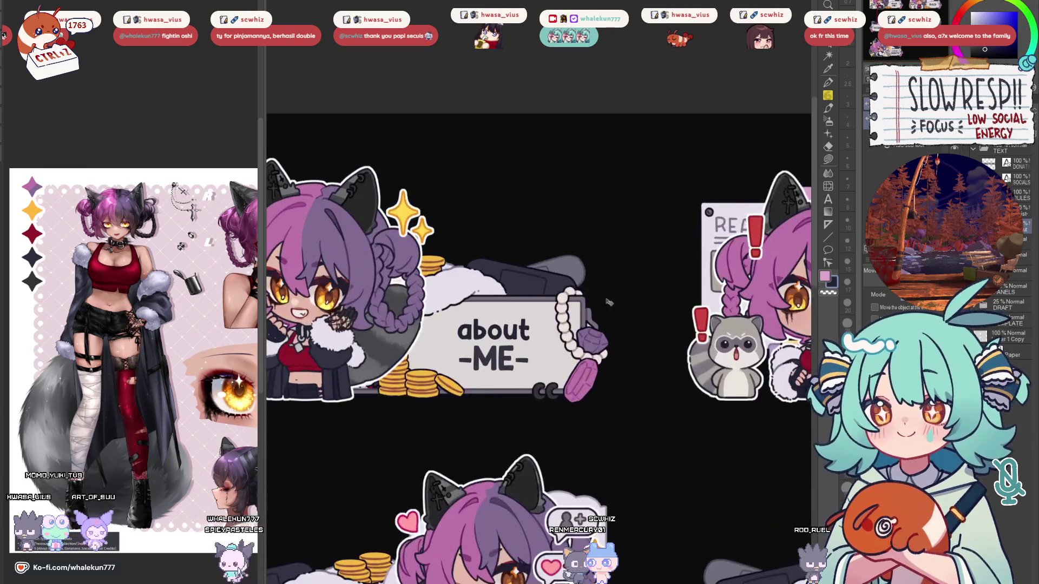
scroll(595, 300, down, 3)
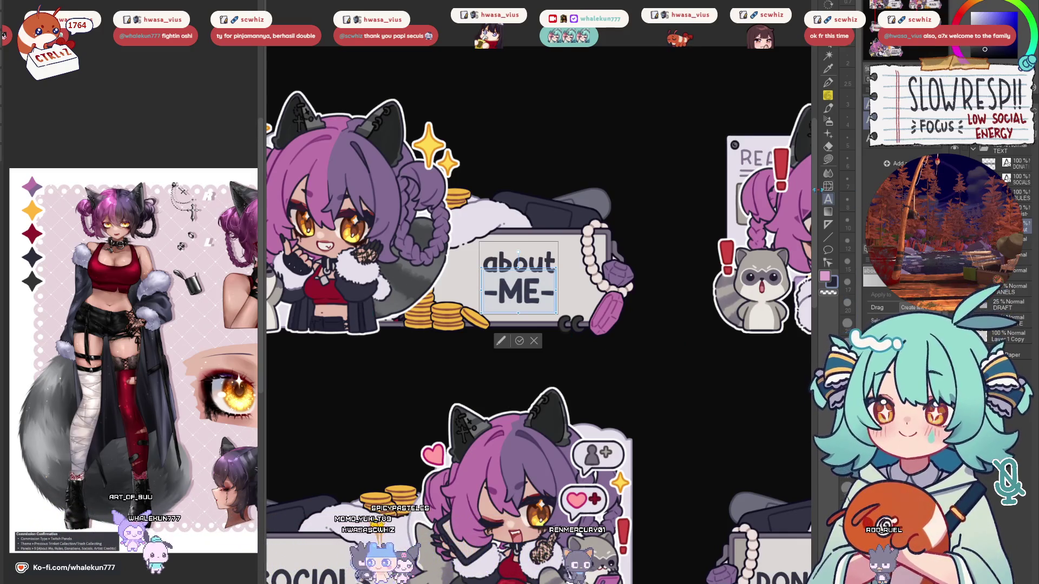
key(BackSpace)
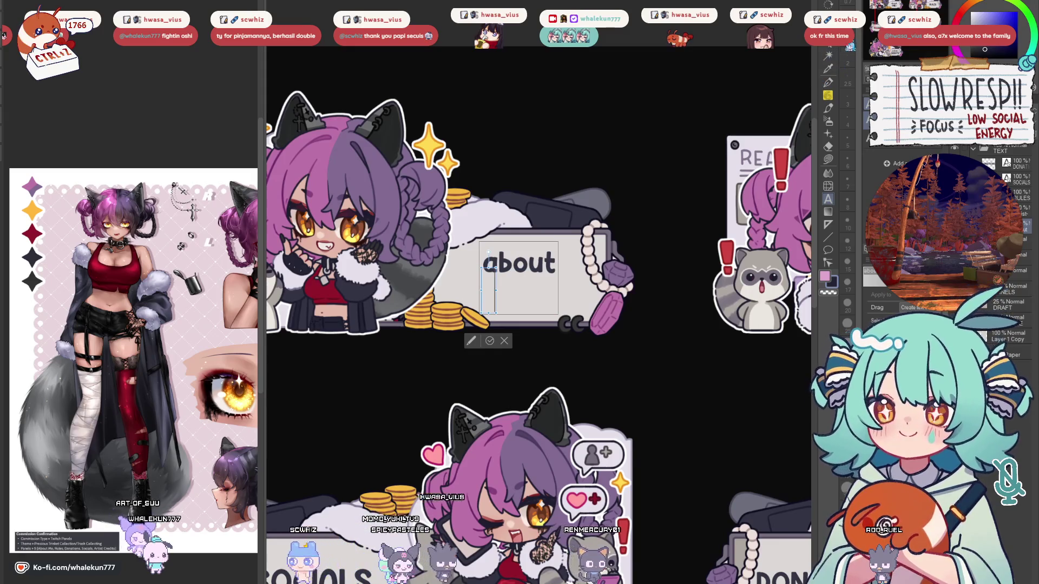
key(Escape)
key(ctrl+z)
key(t)
click(517, 290)
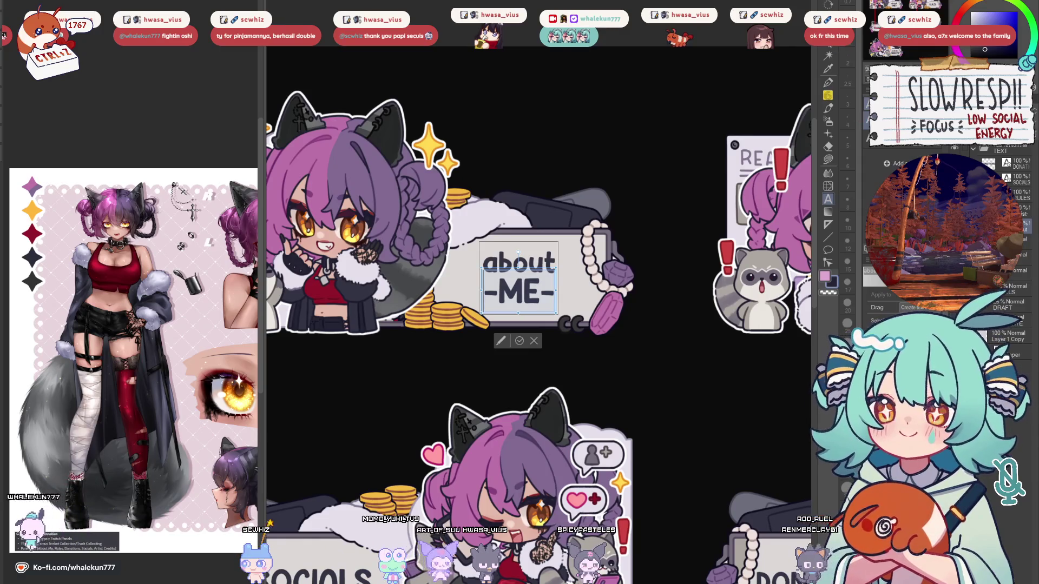
key(Escape)
scroll(538, 314, right, 10)
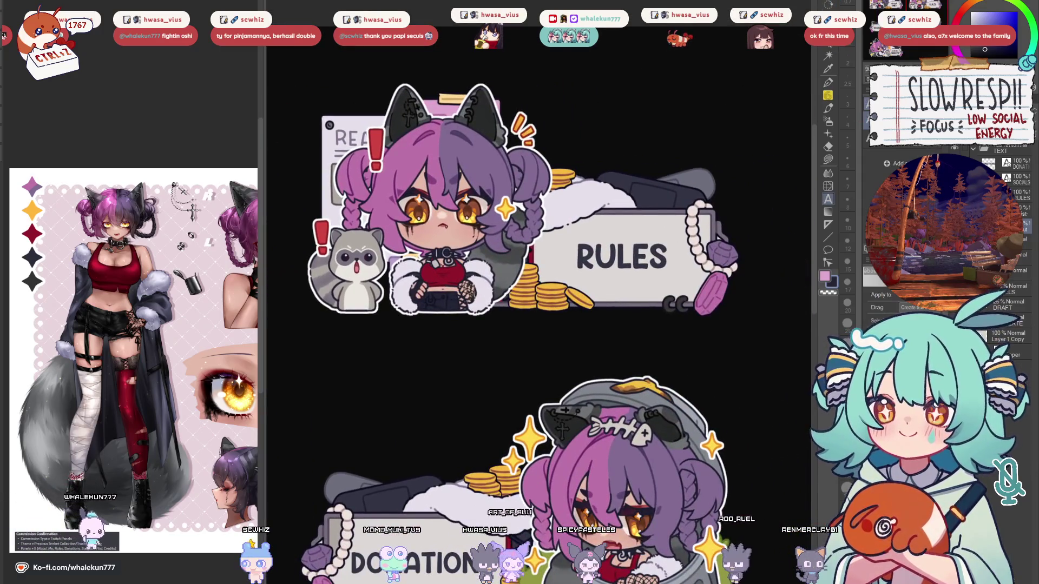
click(623, 257)
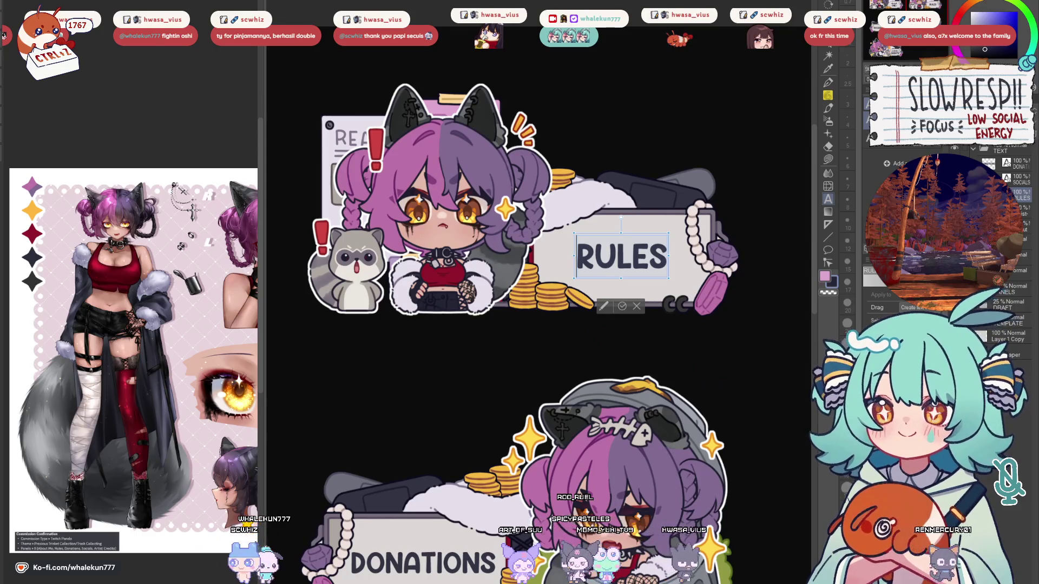
mouse_move(473, 583)
mouse_down()
mouse_move(515, 329)
mouse_move(597, 353)
mouse_up()
key(t)
click(595, 333)
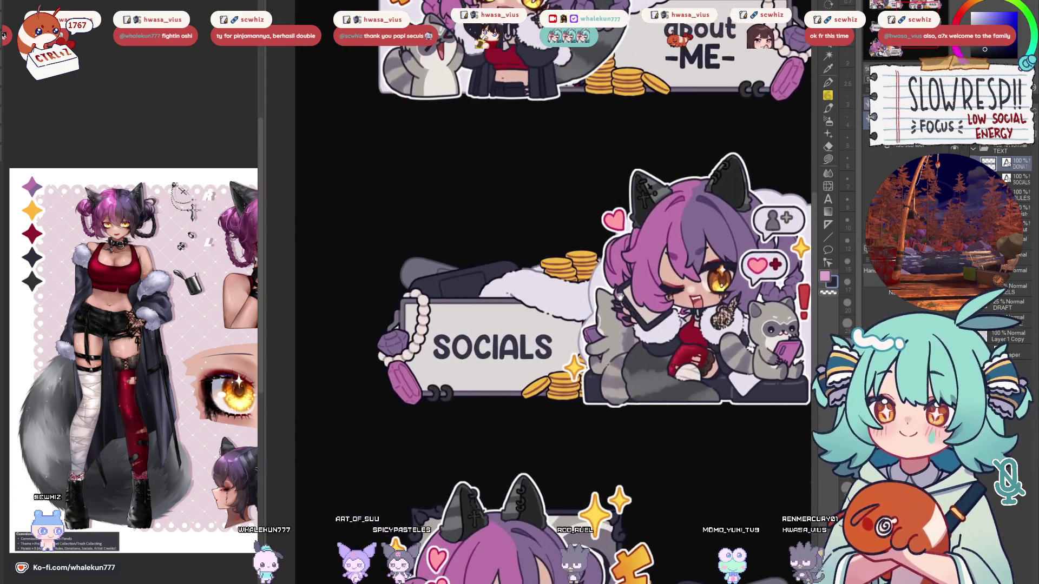
click(492, 346)
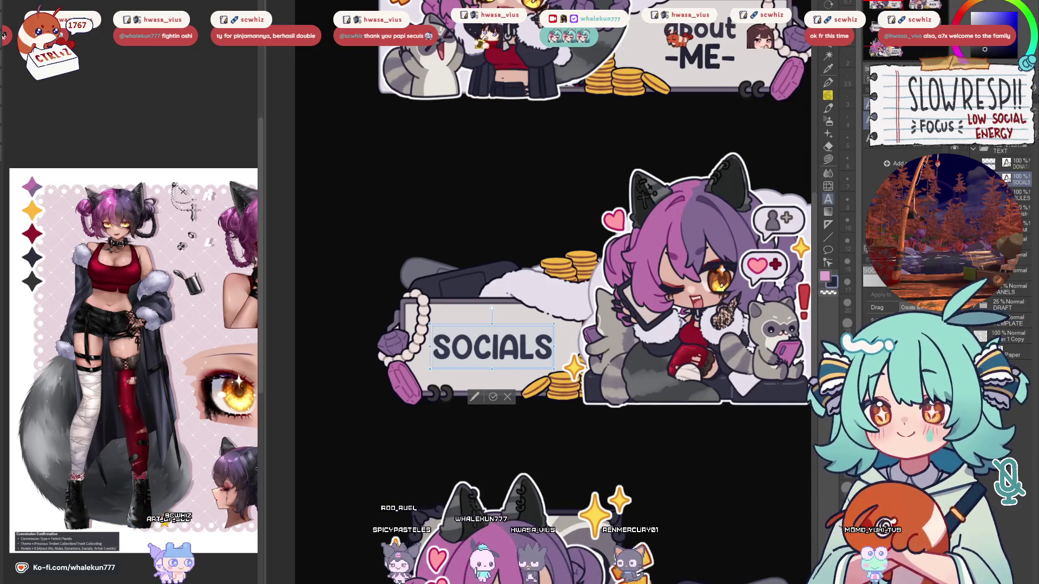
text(h)
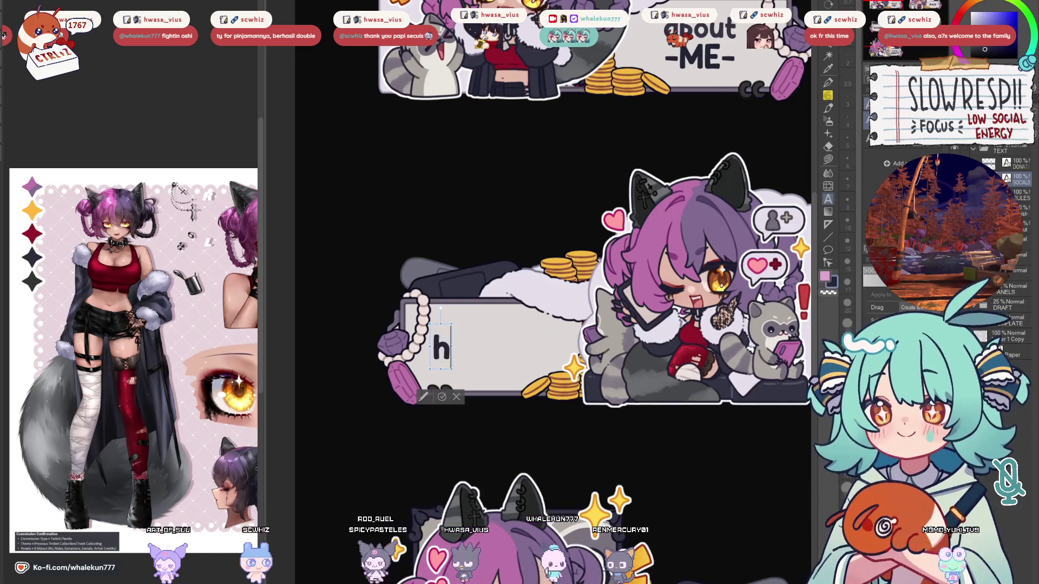
drag(675, 385, 628, 315)
key(ctrl+z)
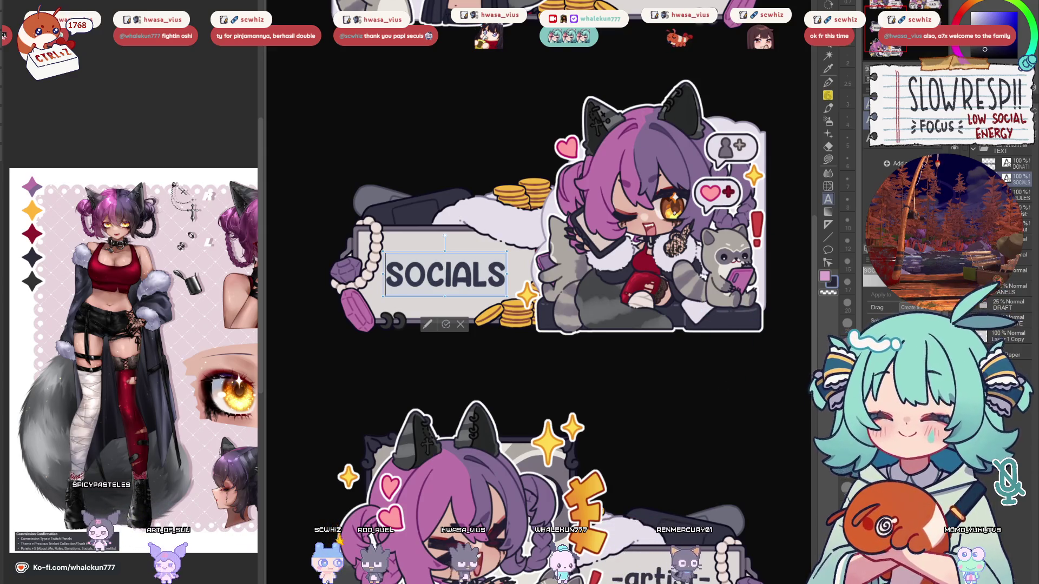
key(Escape)
key(ctrl+0)
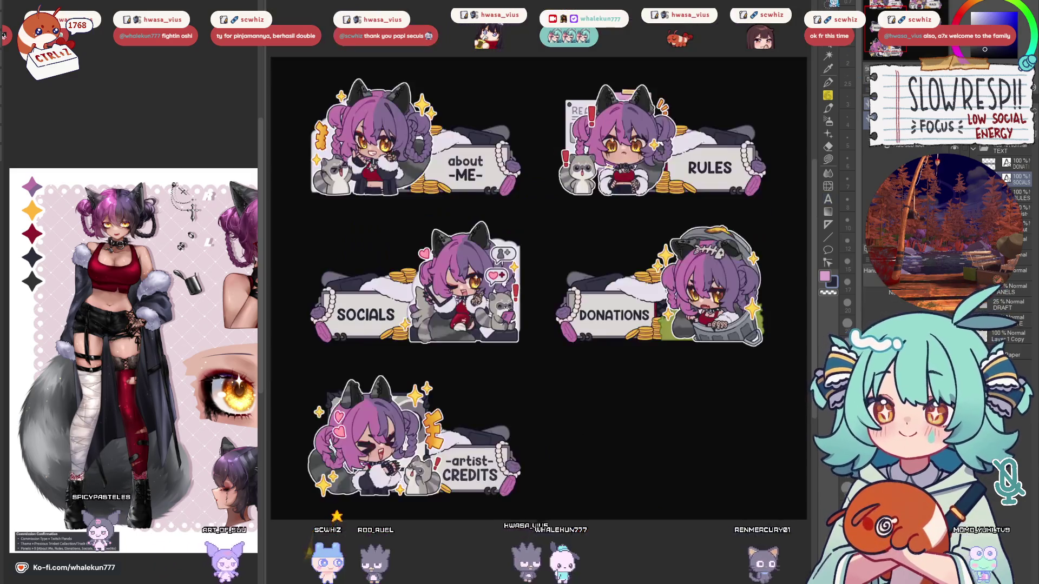
Open the -artist- CREDITS title and commit the text edit.
scroll(552, 252, up, 5)
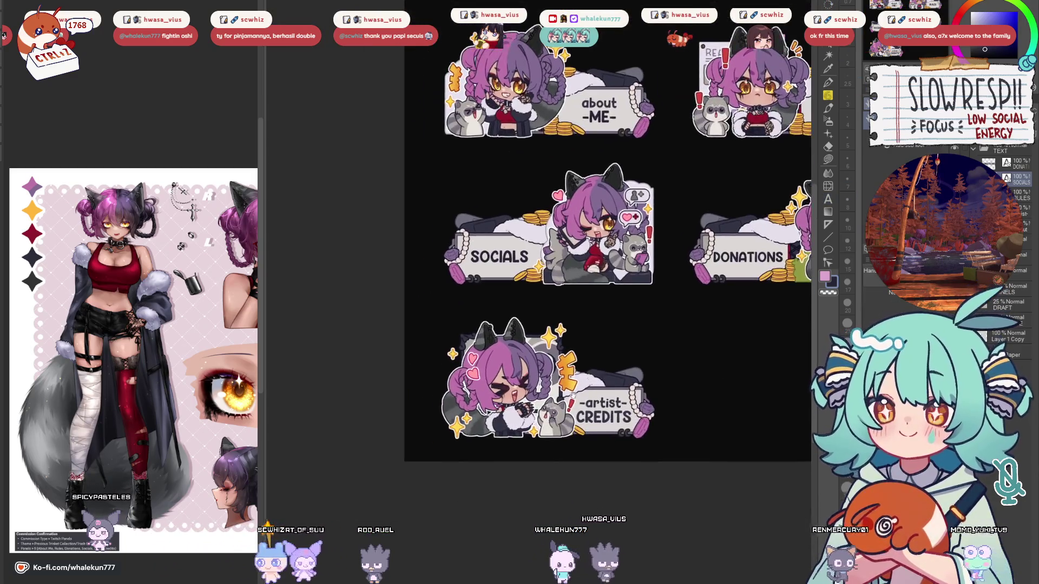
click(625, 411)
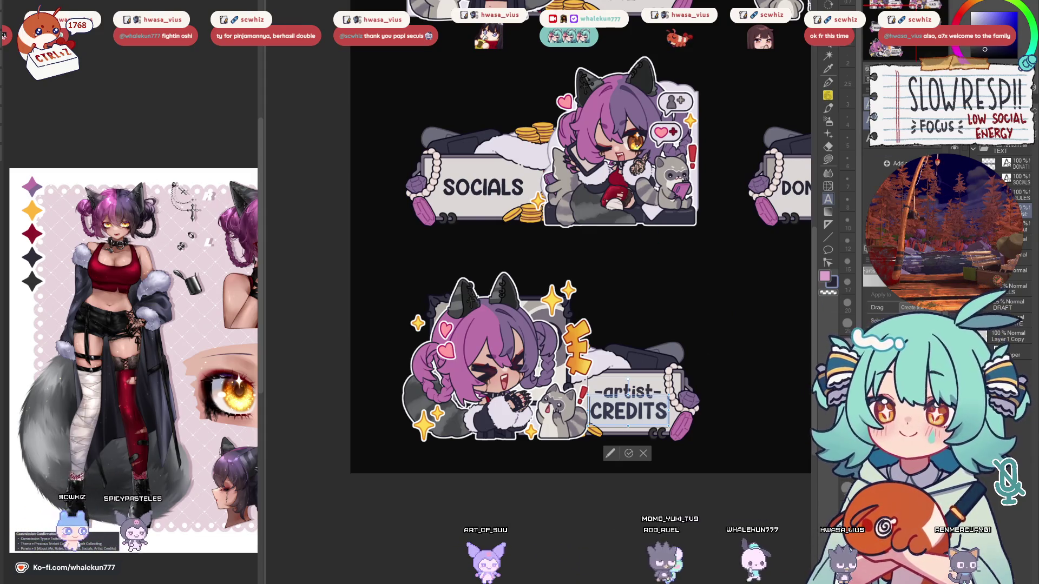
key(o)
Zoom out to show all five panels and delete Layer 2.
scroll(558, 372, down, 5)
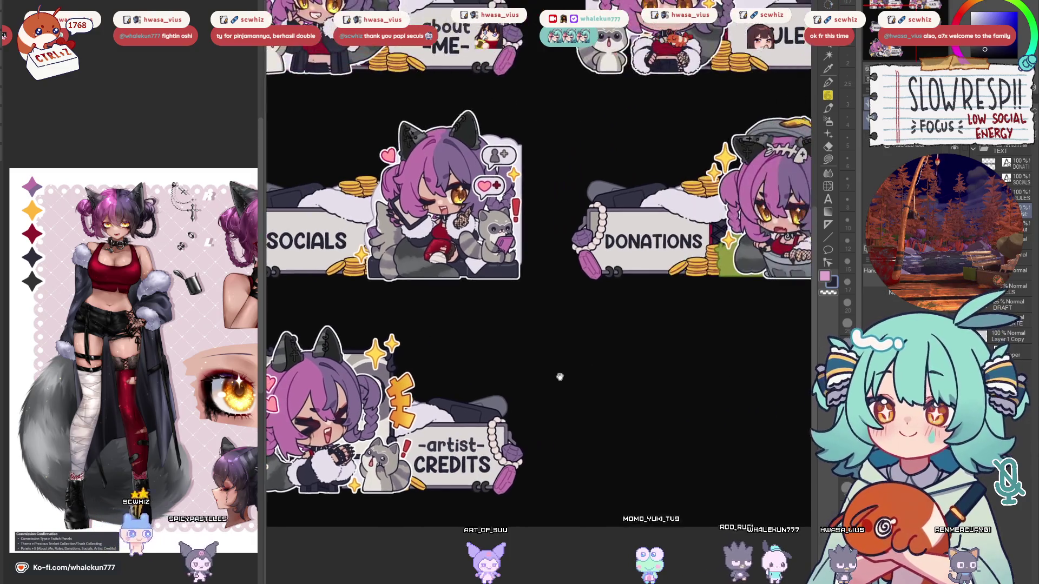
drag(566, 371, 557, 422)
scroll(565, 422, up, 1)
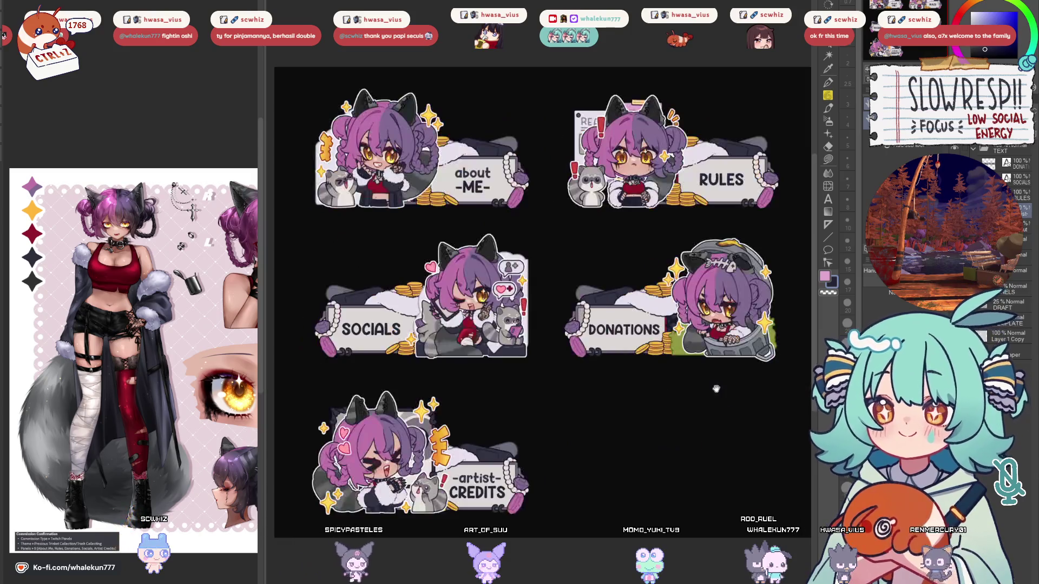
drag(628, 374, 618, 372)
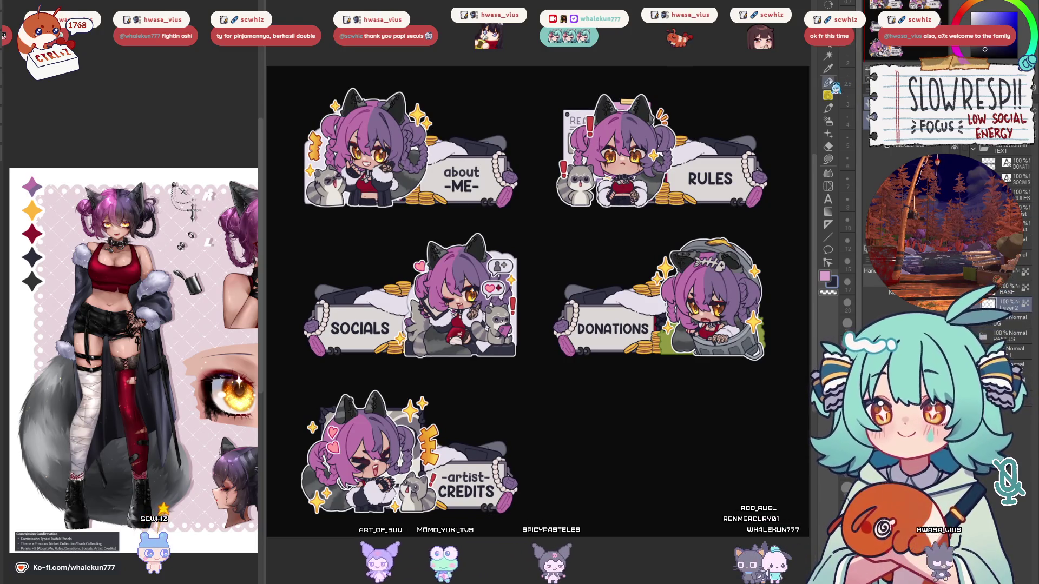
scroll(671, 200, up, 2)
scroll(671, 200, down, 2)
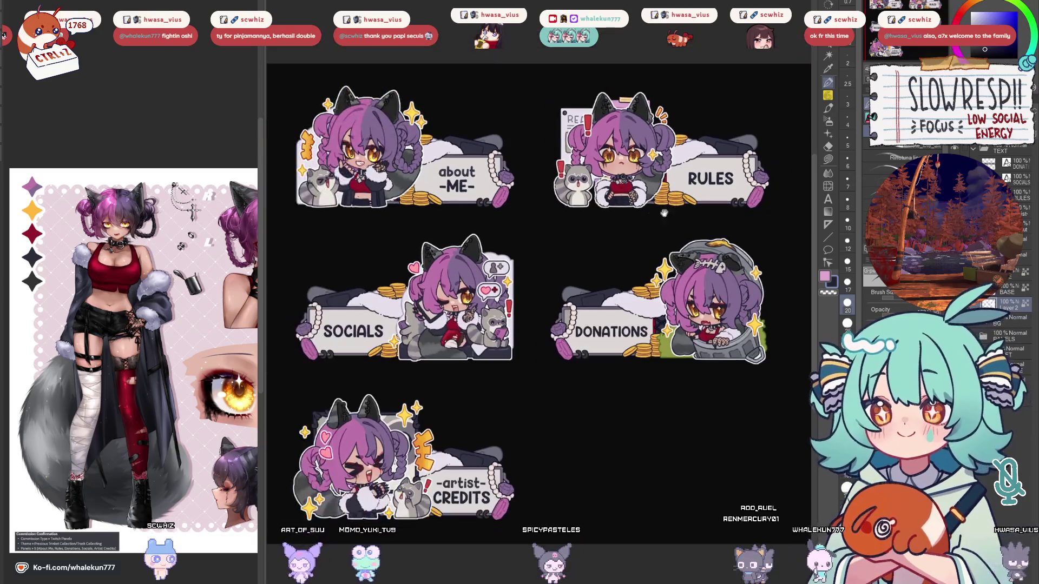
drag(652, 211, 654, 240)
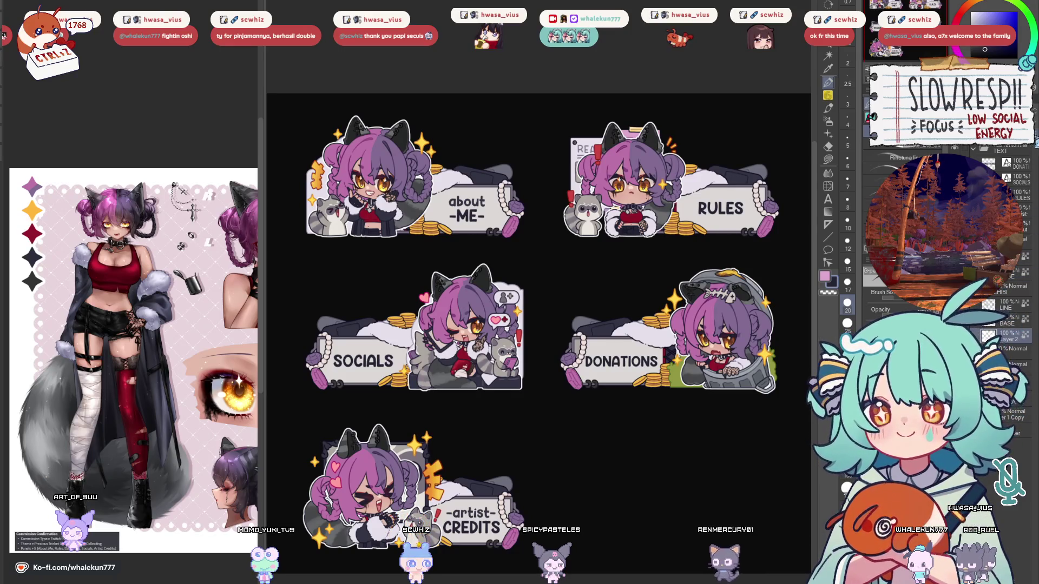
key(ctrl+e)
key(ctrl+e)
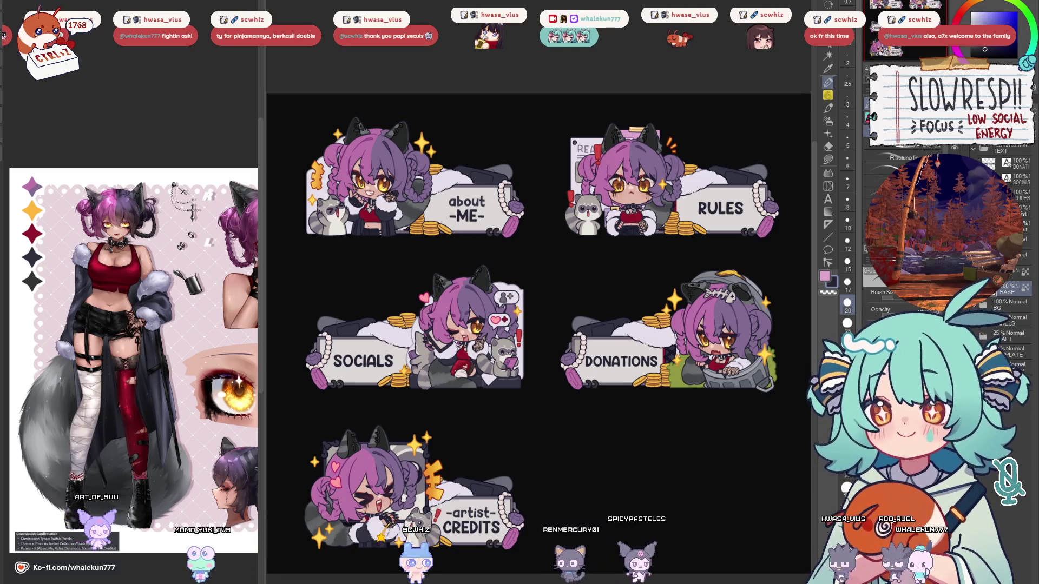
key(ctrl+e)
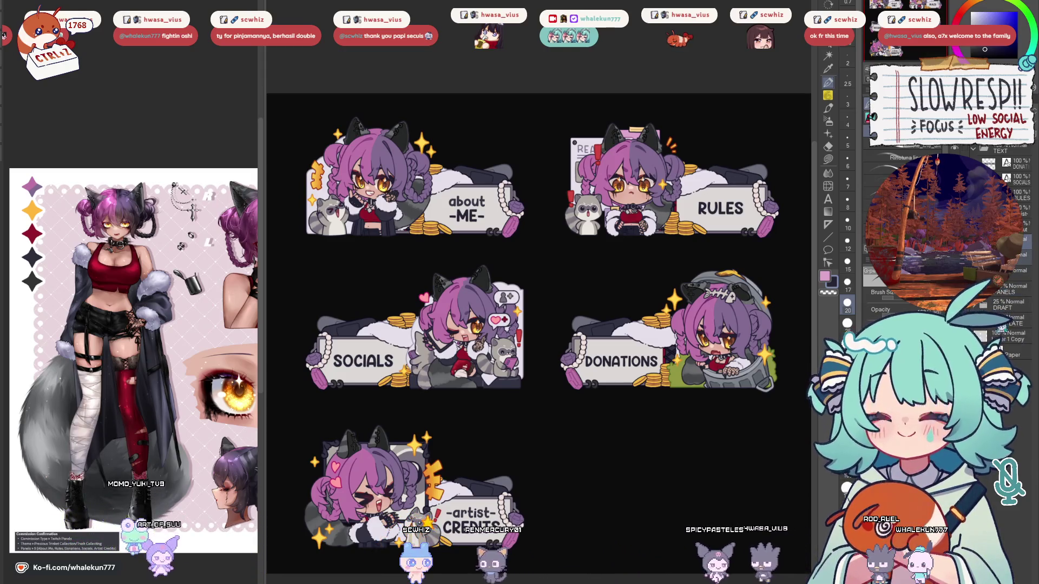
Select the character art from its layer, outline it pink-purple on a new layer above PANELS, and deselect.
ctrl+click(980, 287)
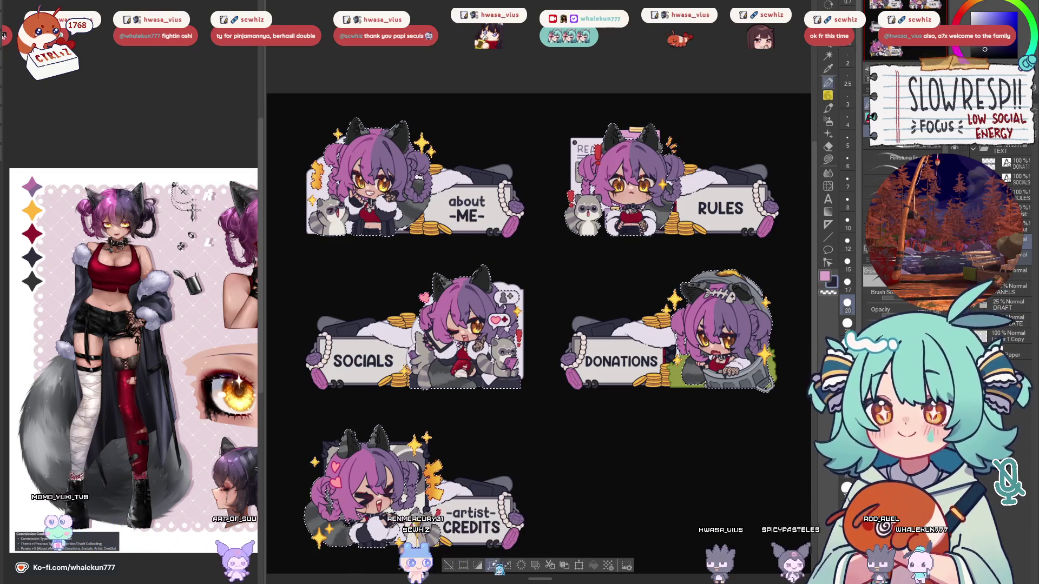
key(ctrl+shift+n)
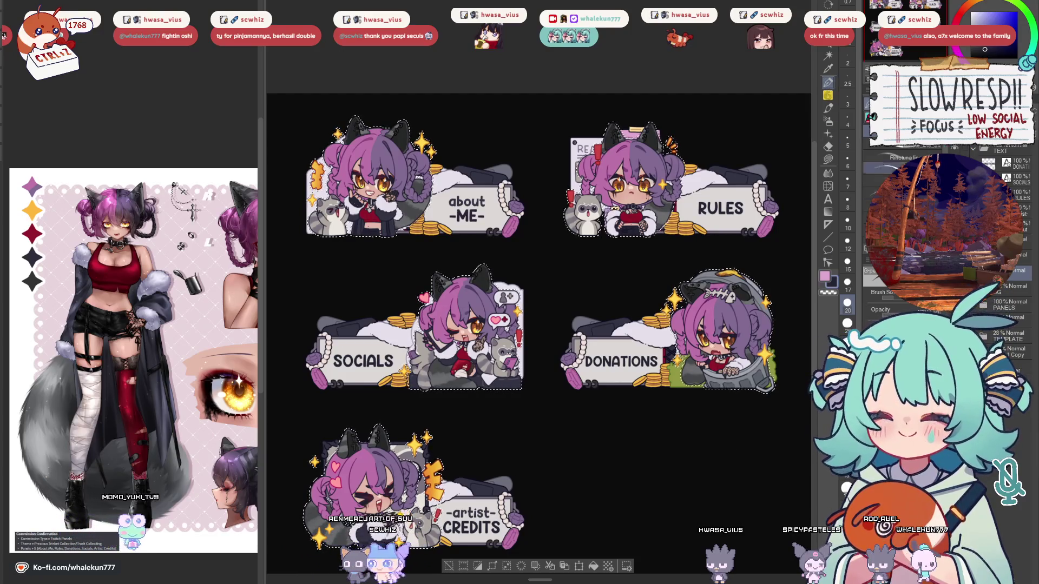
key(ctrl+d)
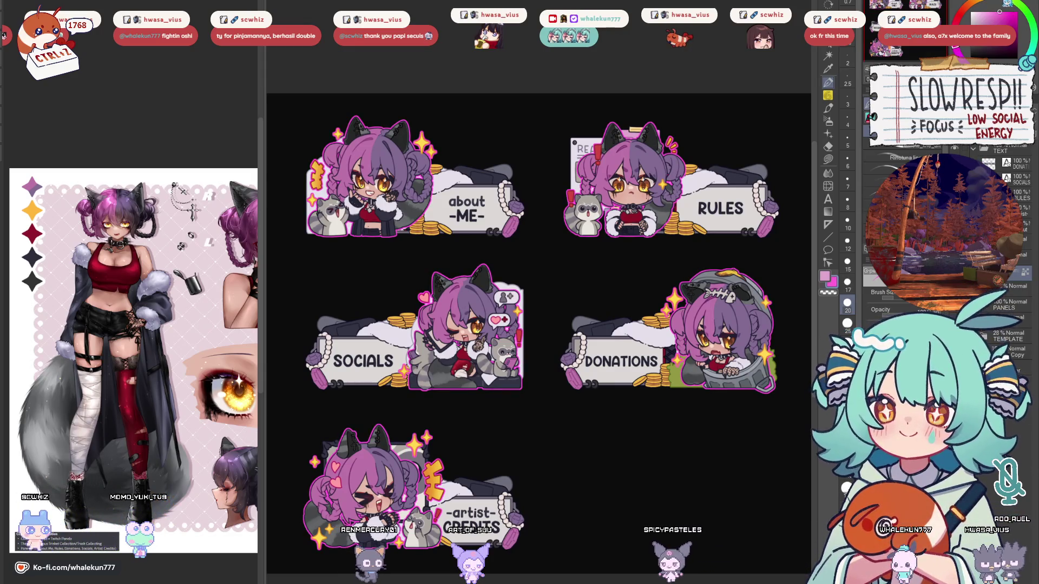
key(m)
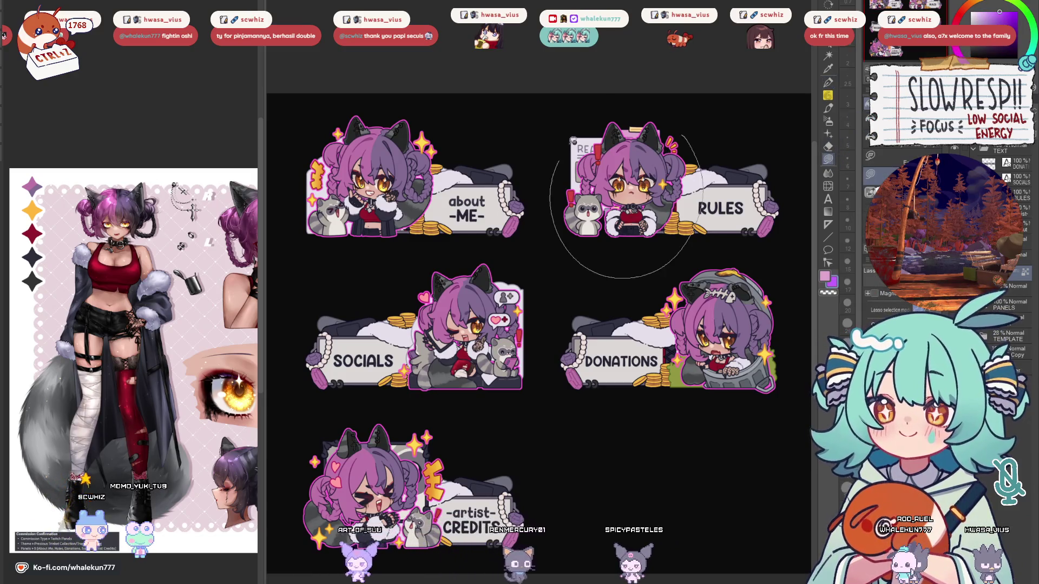
scroll(699, 205, down, 1)
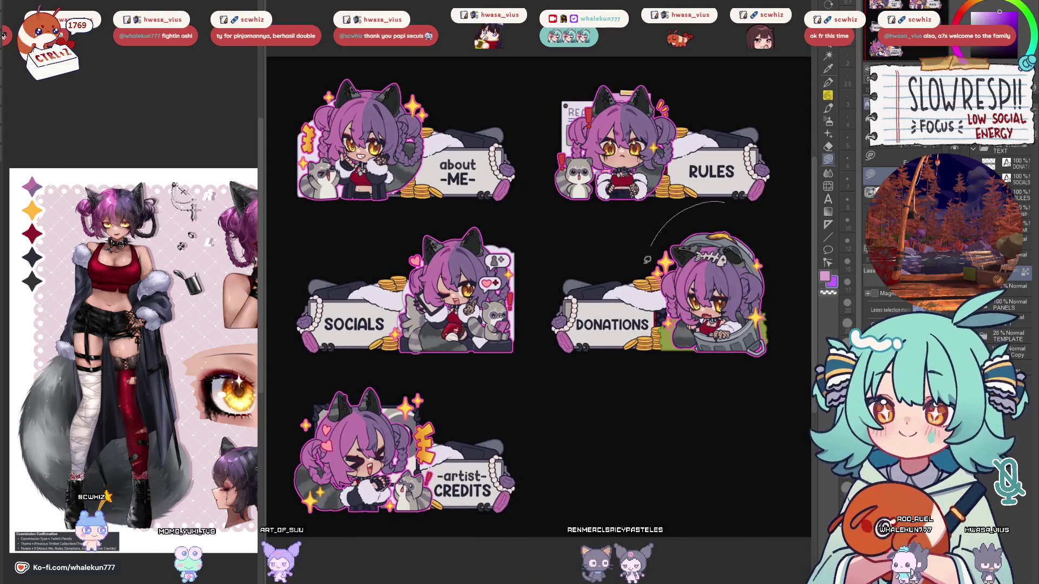
drag(538, 444, 620, 479)
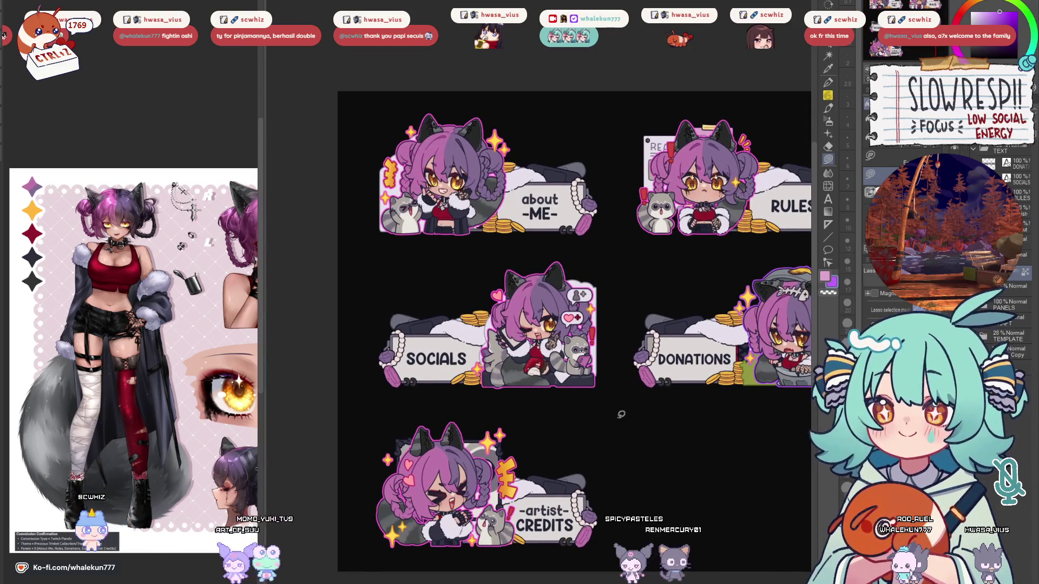
drag(617, 418, 520, 436)
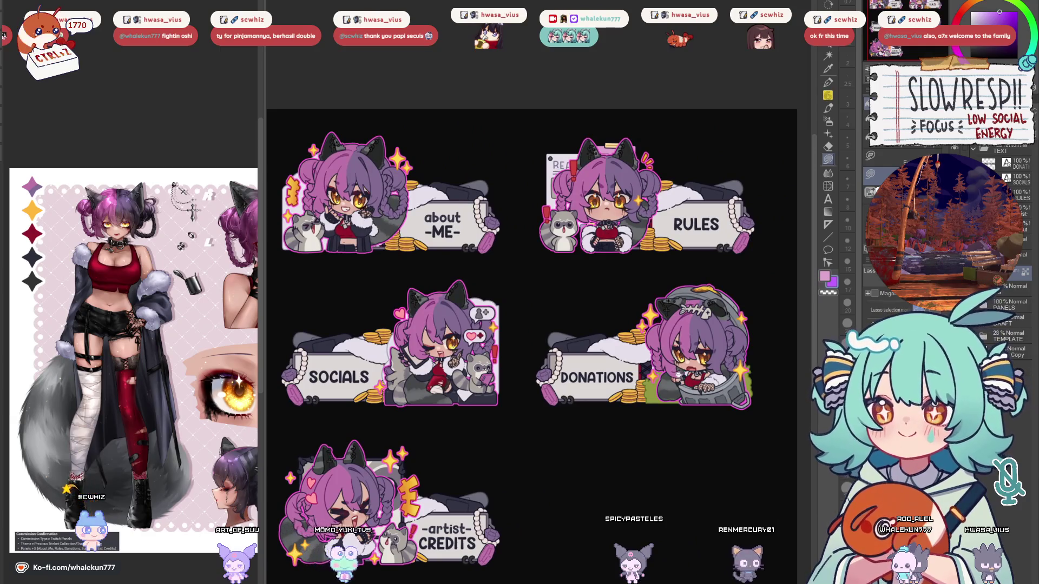
scroll(670, 398, down, 2)
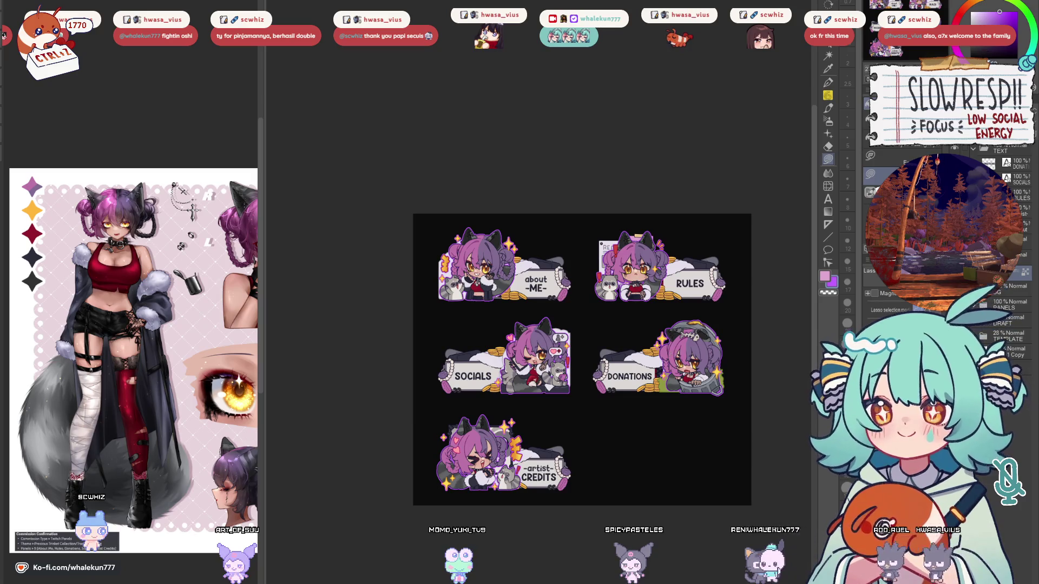
scroll(676, 297, up, 2)
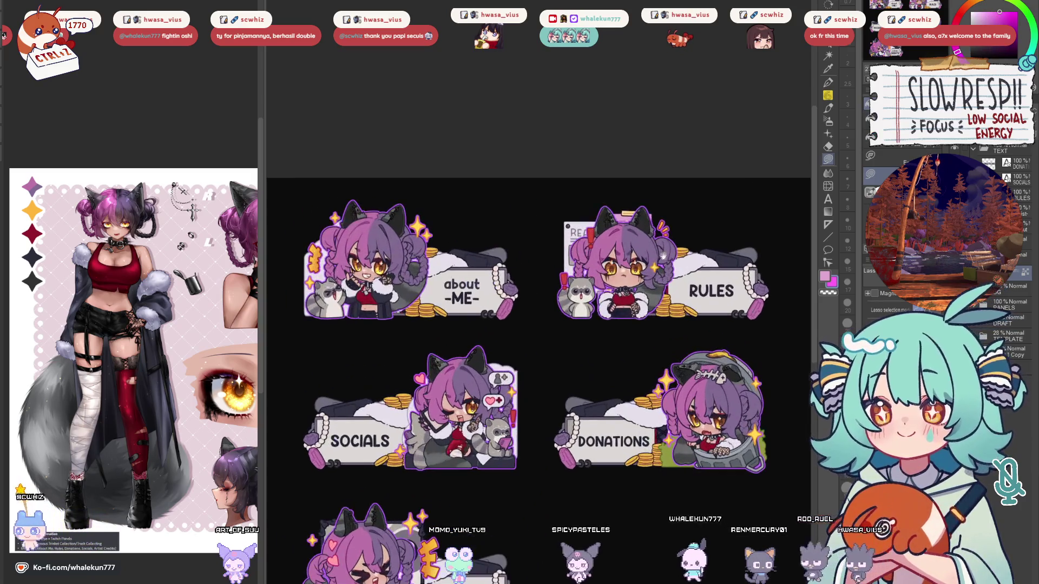
drag(689, 307, 732, 211)
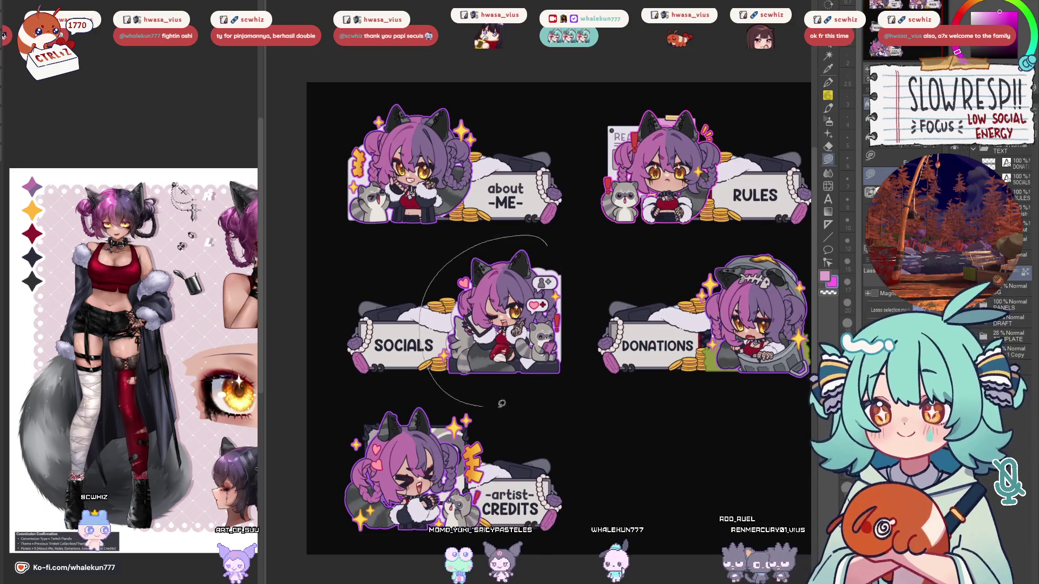
mouse_move(485, 404)
mouse_down()
mouse_move(461, 336)
mouse_move(473, 364)
mouse_up()
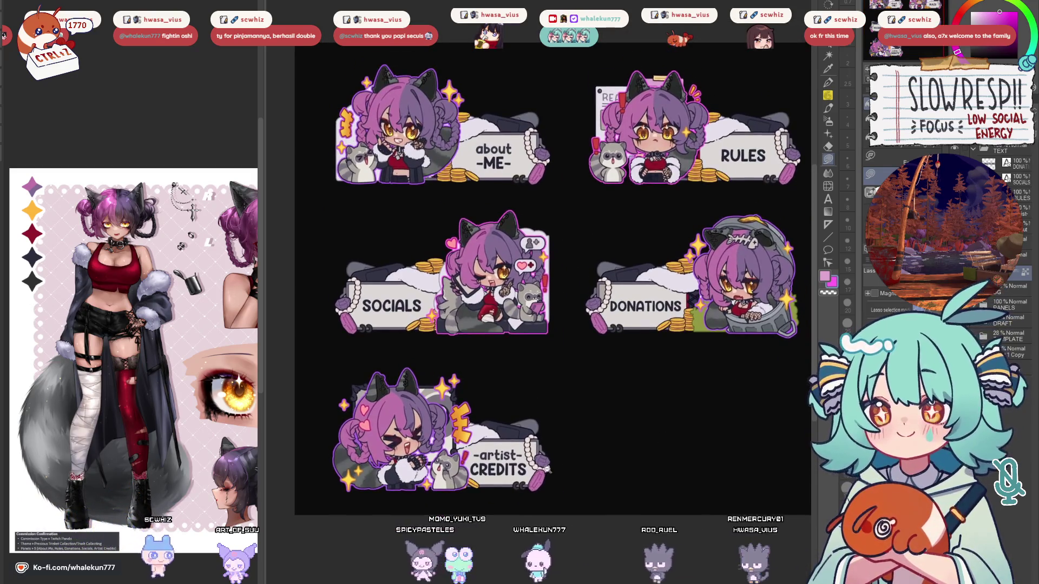
scroll(546, 468, down, 1)
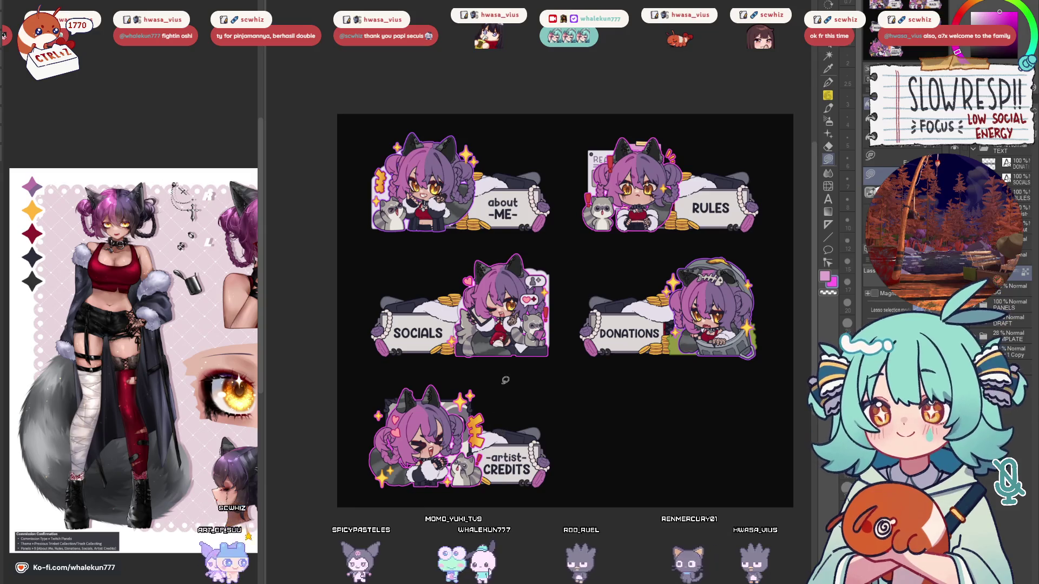
drag(505, 381, 482, 400)
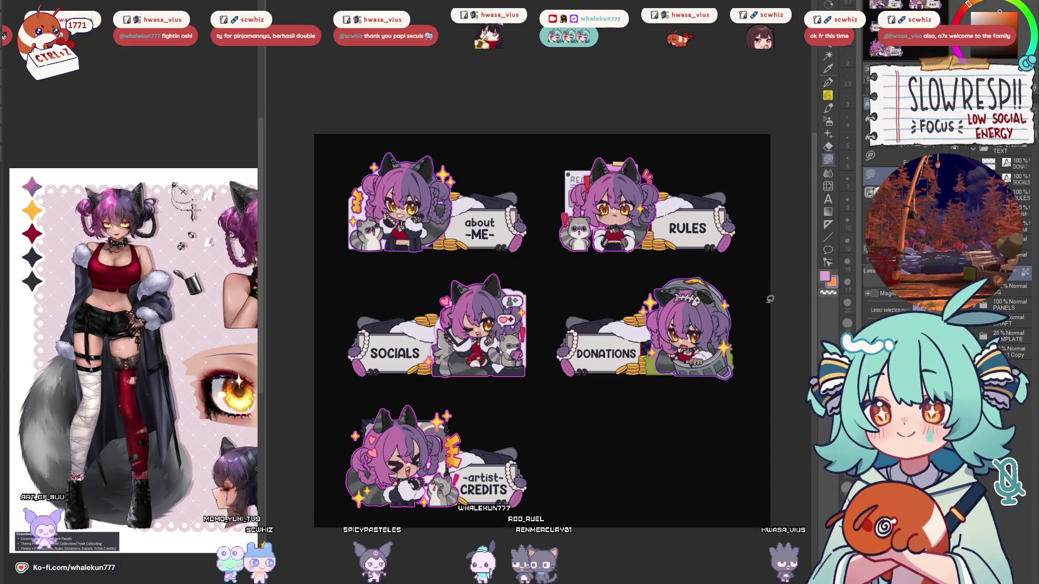
scroll(703, 317, down, 5)
scroll(703, 318, up, 5)
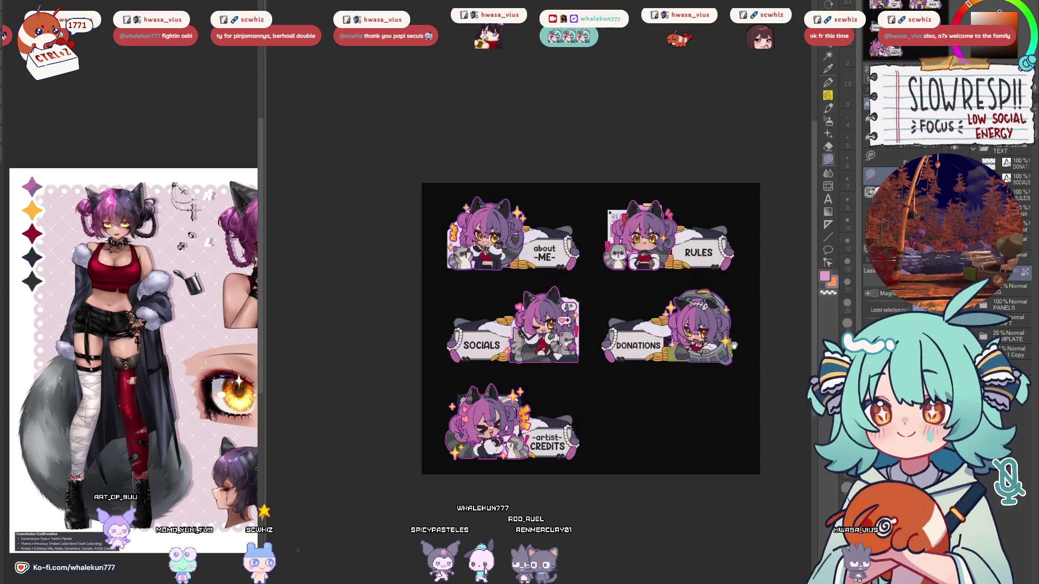
scroll(609, 334, up, 3)
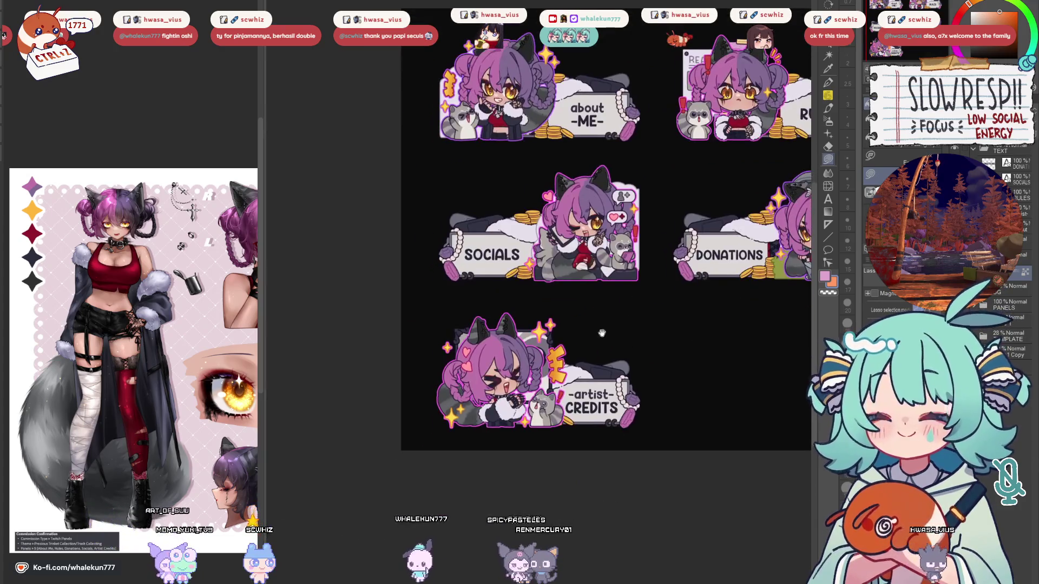
scroll(578, 269, down, 3)
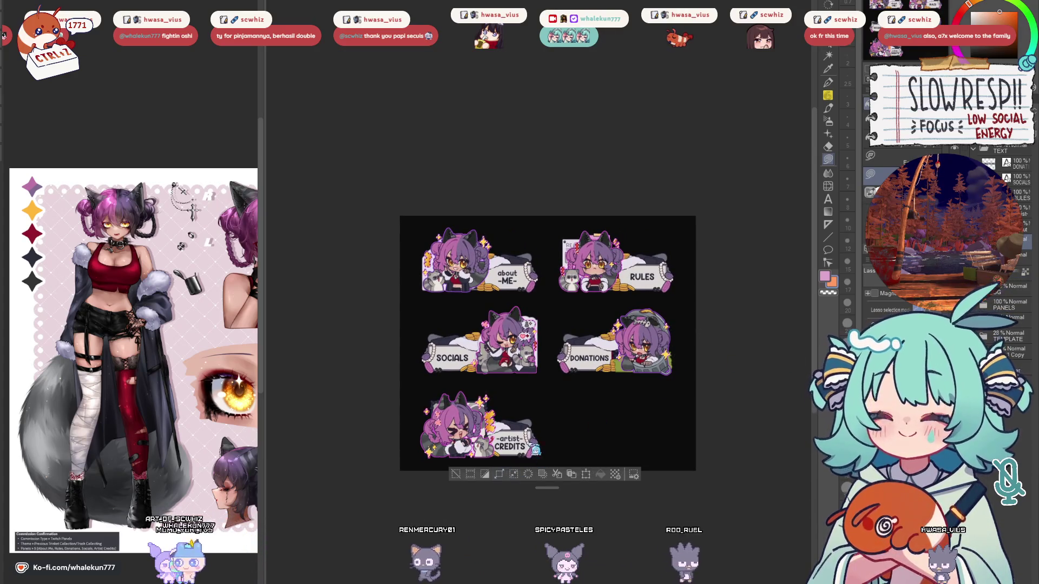
scroll(558, 324, up, 2)
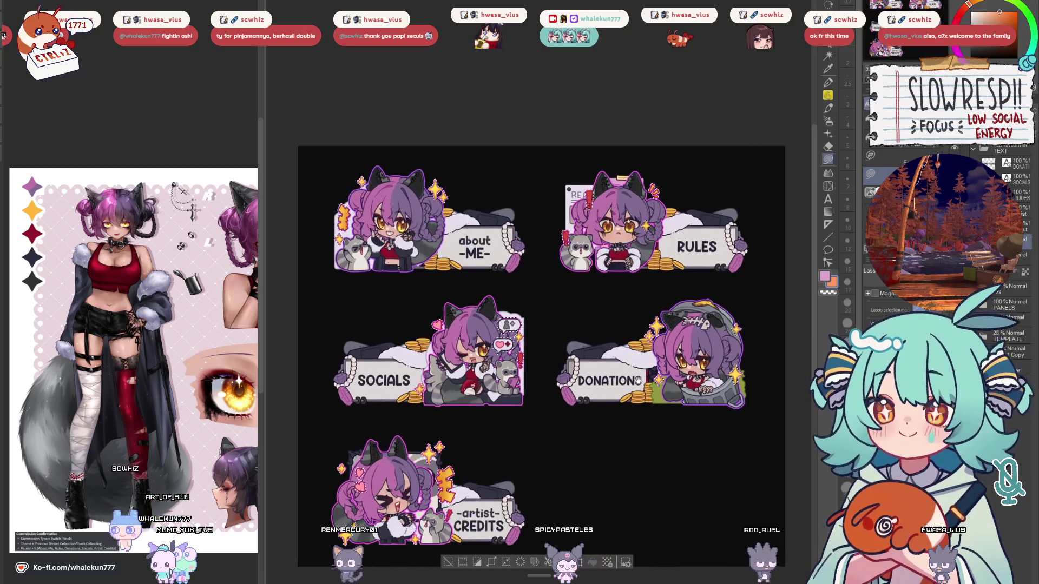
Add Layer 1 above BG, deselect, and flip the canvas view horizontally to check the art.
key(ctrl+shift+n)
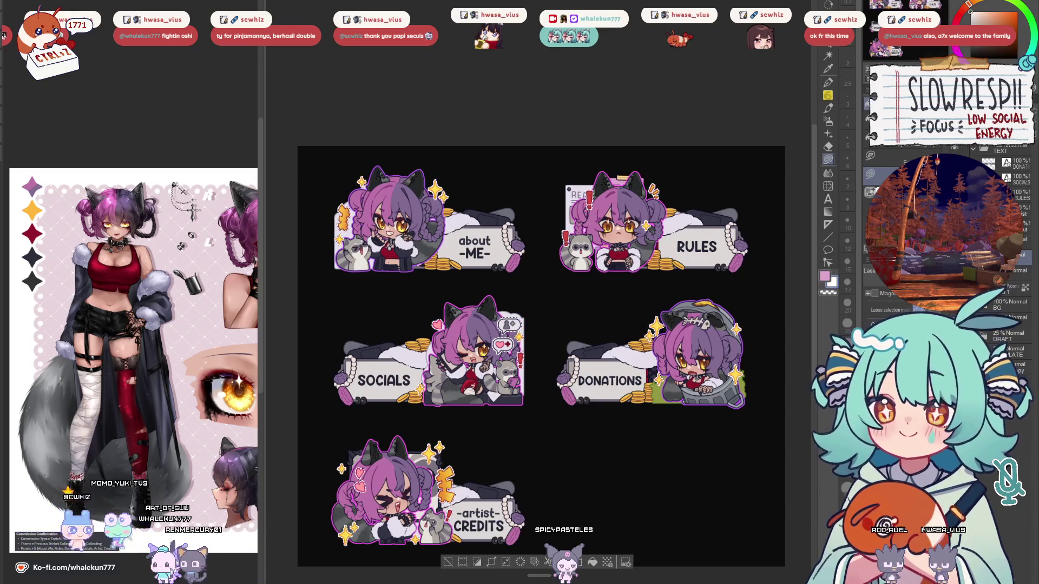
key(ctrl+d)
mouse_move(667, 436)
mouse_down()
mouse_move(685, 396)
mouse_move(664, 417)
mouse_up()
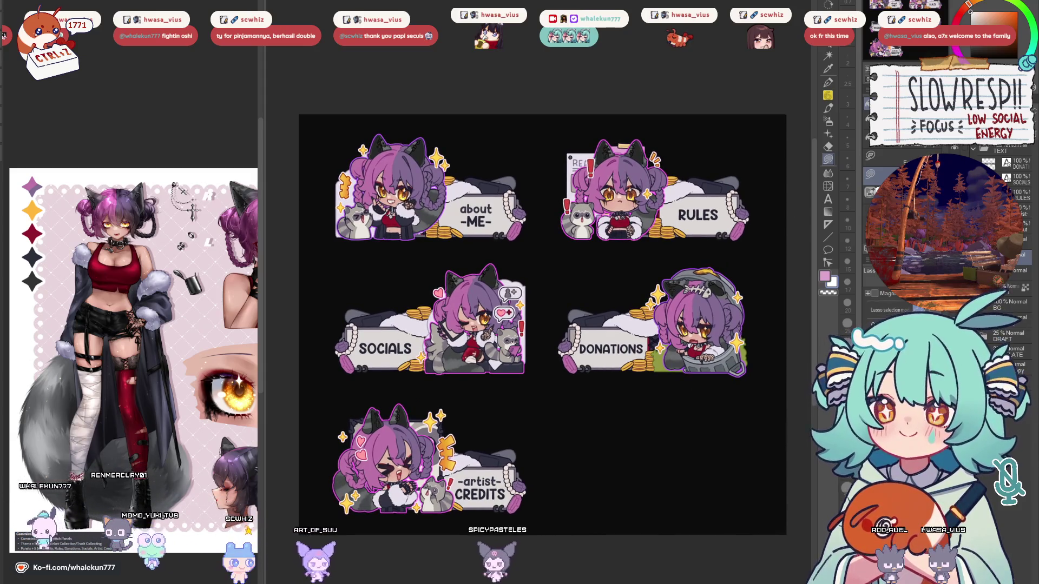
key(h)
key(h)
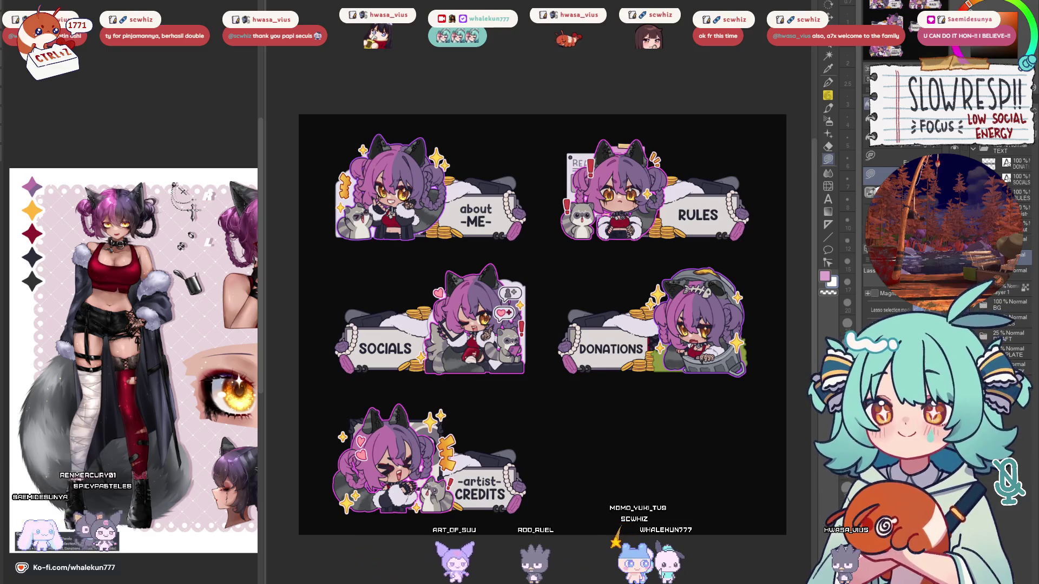
click(829, 83)
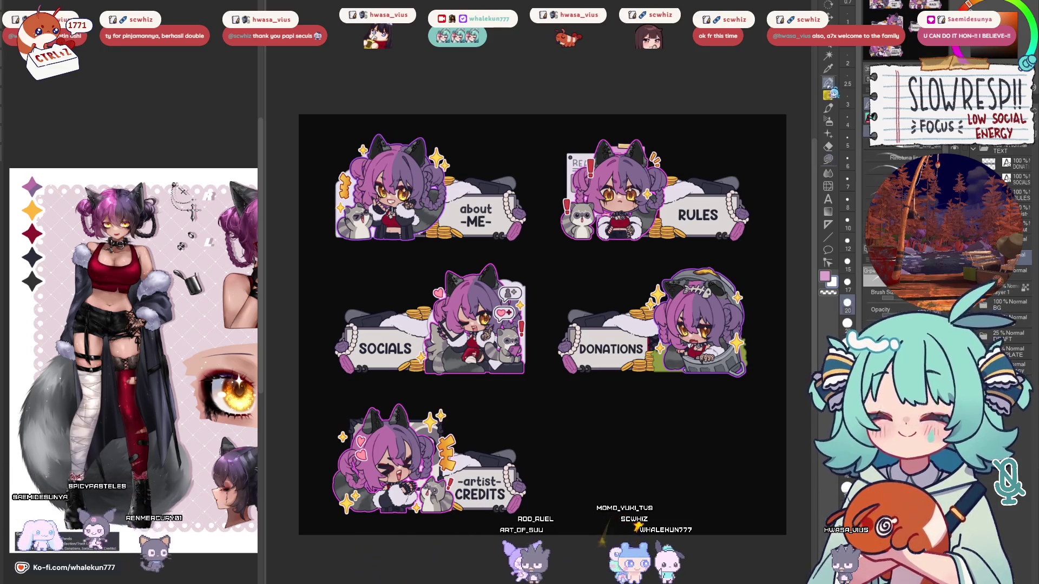
Add a new empty layer and eyedrop the purple from the Donations character's hair.
scroll(615, 274, up, 4)
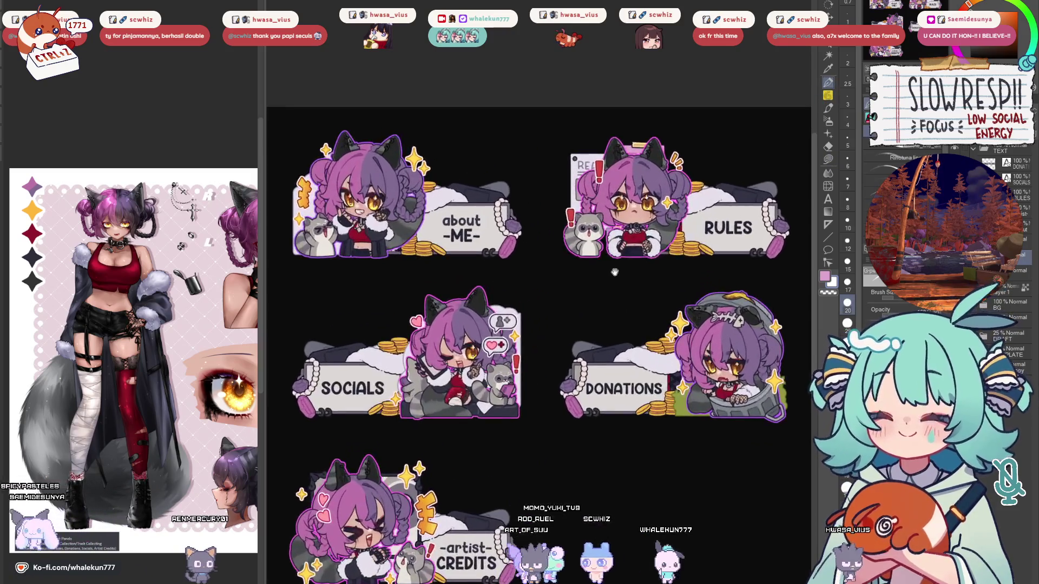
scroll(649, 254, down, 2)
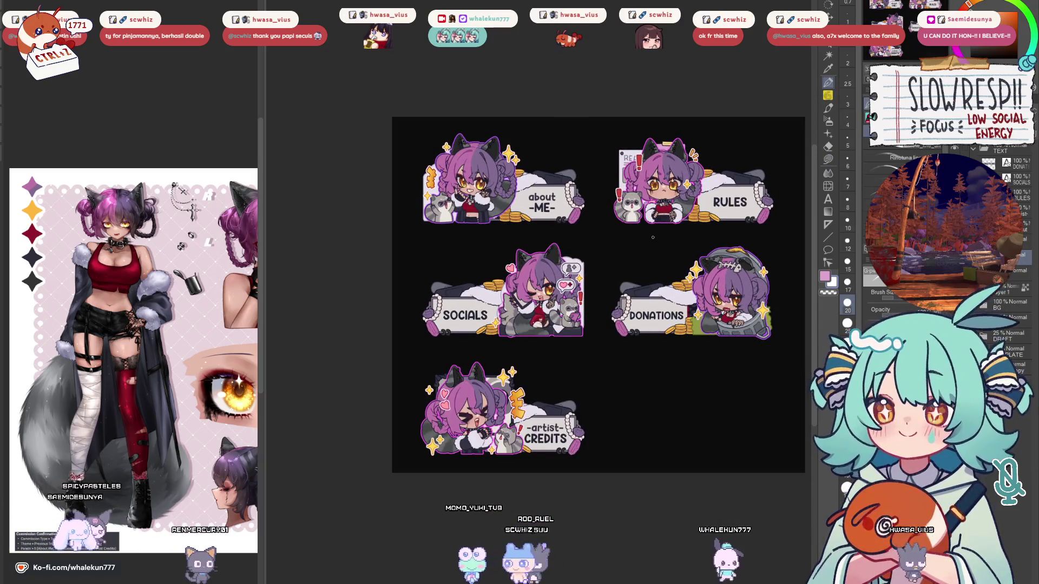
drag(652, 237, 562, 266)
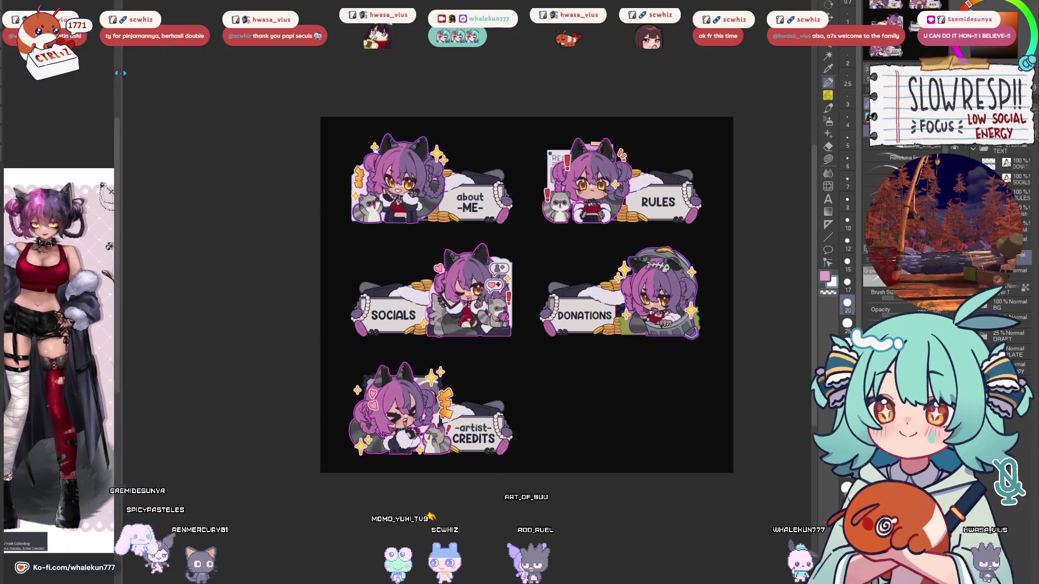
scroll(562, 266, up, 3)
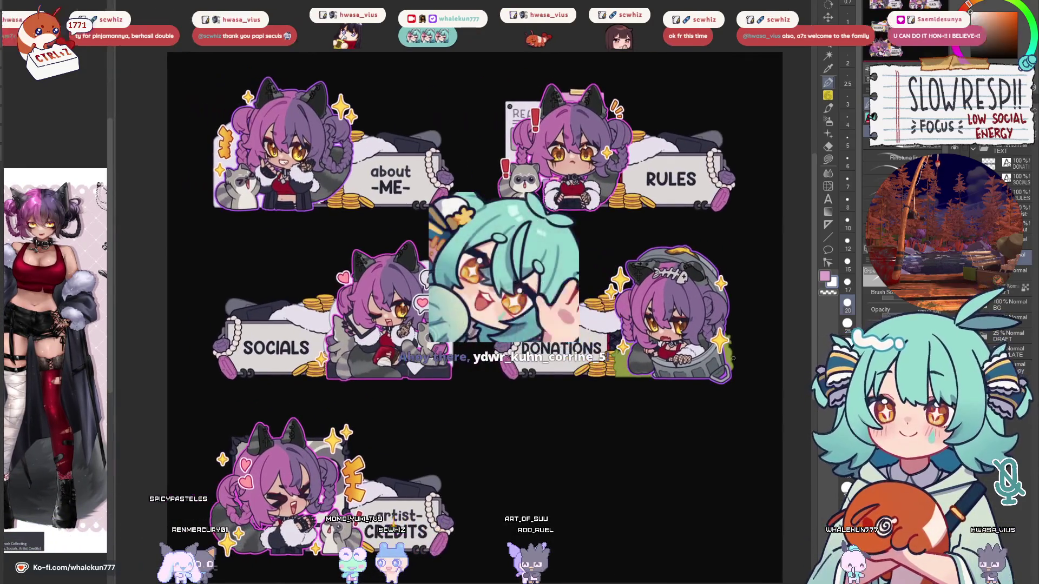
key(m)
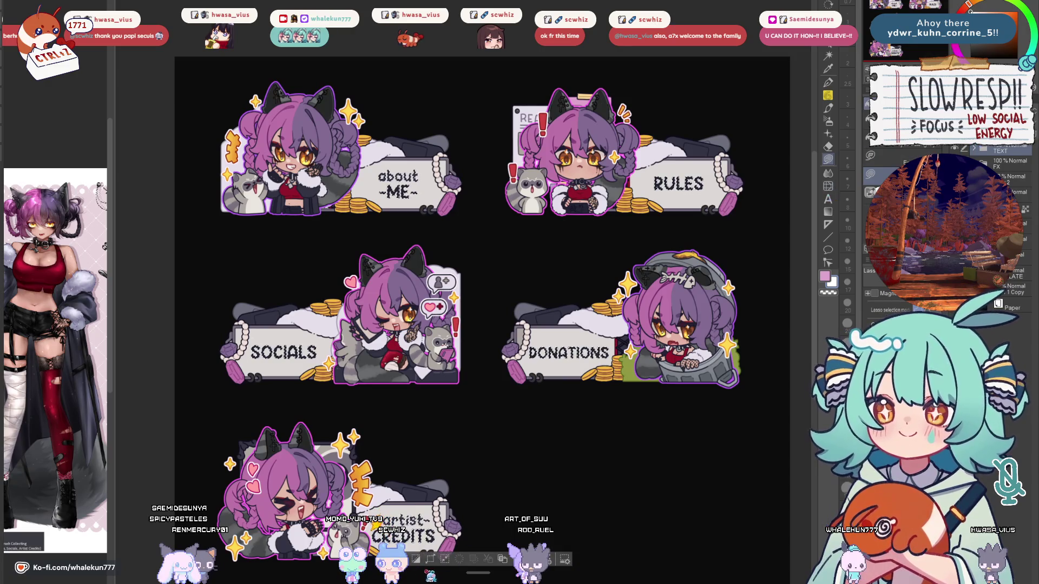
key(ctrl+shift+n)
key(p)
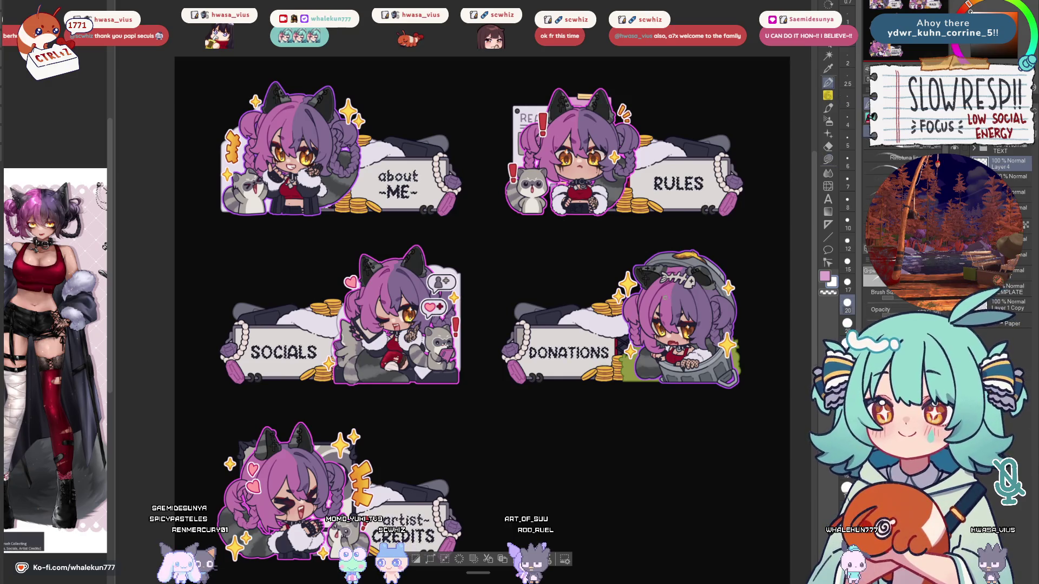
click(640, 283)
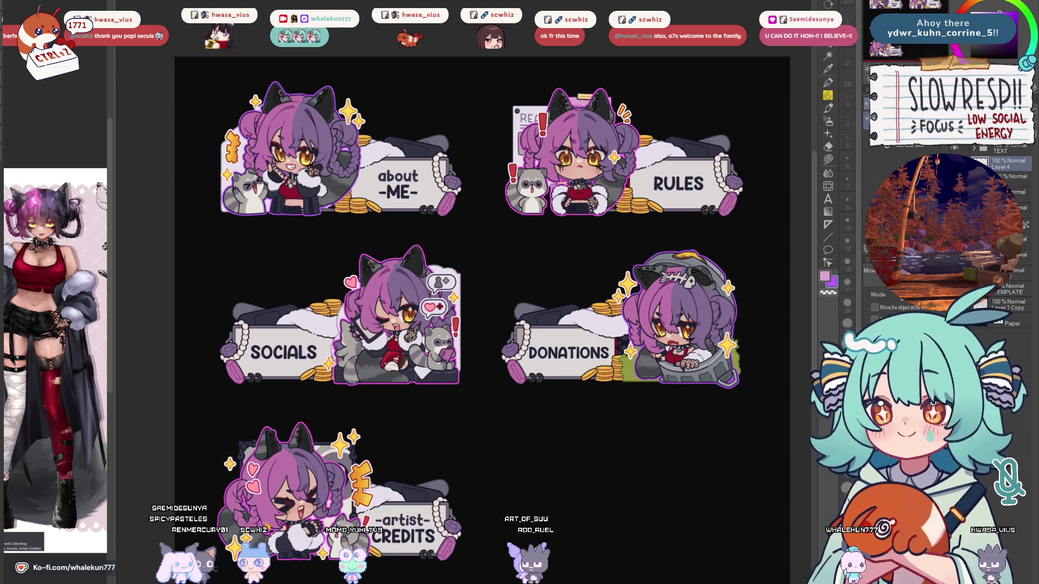
Load the label text layer's contents as a selection, then clear it.
scroll(576, 278, up, 1)
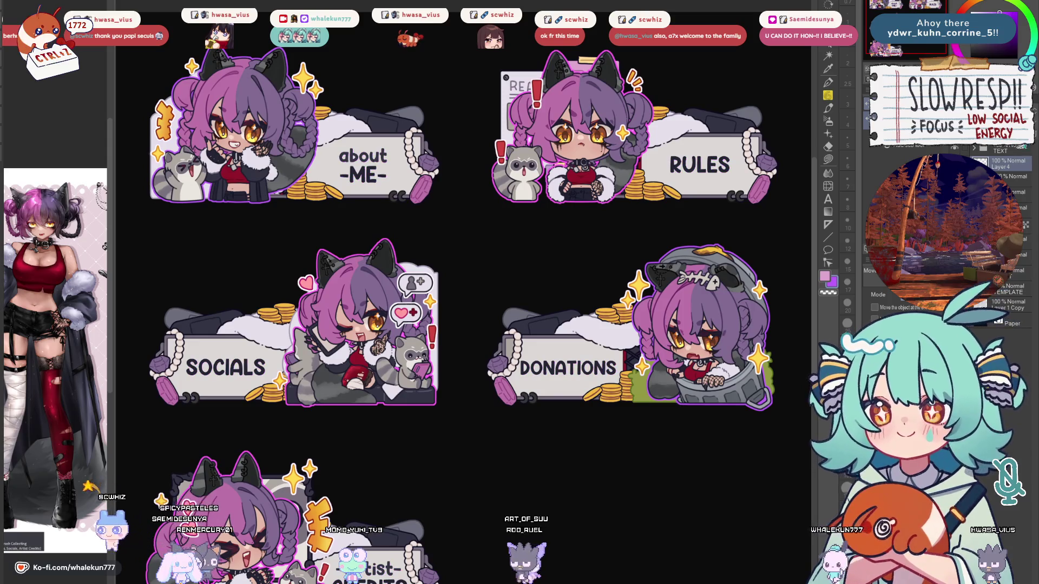
scroll(711, 200, down, 2)
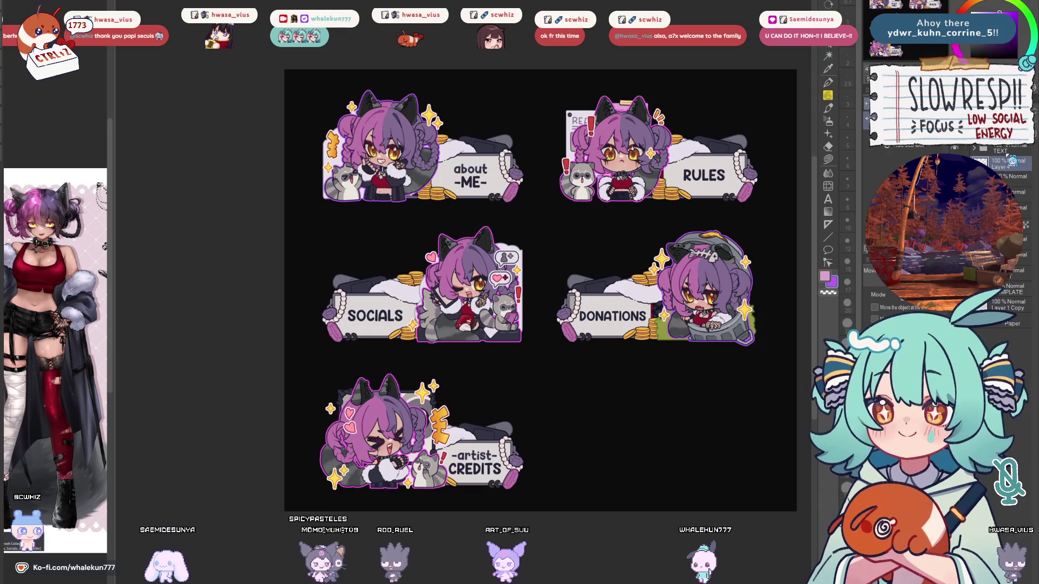
ctrl+click(1017, 160)
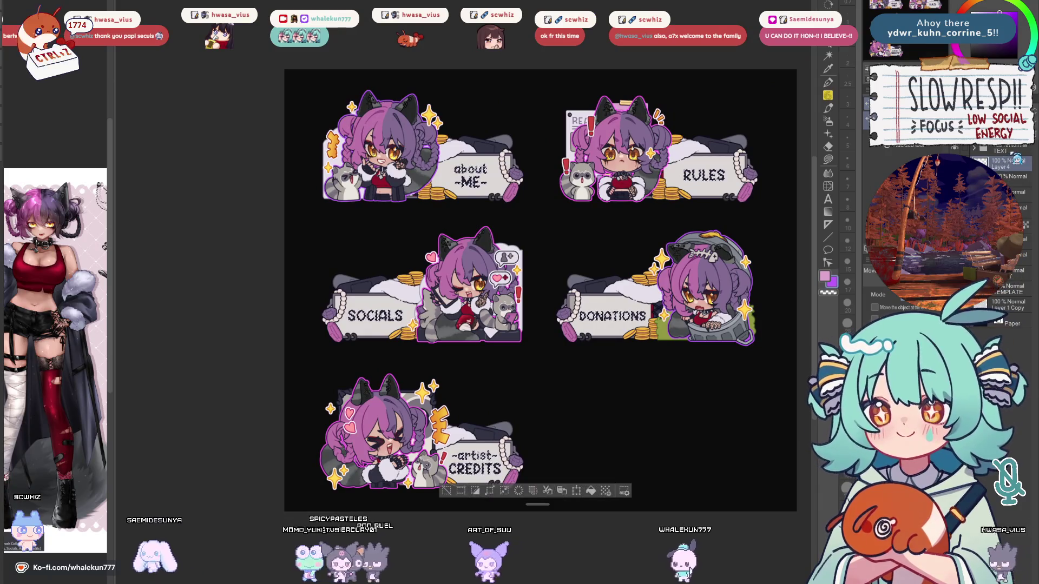
key(ctrl+d)
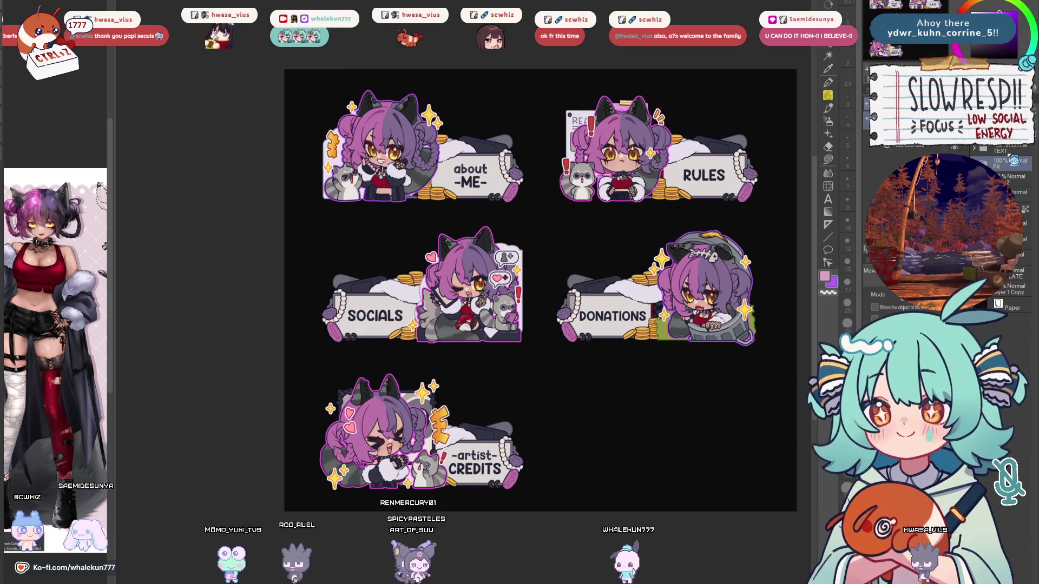
ctrl+click(1015, 161)
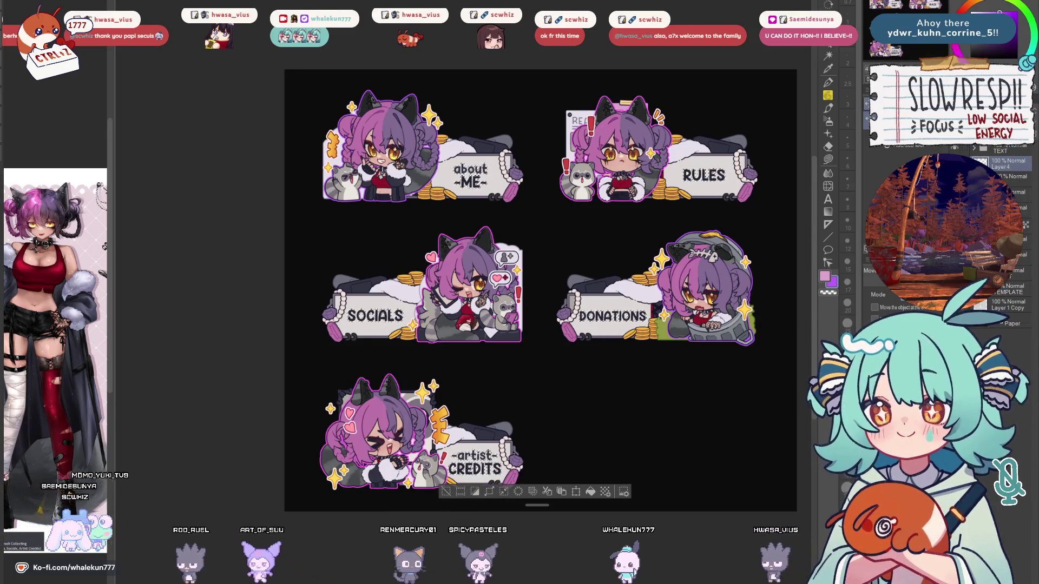
key(ctrl+d)
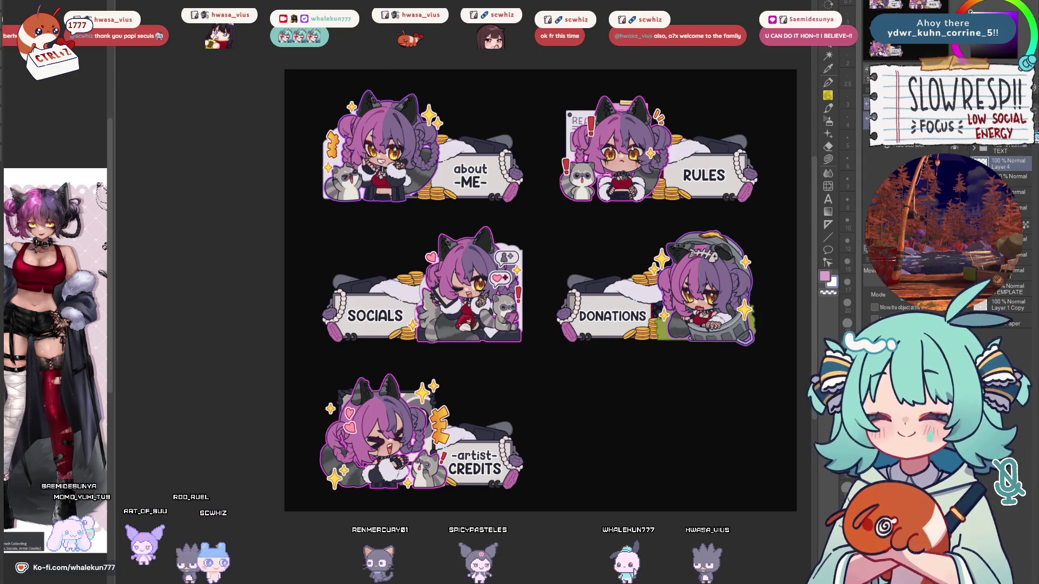
Delete the empty Layer 4 and the TEXT layer so all five panel labels disappear.
key(ctrl+e)
drag(692, 362, 700, 394)
click(1021, 152)
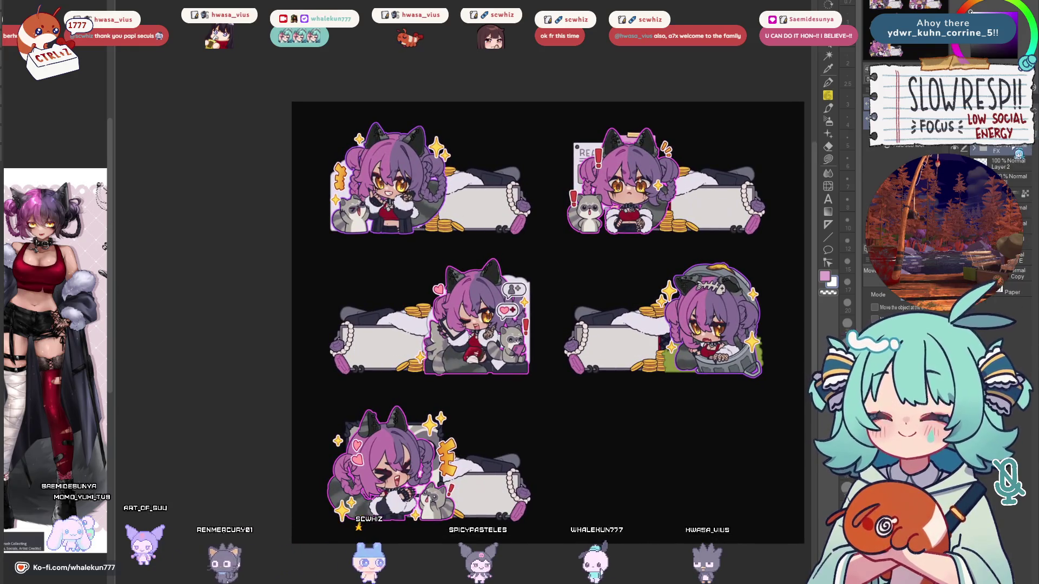
Zoom in and try pen and brush sub tools: Milli pen, dry ink, and thick gouache brushes.
key(p)
scroll(313, 240, up, 3)
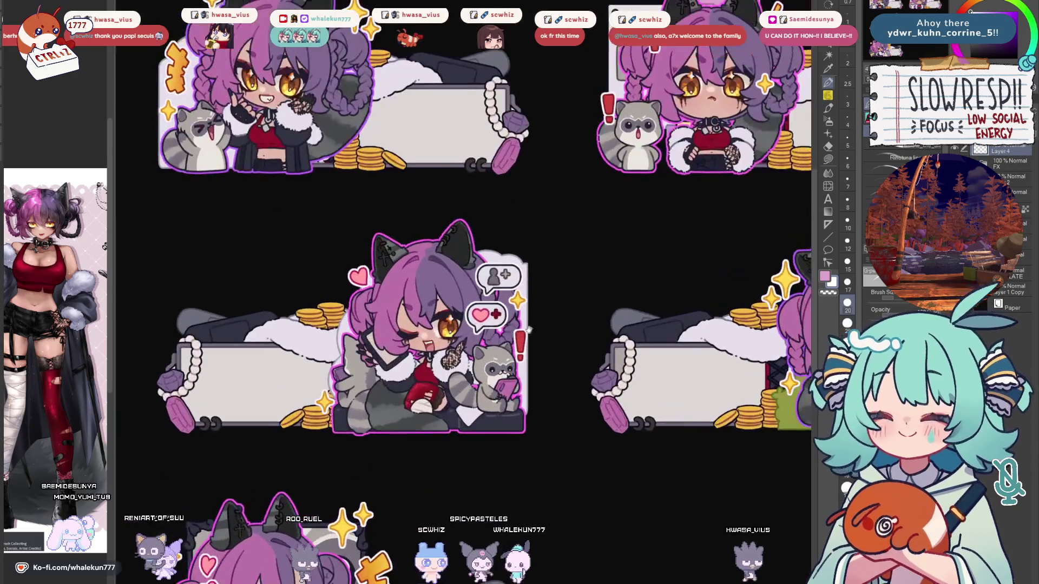
key(p)
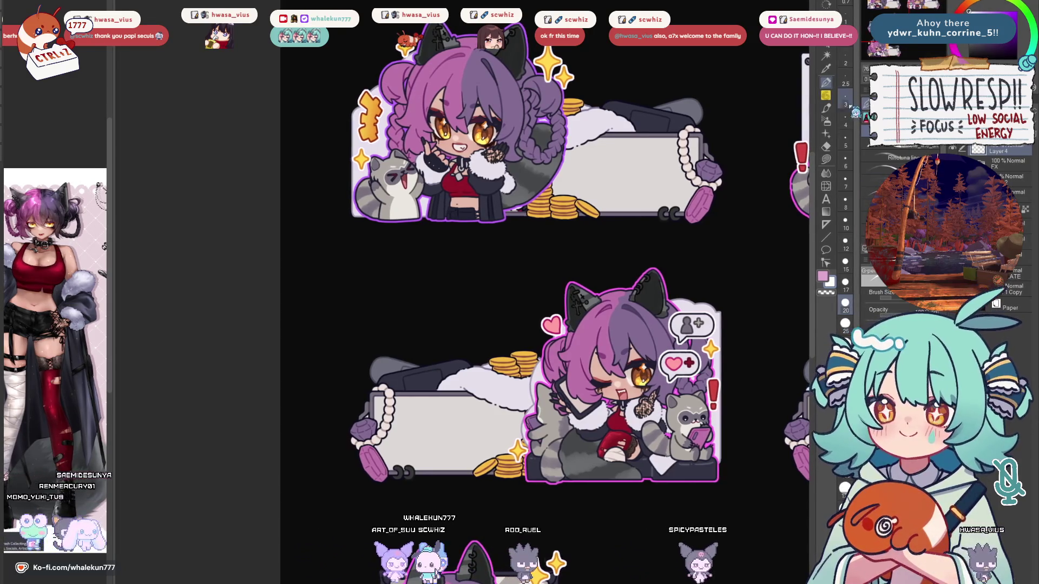
key(b)
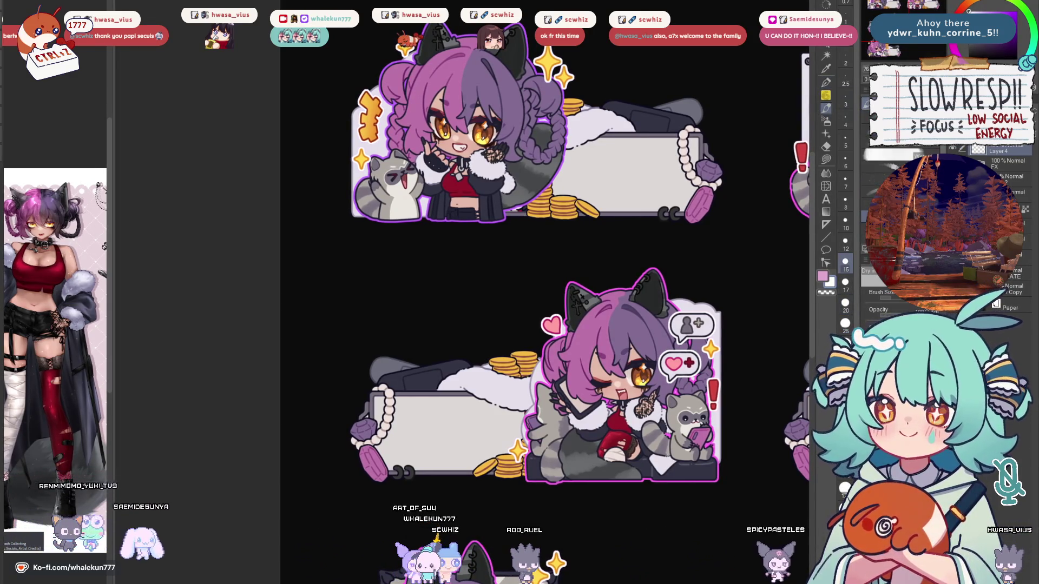
key(b)
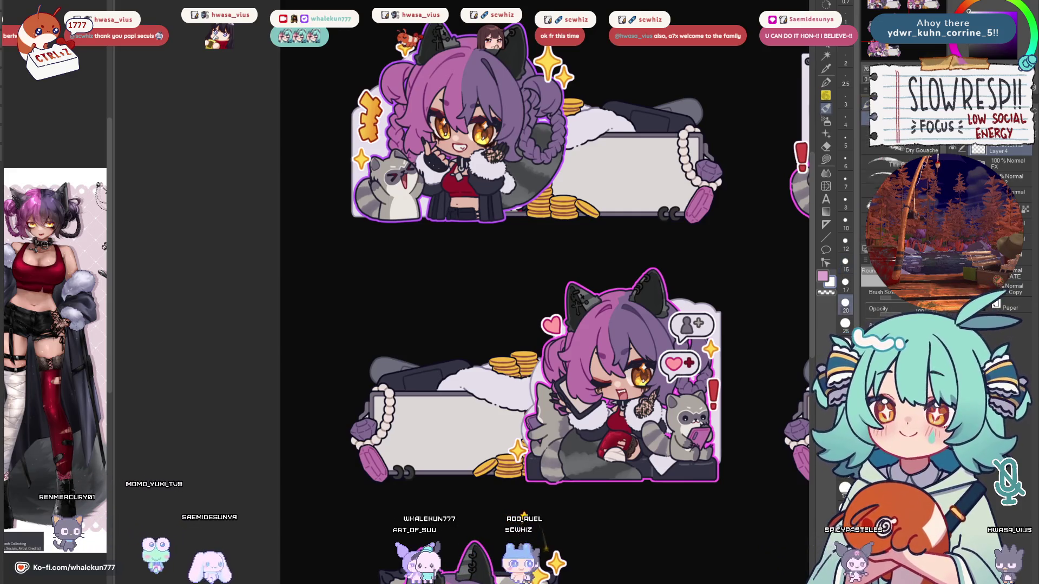
key(b)
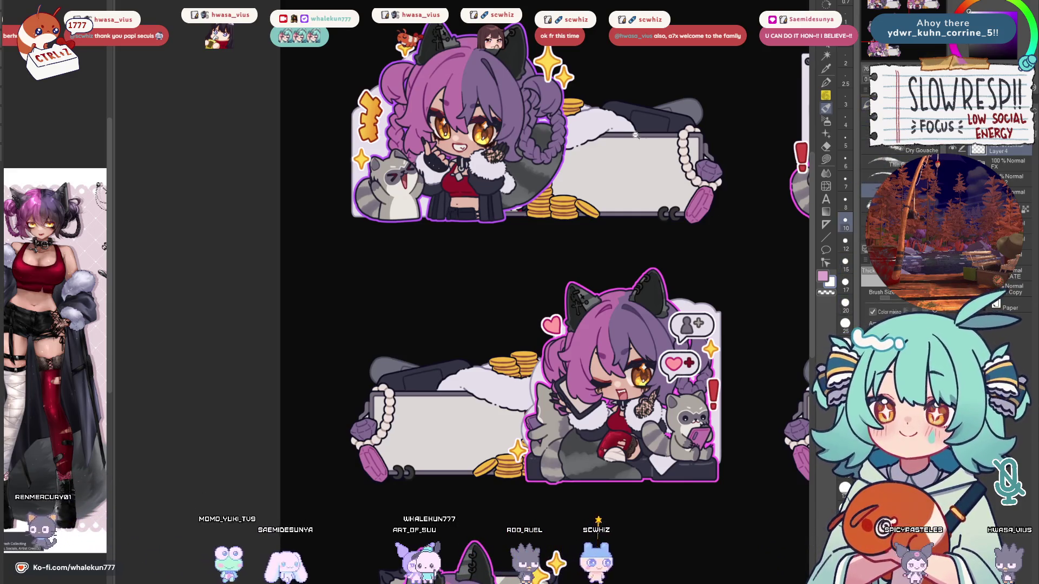
scroll(641, 139, up, 3)
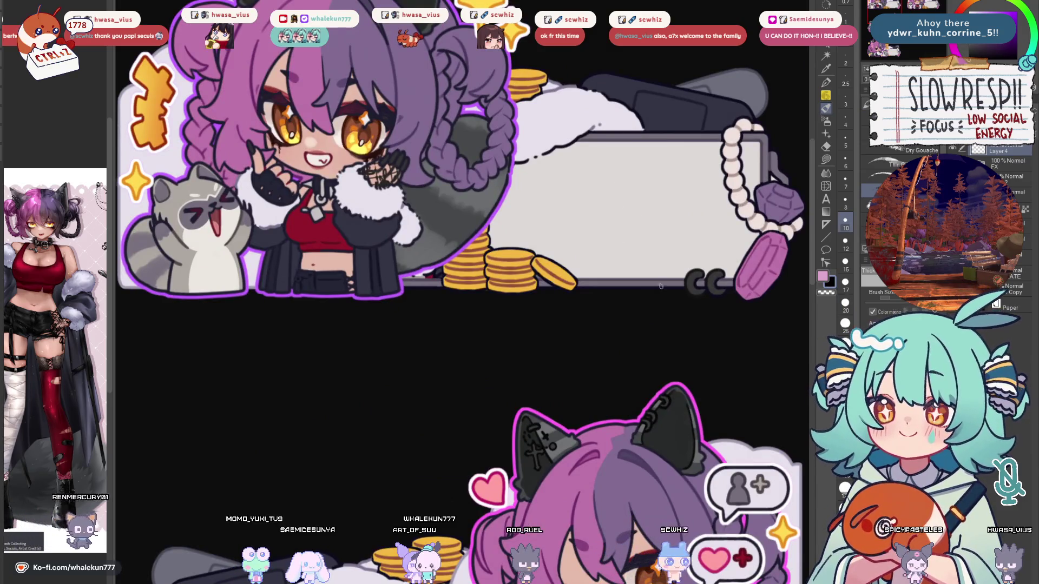
drag(584, 198, 611, 203)
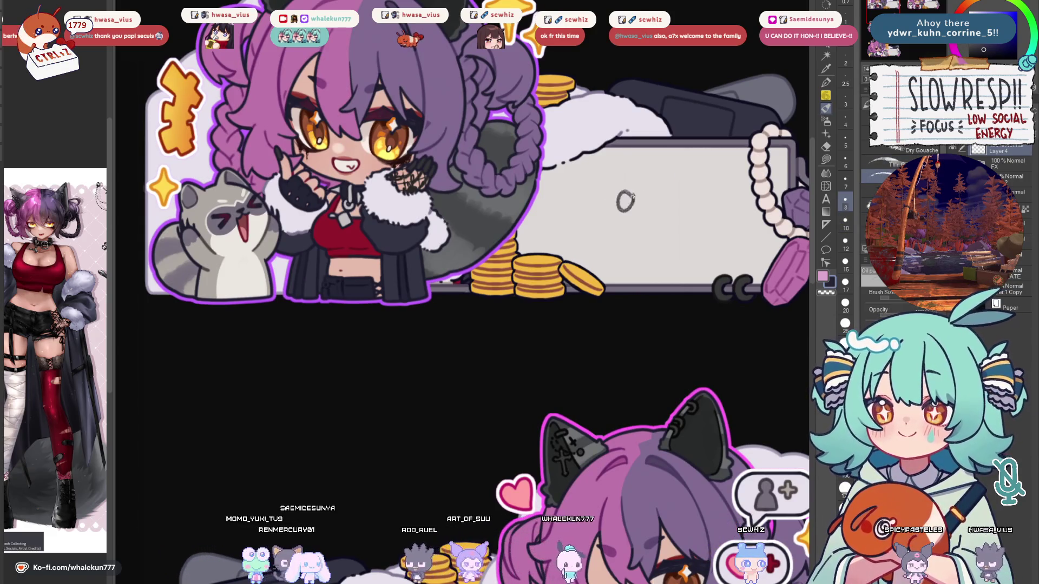
drag(666, 195, 666, 221)
key(ctrl+z)
click(874, 271)
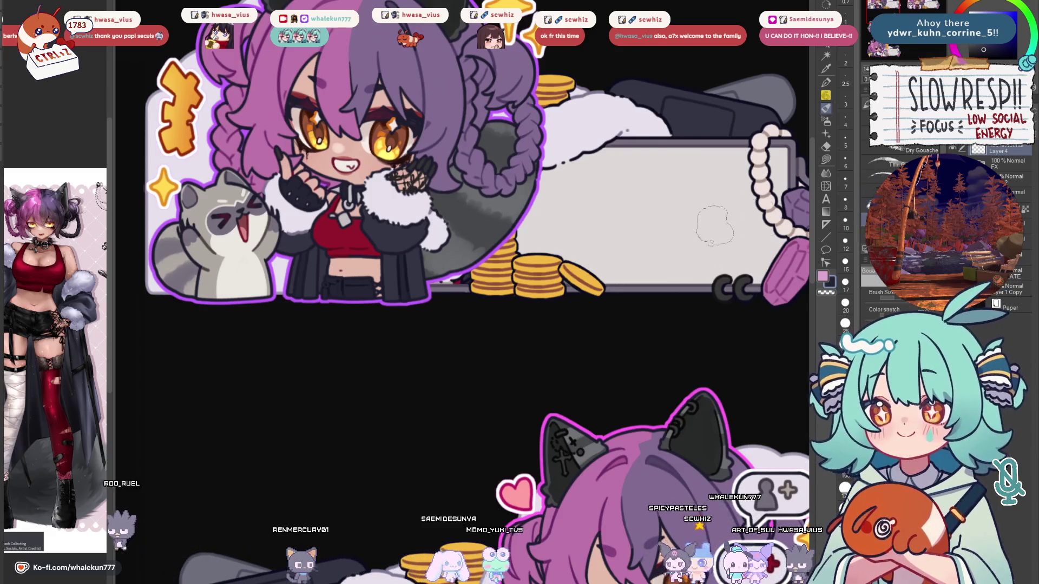
click(890, 155)
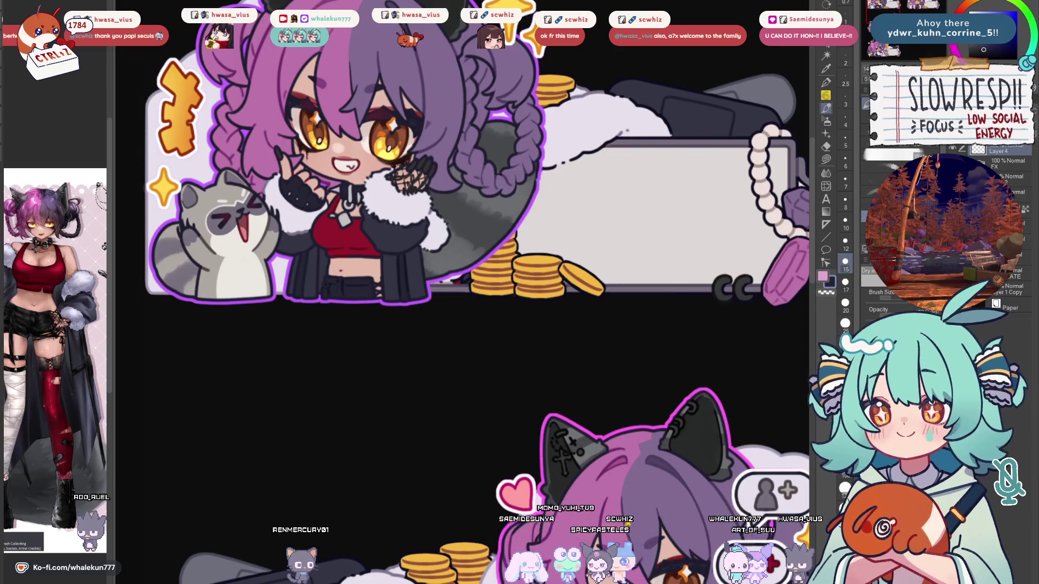
key(ctrl+z)
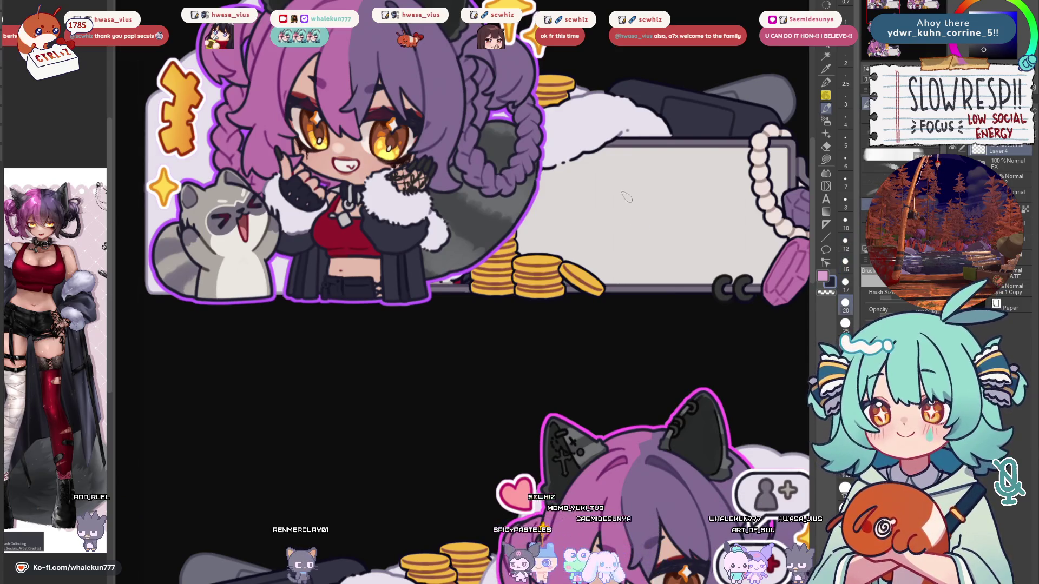
key(ctrl+z)
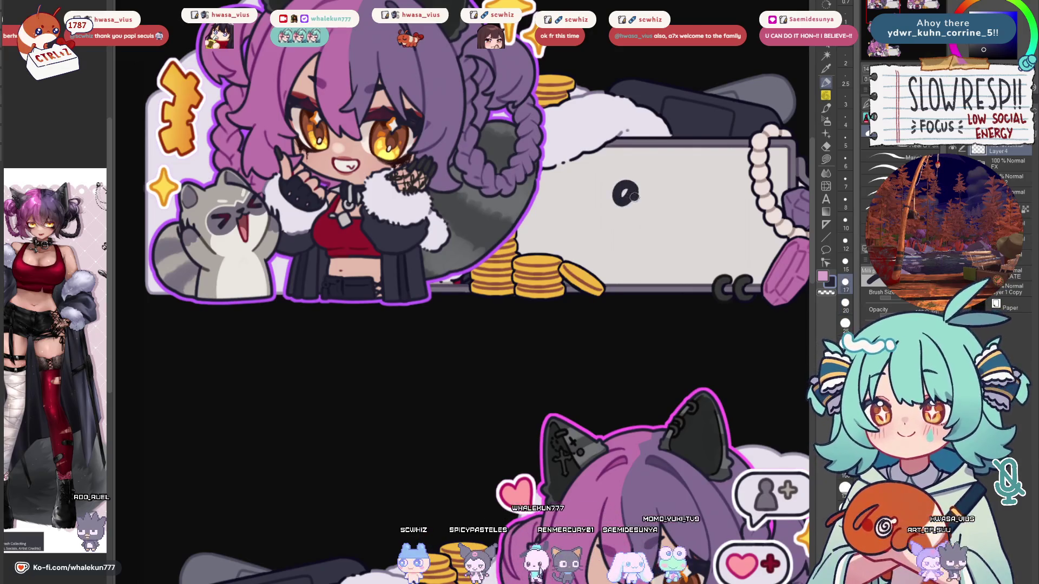
key(ctrl+z)
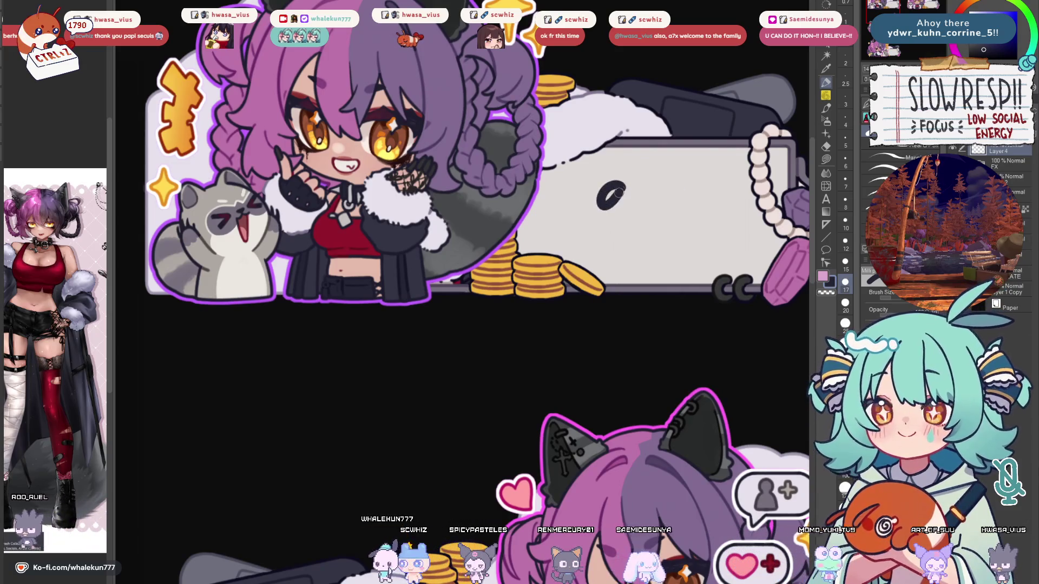
key(ctrl+z)
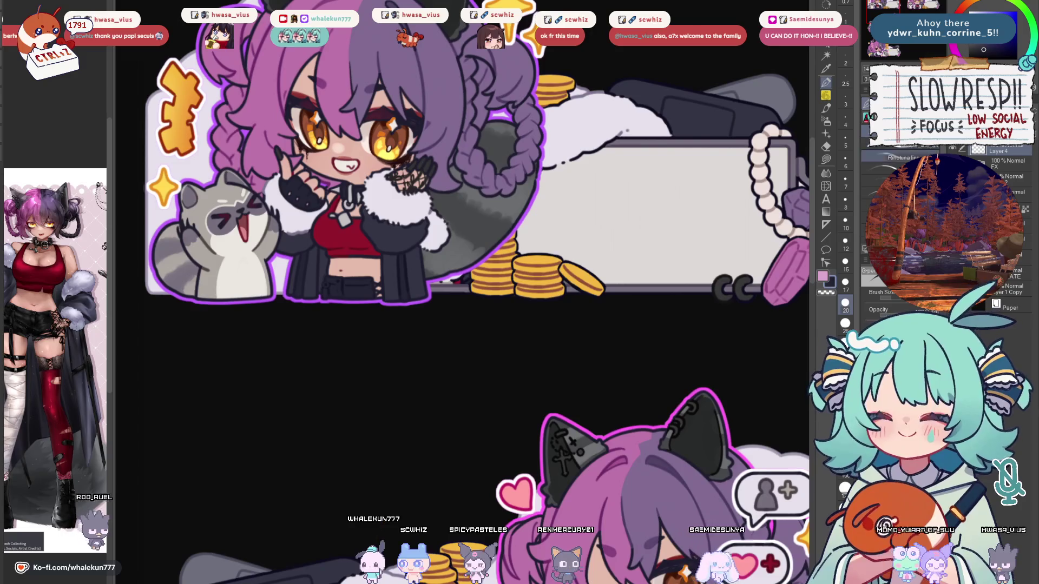
scroll(658, 203, up, 1)
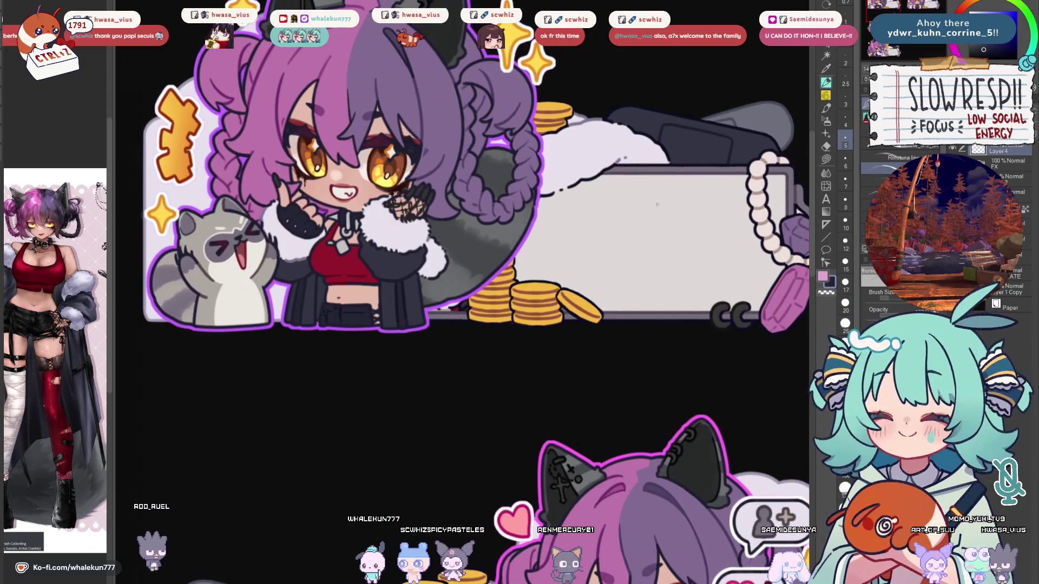
key(ctrl+z)
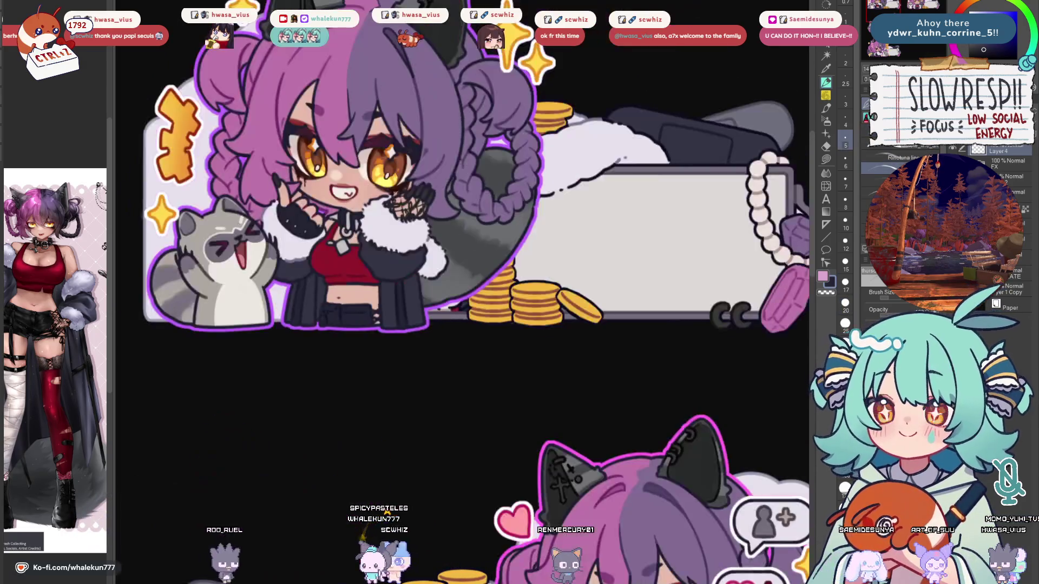
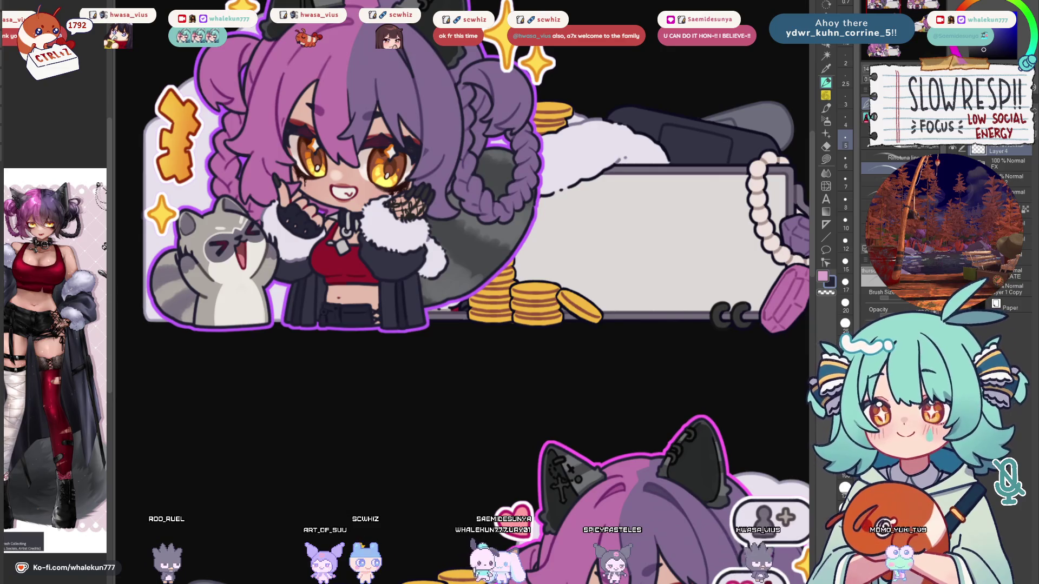
Hand-letter 'about ME' in the top-left panel's blank label box, undoing a stray mark.
scroll(674, 280, up, 2)
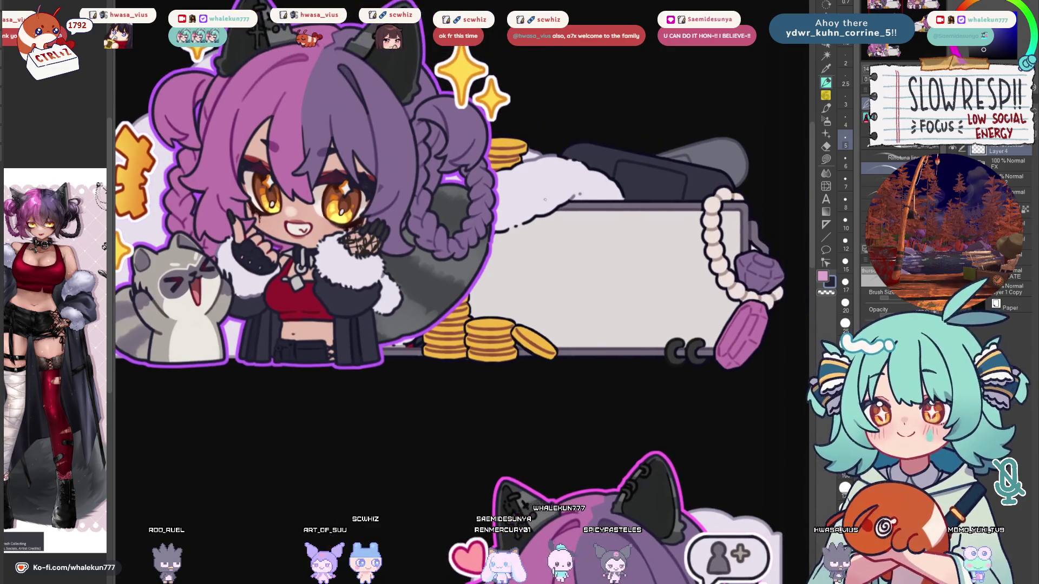
key(b)
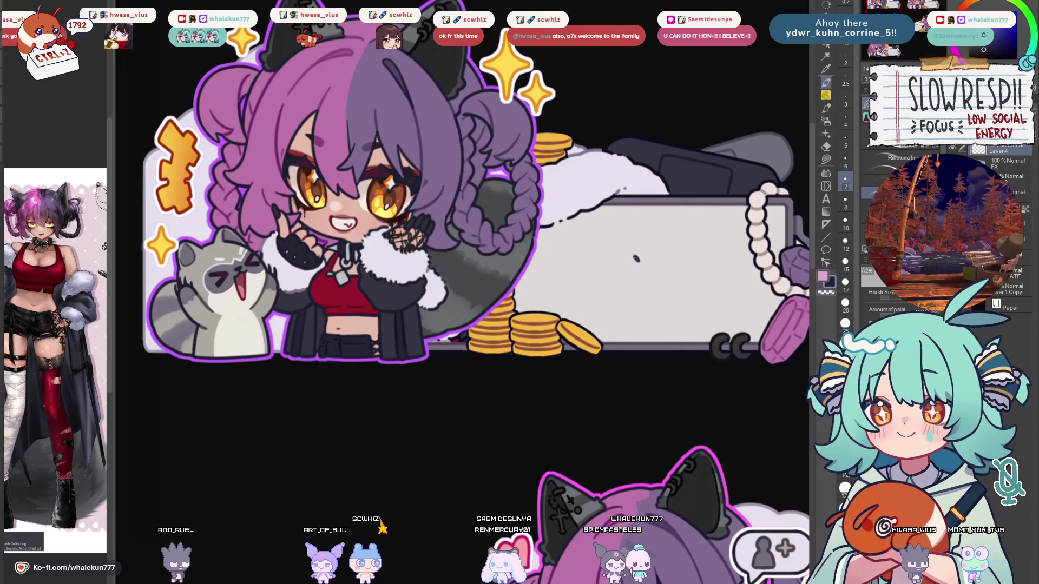
key(e)
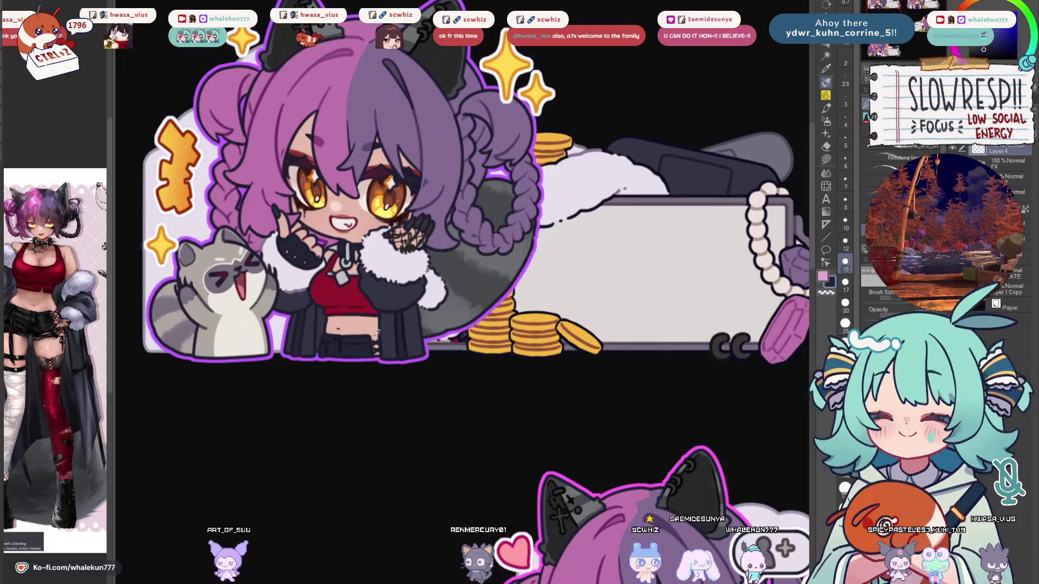
key(ctrl+z)
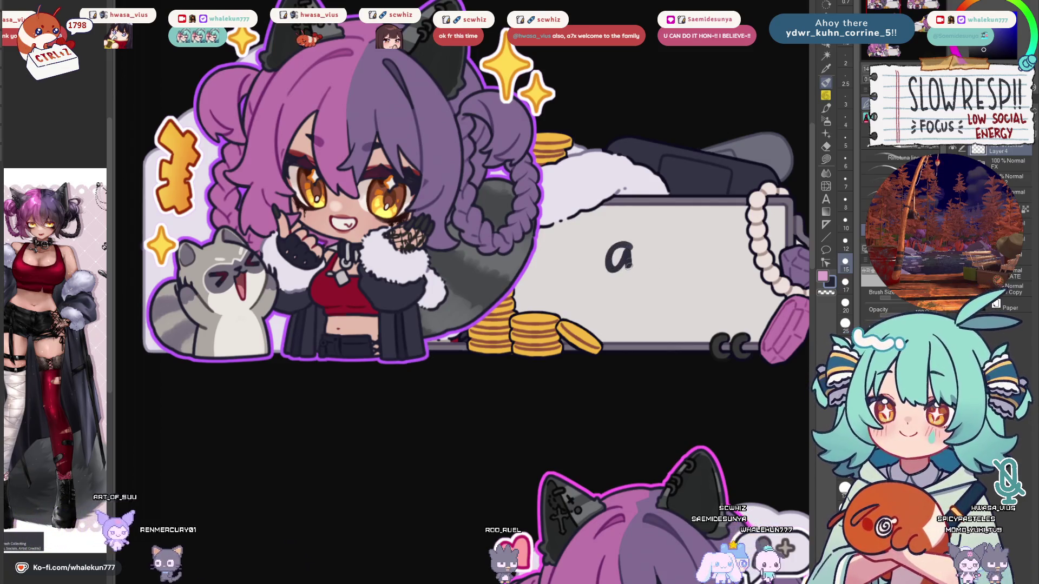
drag(628, 239, 617, 252)
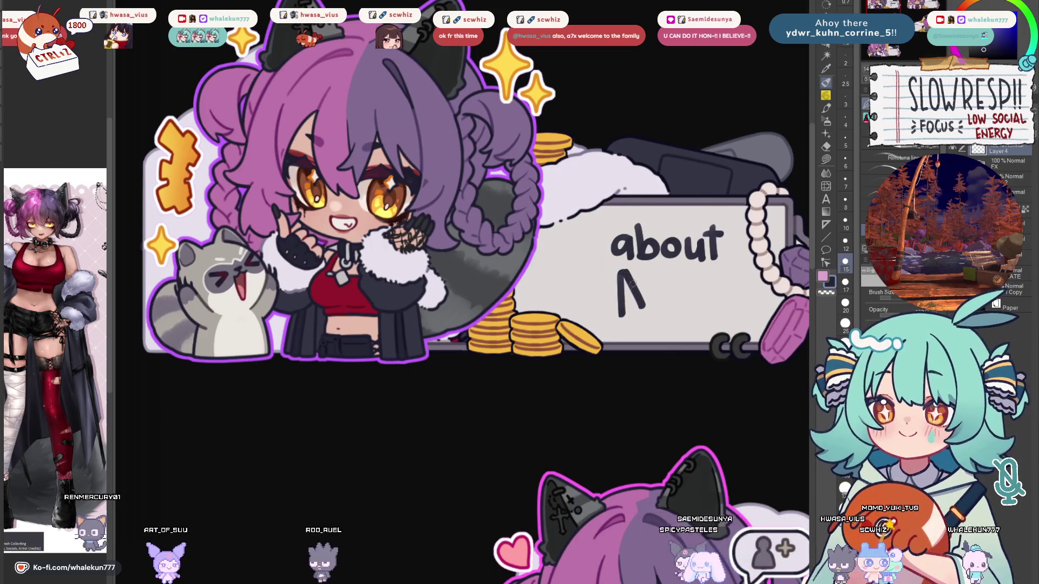
mouse_move(644, 308)
mouse_down()
mouse_move(657, 271)
mouse_move(665, 318)
mouse_move(678, 313)
mouse_up()
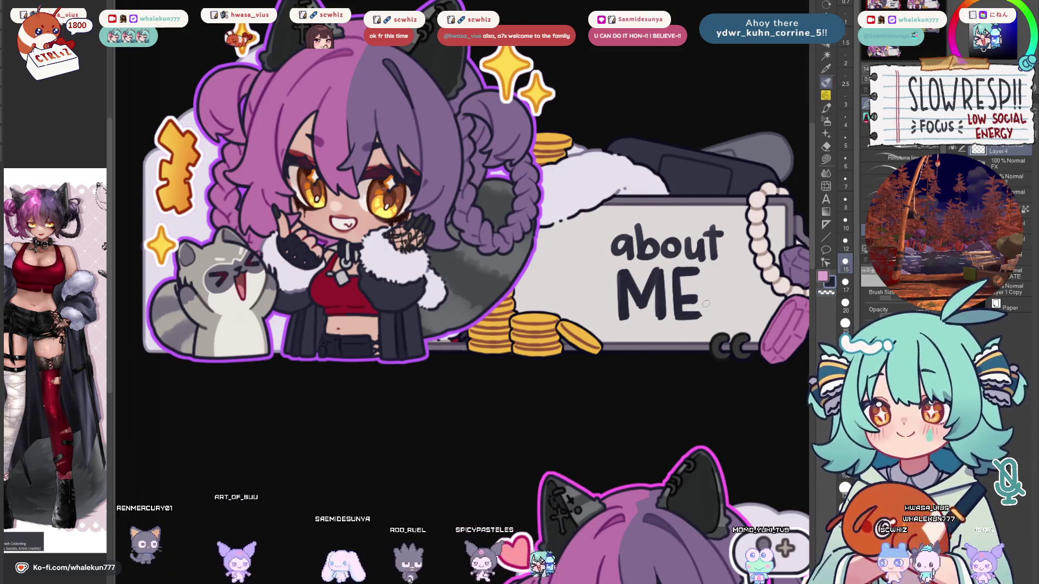
Rectangle-select the word 'about' on the label.
key(m)
drag(706, 304, 687, 308)
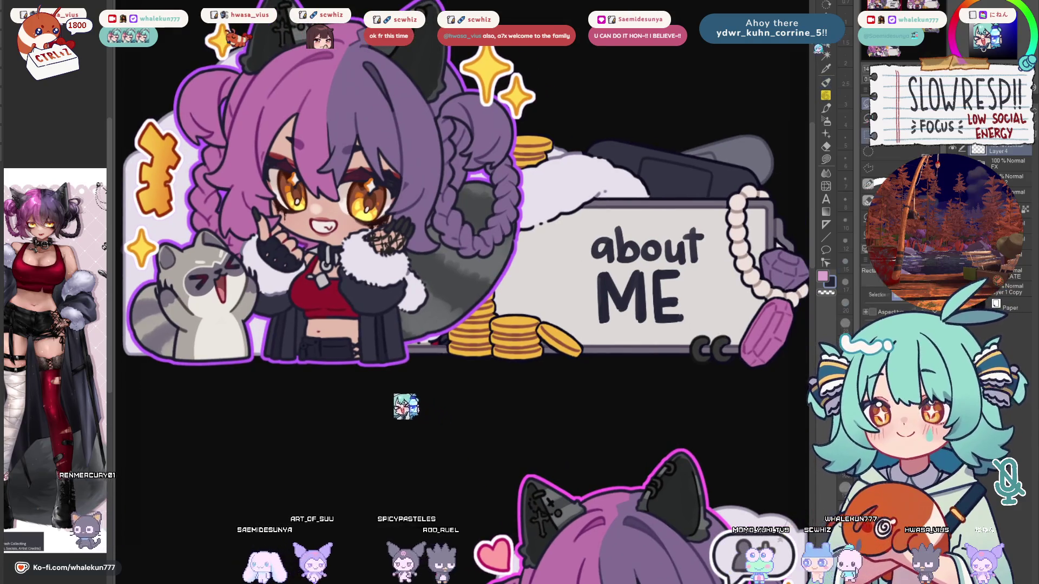
mouse_move(582, 204)
mouse_down()
mouse_move(713, 266)
mouse_move(687, 245)
mouse_up()
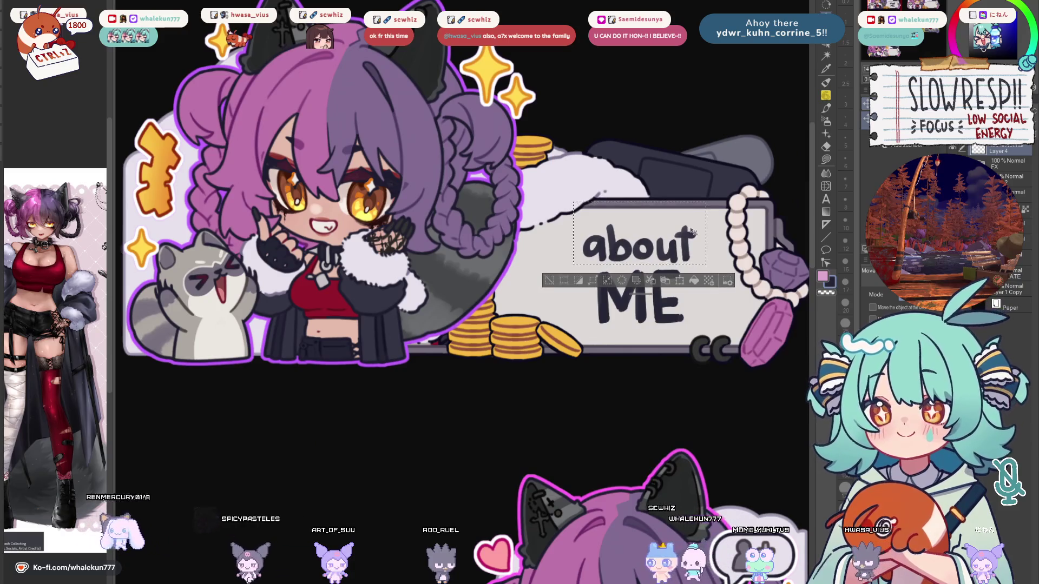
Deselect 'about', apply a Ctrl+T transform to the about ME lettering, and return to the pen.
key(ctrl+d)
scroll(706, 270, down, 3)
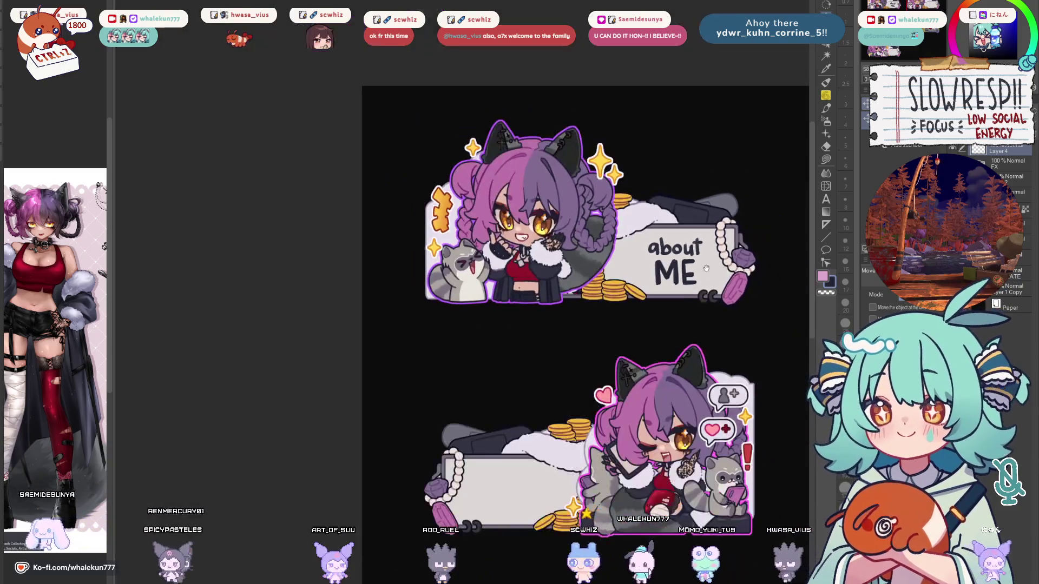
scroll(706, 269, up, 2)
key(ctrl+t)
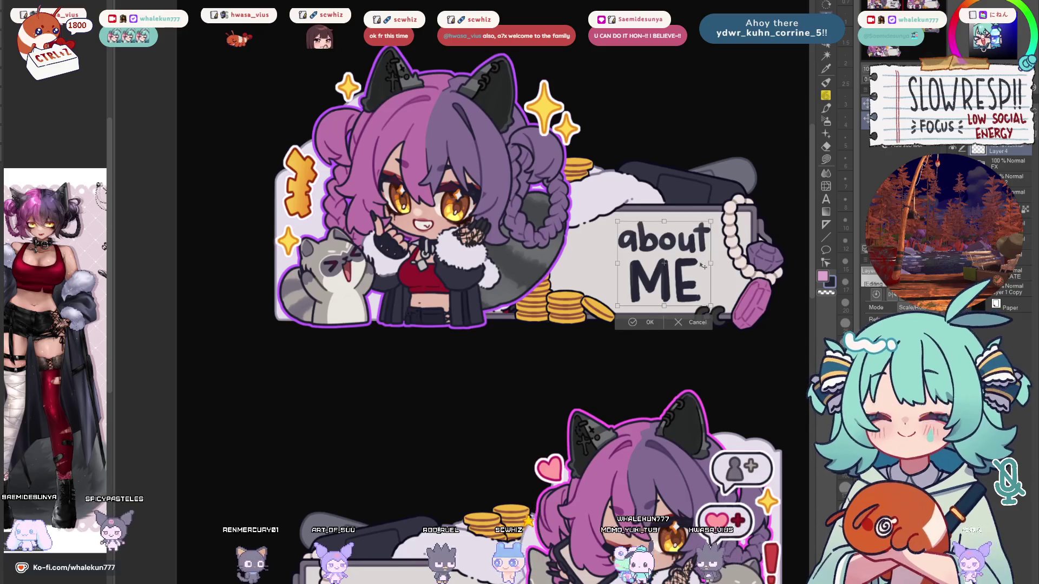
key(Return)
key(b)
scroll(701, 269, up, 1)
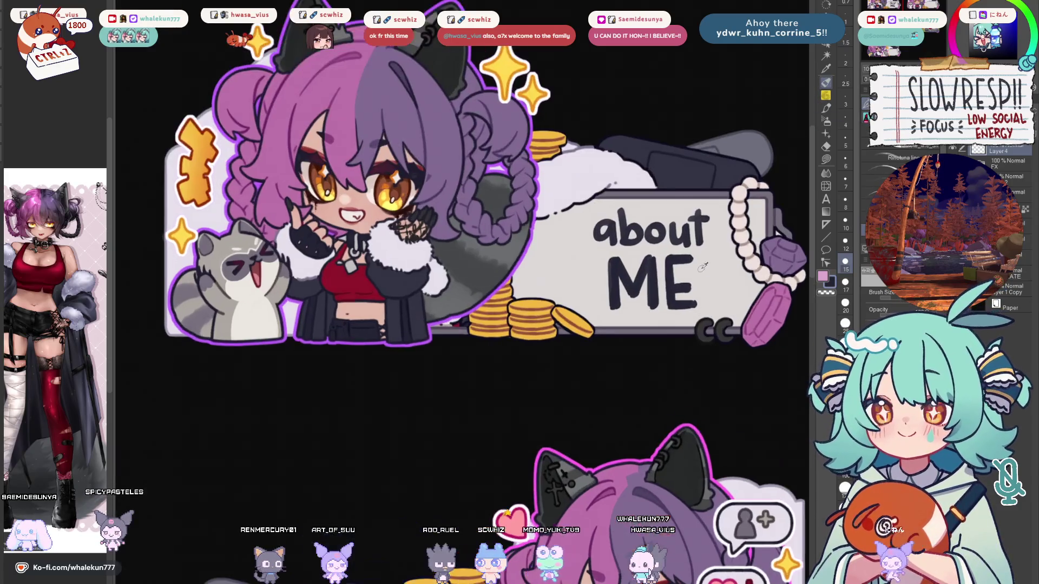
scroll(704, 266, down, 4)
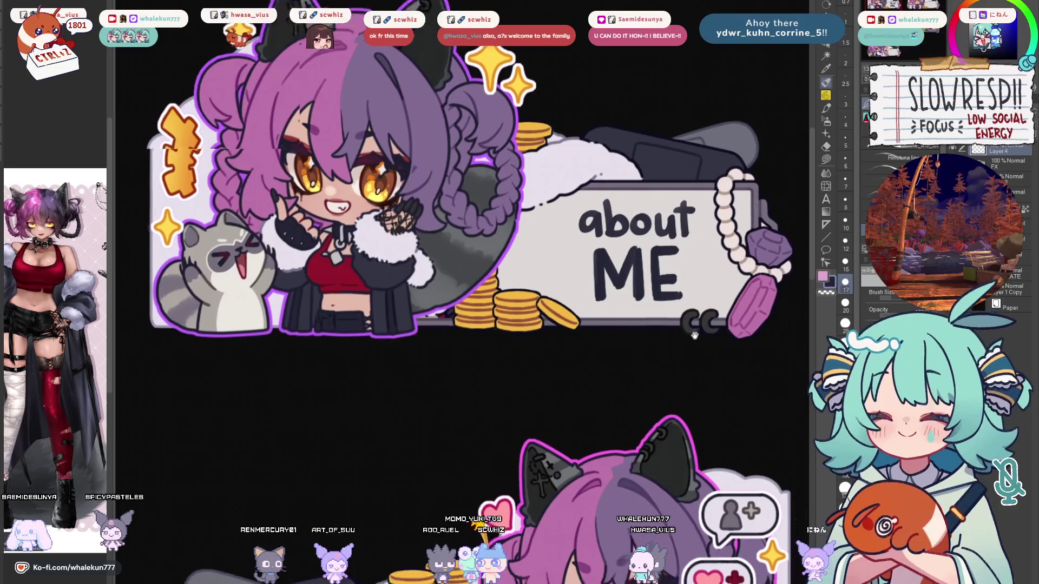
scroll(697, 320, up, 1)
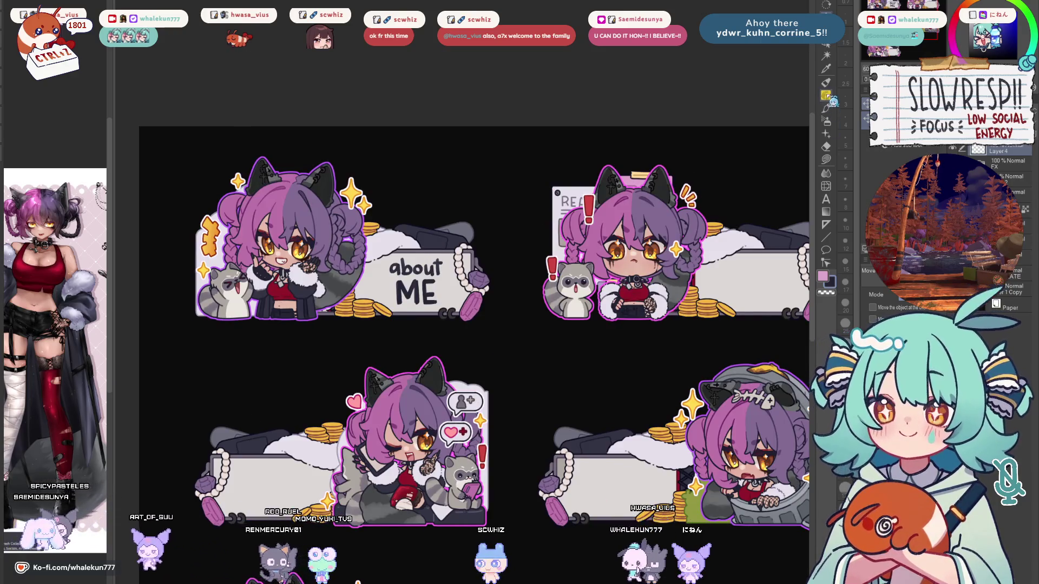
scroll(723, 289, up, 3)
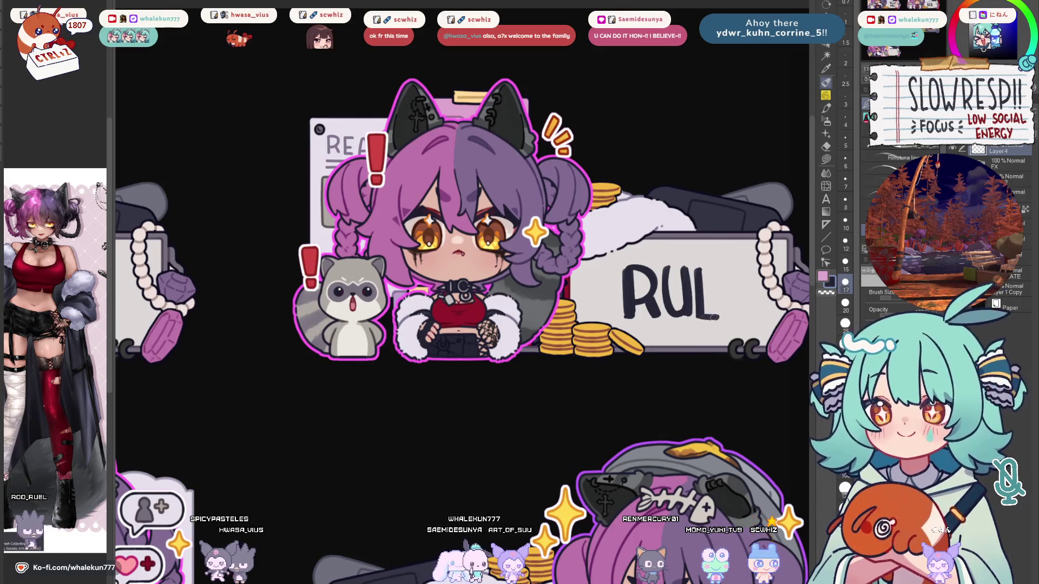
Zoom in on the top panels and erase the RUL lettering from the sign.
key(ctrl+0)
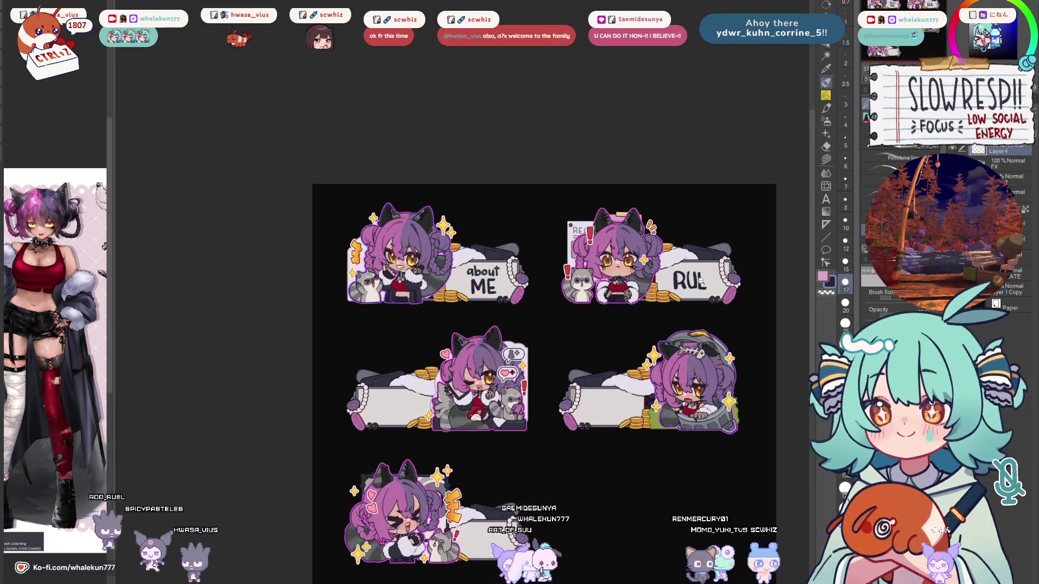
key(ctrl+plus)
key(e)
drag(656, 271, 718, 311)
scroll(718, 311, up, 3)
key(p)
Redraw 'RULES' with the pen, undoing misdrawn strokes, and rectangle-select the lettering.
mouse_move(629, 283)
mouse_down()
mouse_move(634, 326)
mouse_move(634, 281)
mouse_move(649, 314)
mouse_up()
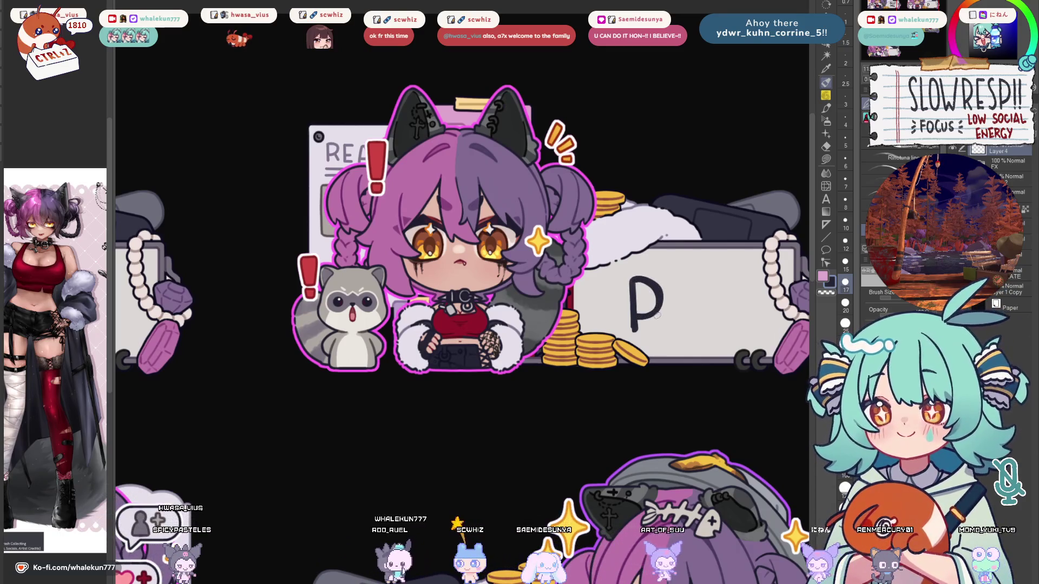
drag(645, 307, 661, 328)
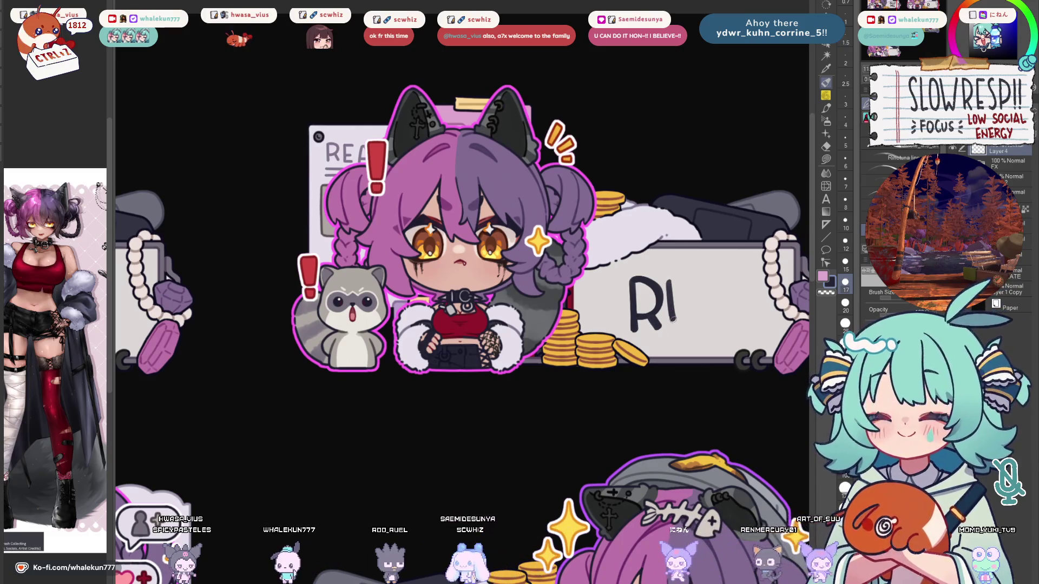
key(ctrl+z)
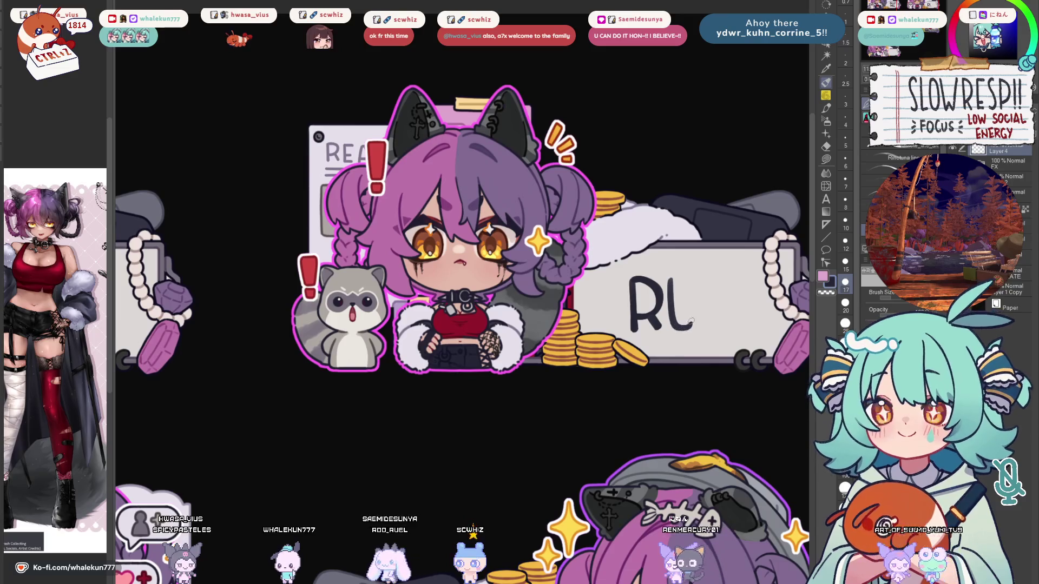
key(ctrl+z)
drag(691, 279, 683, 325)
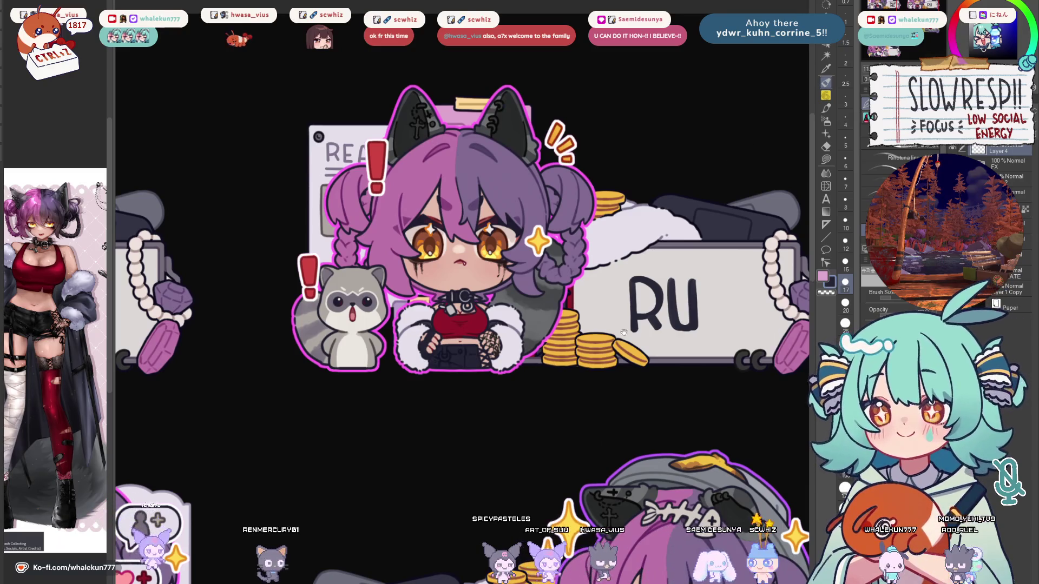
drag(616, 331, 537, 344)
drag(627, 294, 626, 342)
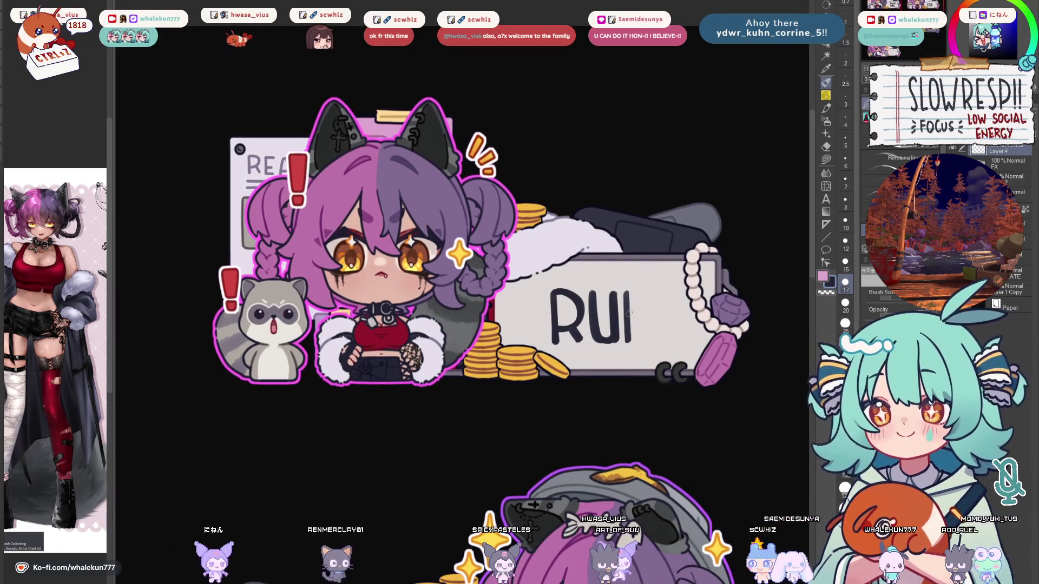
mouse_move(644, 336)
mouse_down()
mouse_move(655, 315)
mouse_move(663, 320)
mouse_up()
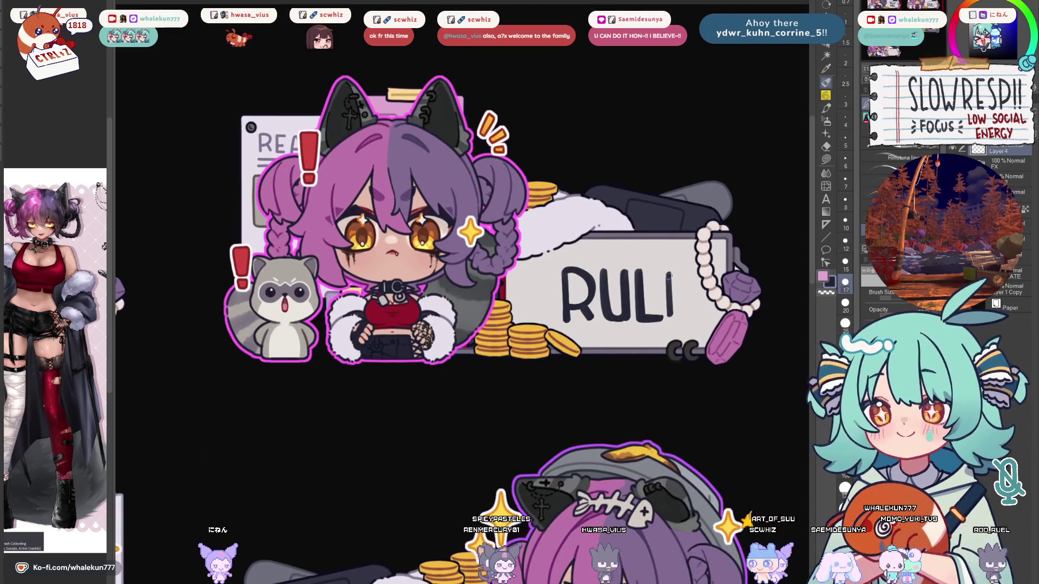
mouse_move(666, 270)
mouse_down()
mouse_move(683, 269)
mouse_move(685, 299)
mouse_up()
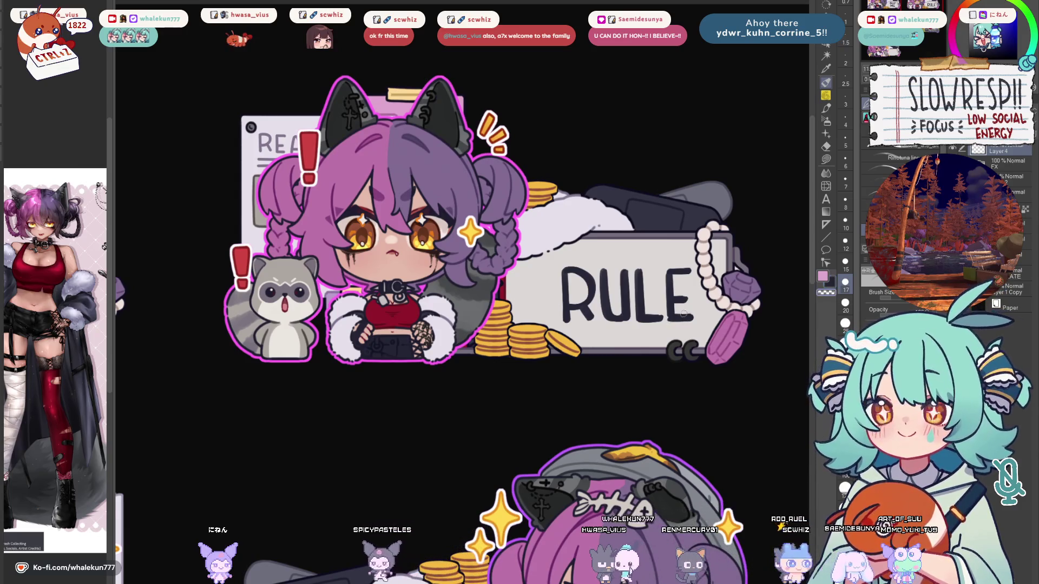
drag(718, 274, 703, 316)
key(ctrl+z)
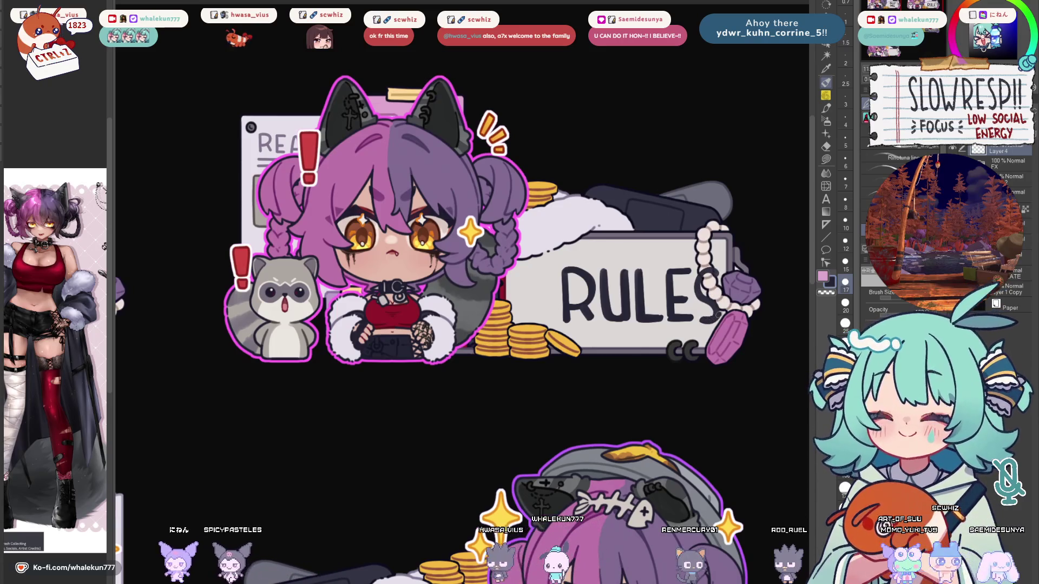
key(m)
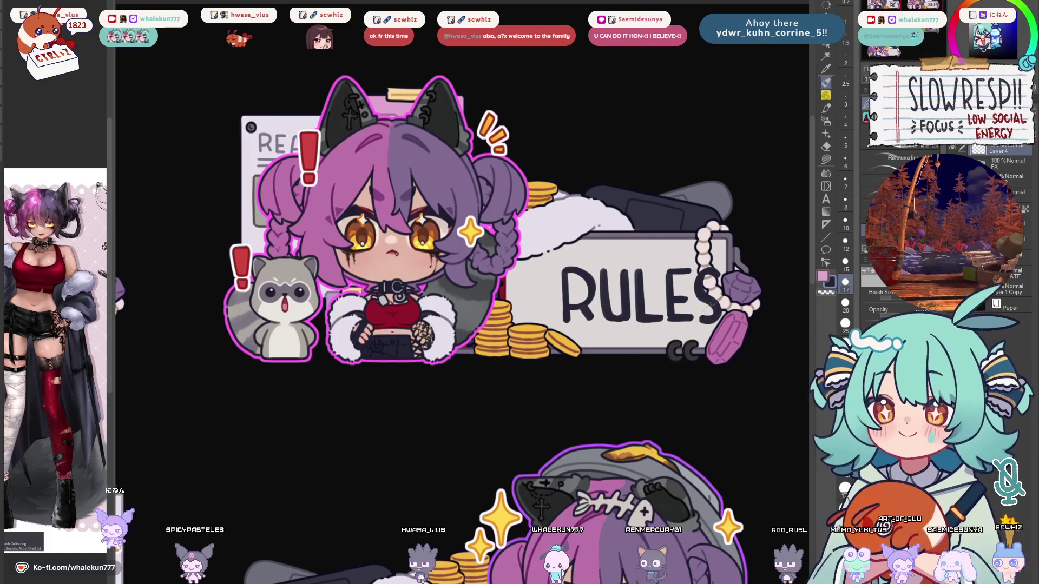
drag(536, 231, 768, 345)
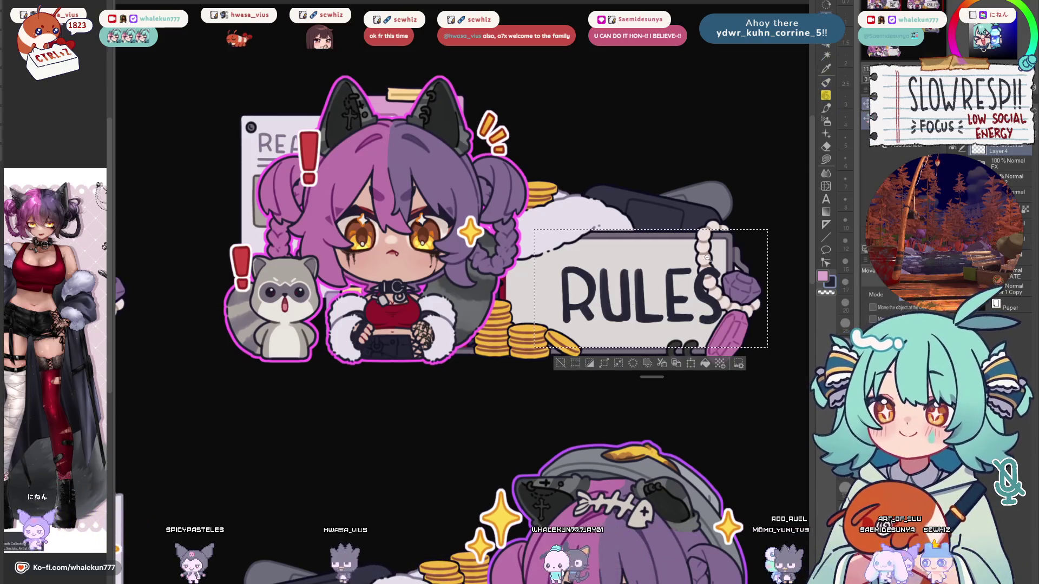
Shrink the RULES lettering to fit the sign and clear the selection.
scroll(717, 259, down, 3)
key(ctrl+t)
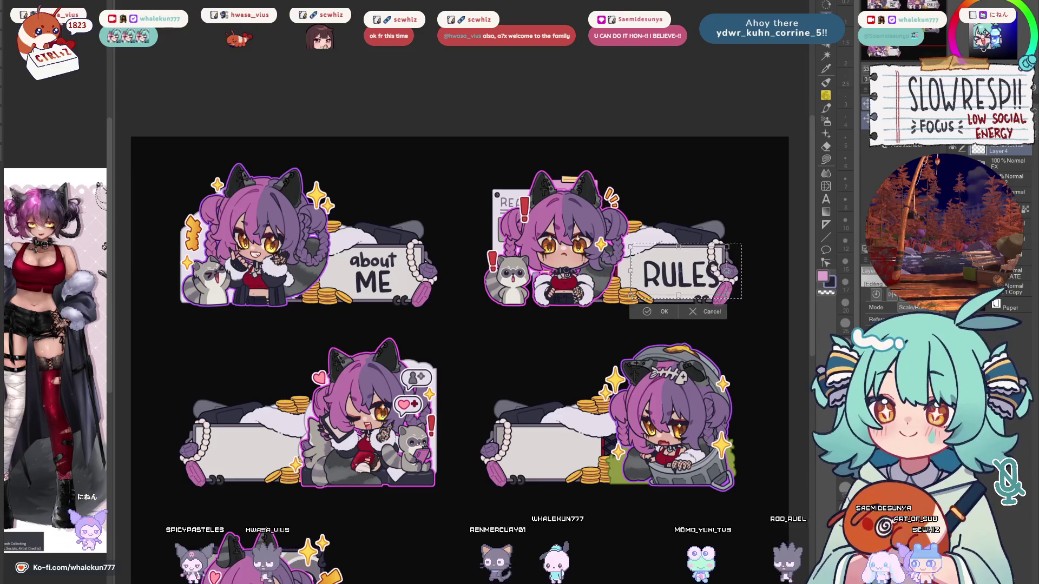
drag(740, 244, 725, 248)
key(Return)
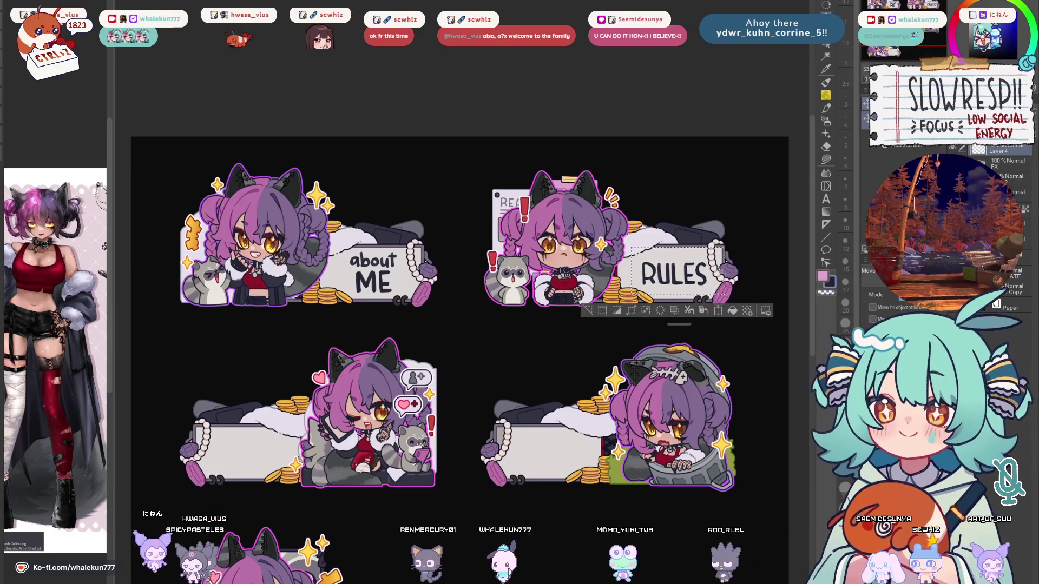
key(ctrl+d)
Compare the sheet with and without the TEMPLATE layer merge, leaving it unmerged.
scroll(719, 306, down, 1)
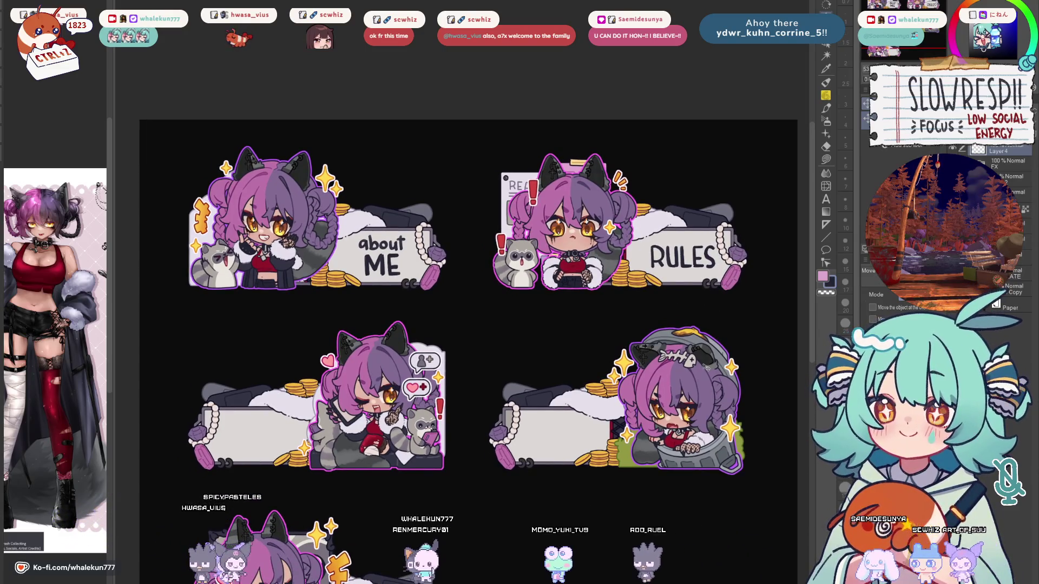
scroll(711, 330, down, 4)
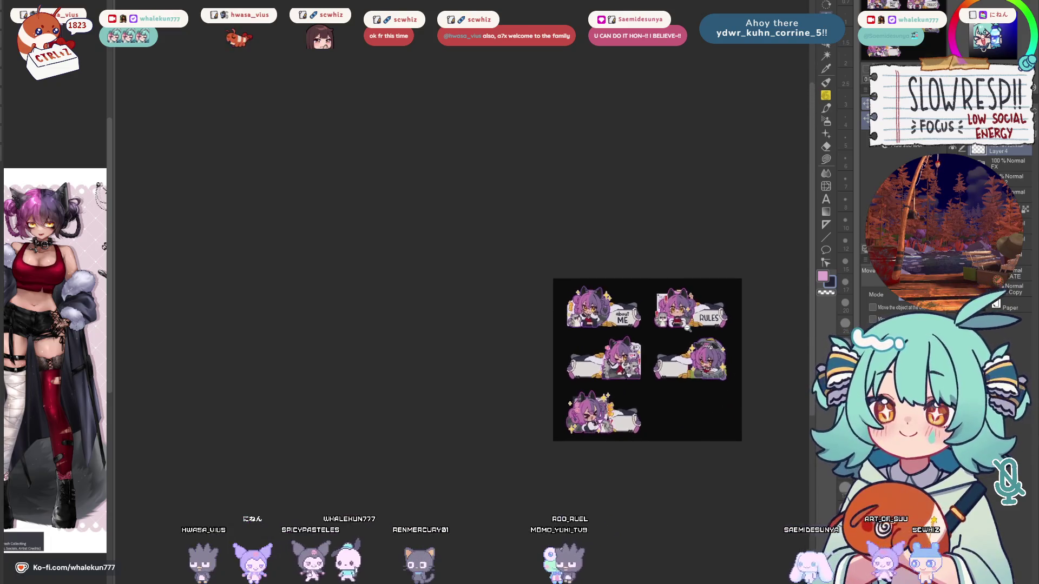
scroll(711, 330, up, 2)
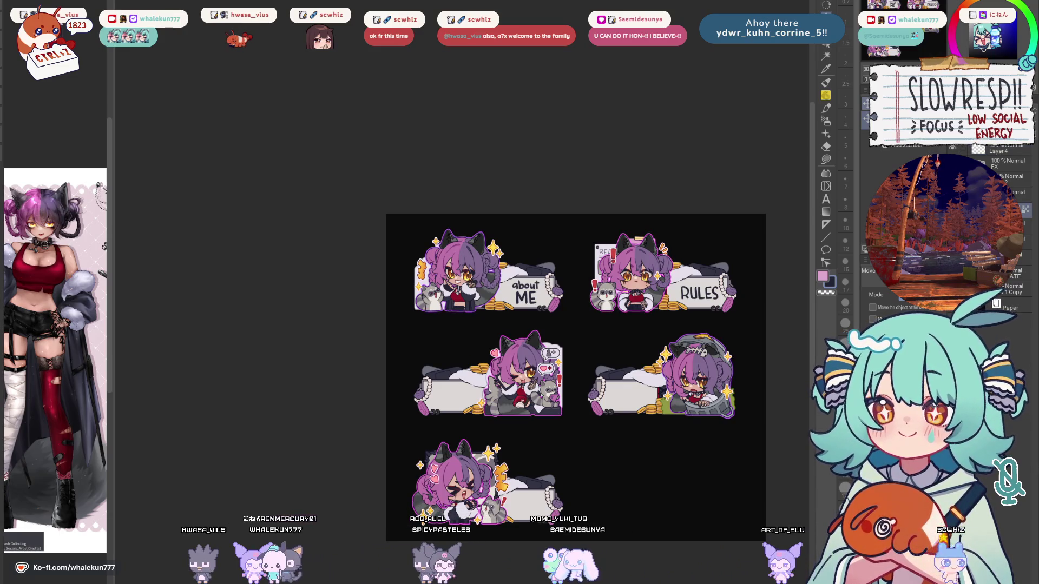
scroll(680, 215, up, 3)
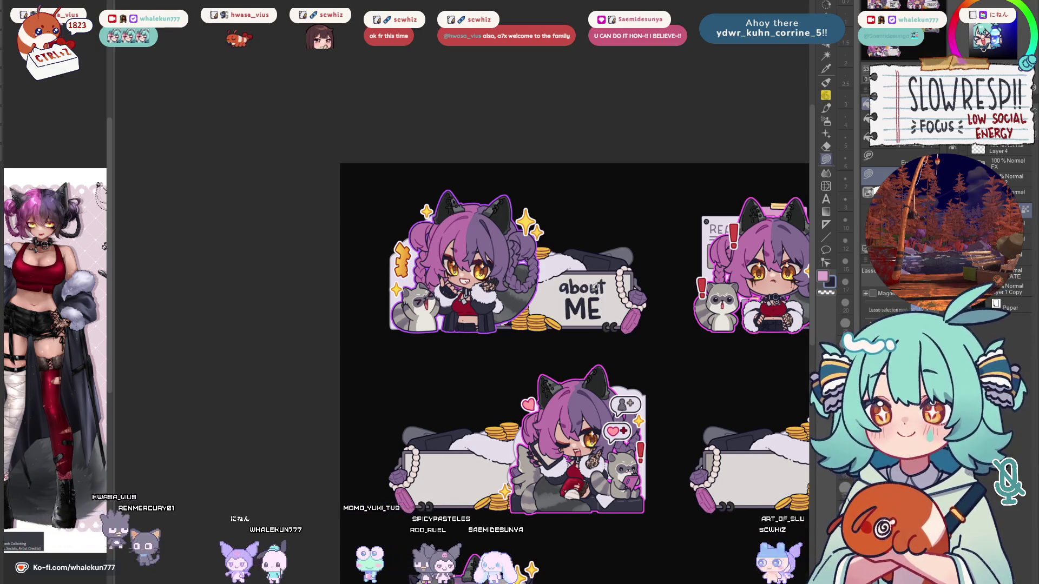
drag(726, 173, 677, 95)
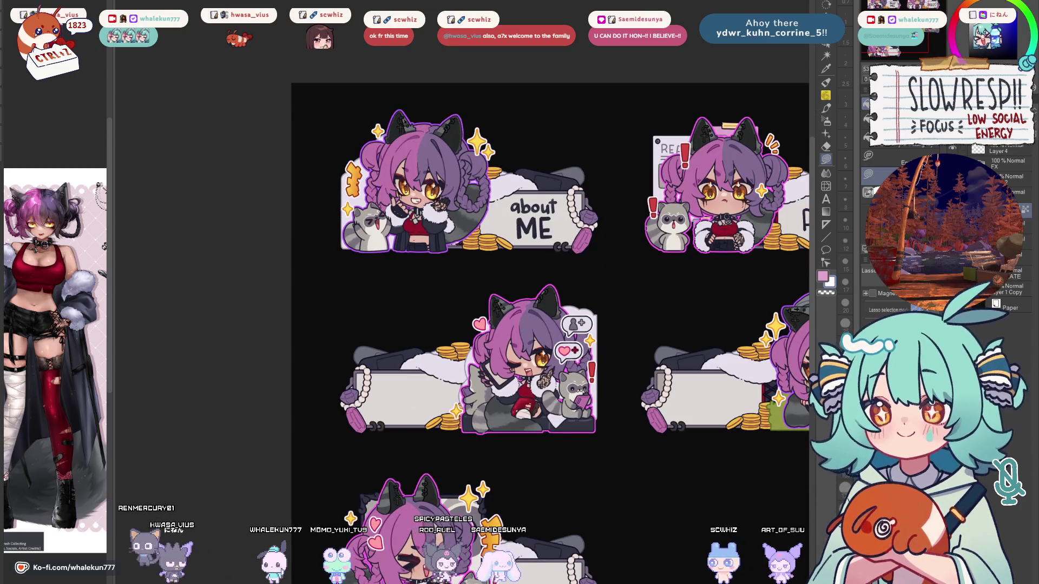
scroll(718, 205, down, 3)
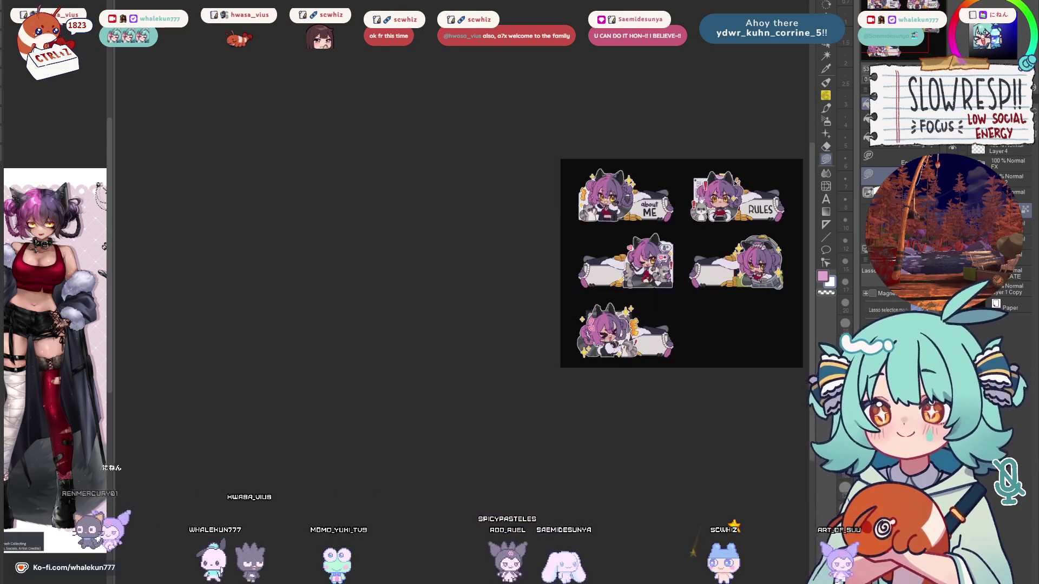
scroll(774, 209, up, 3)
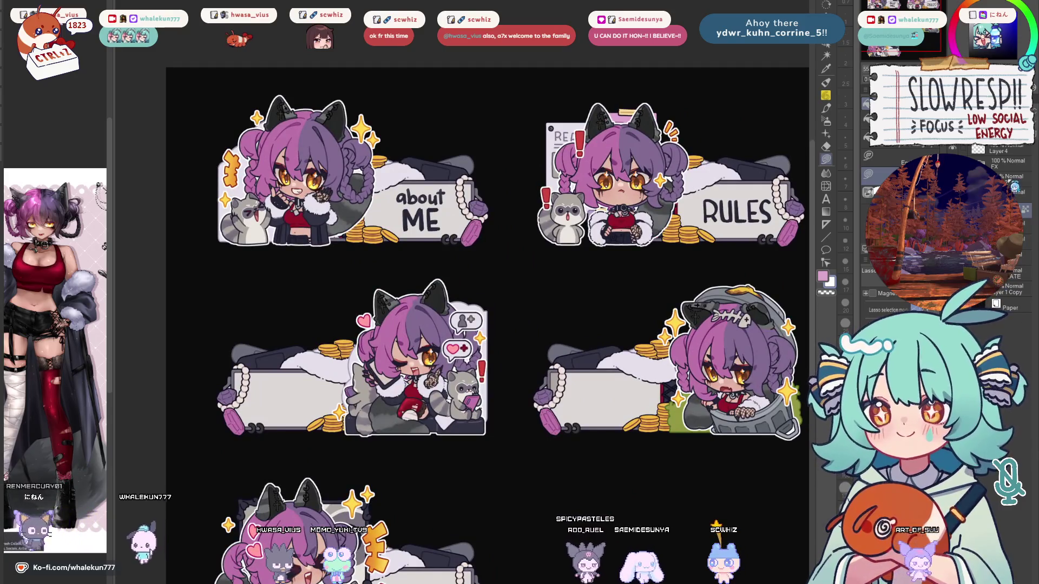
key(ctrl+e)
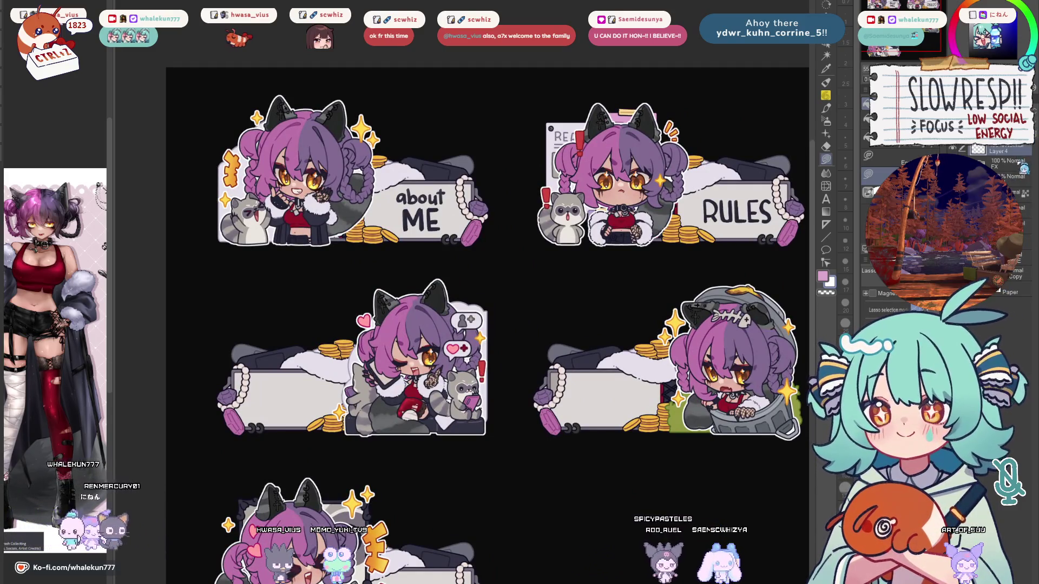
key(ctrl+z)
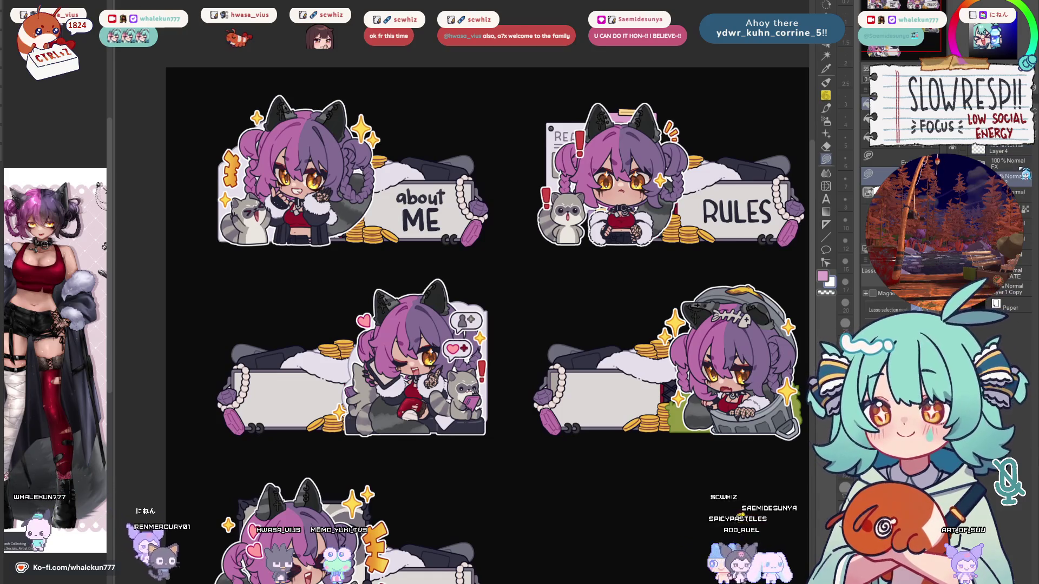
key(ctrl+e)
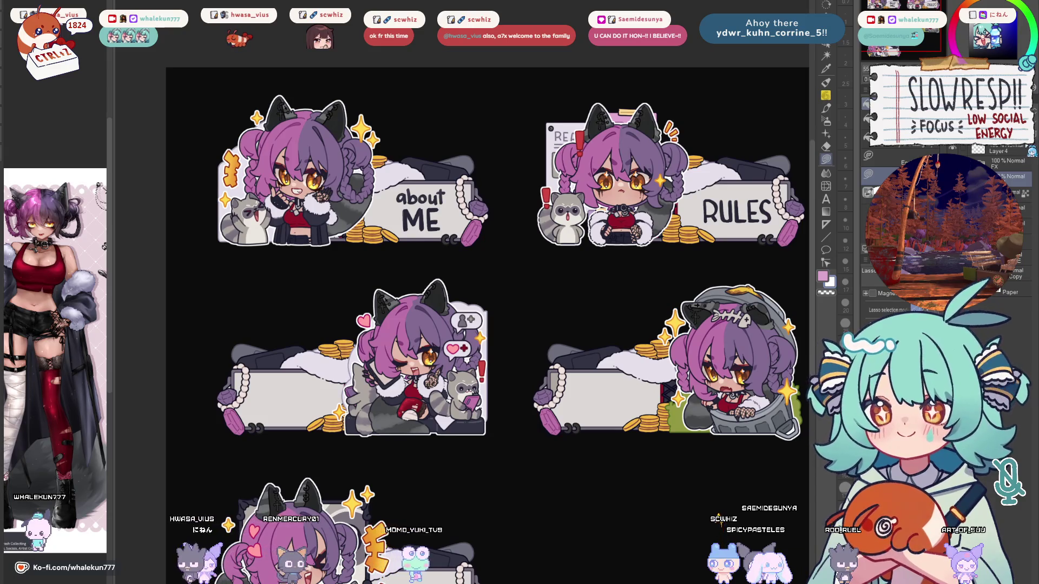
key(ctrl+z)
Fill the green patch behind the trash-can chibi orange and show the Paper layer.
scroll(706, 165, down, 5)
scroll(706, 164, up, 2)
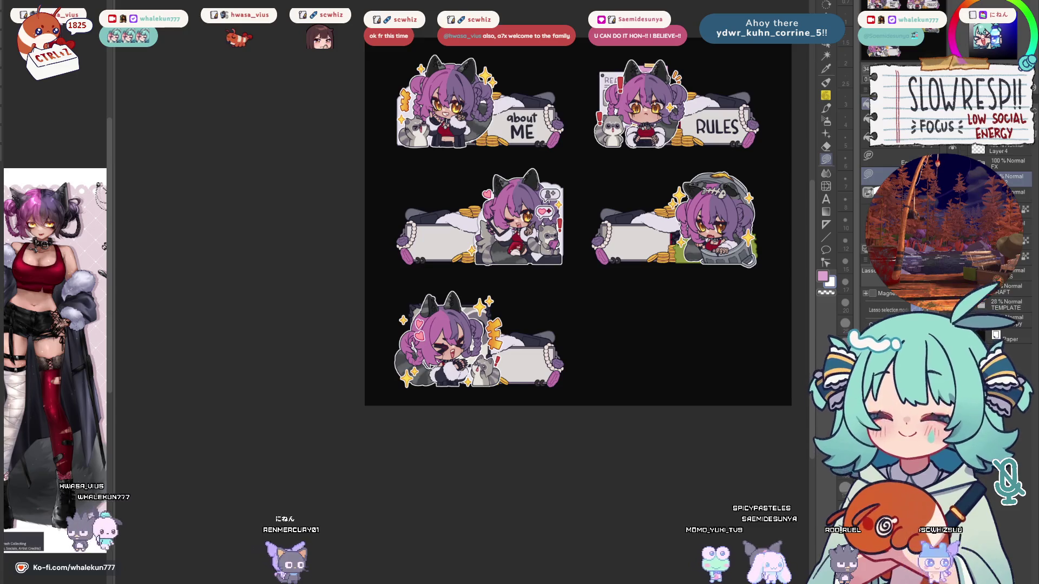
drag(578, 222, 527, 247)
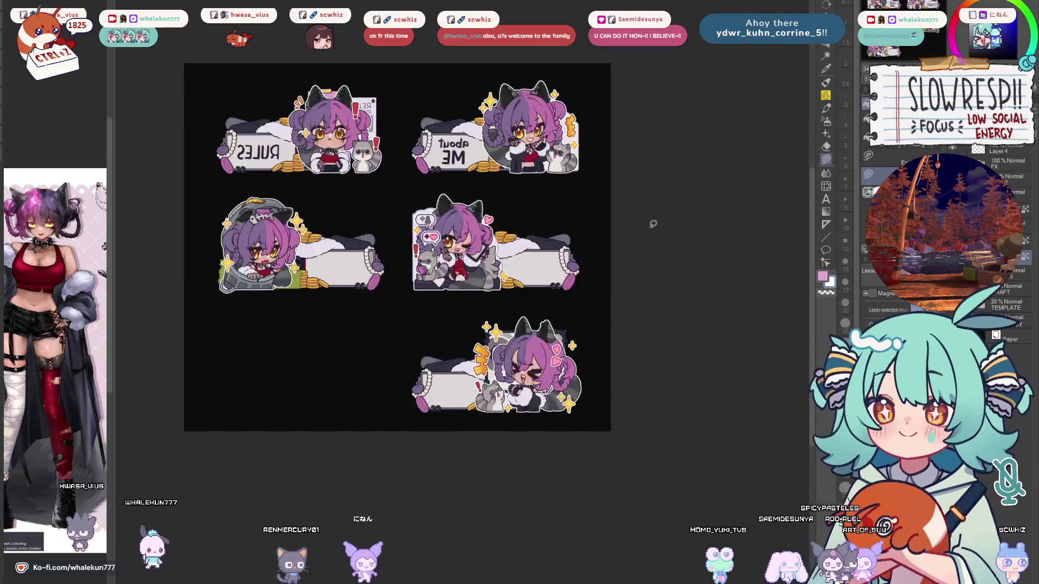
scroll(696, 204, up, 3)
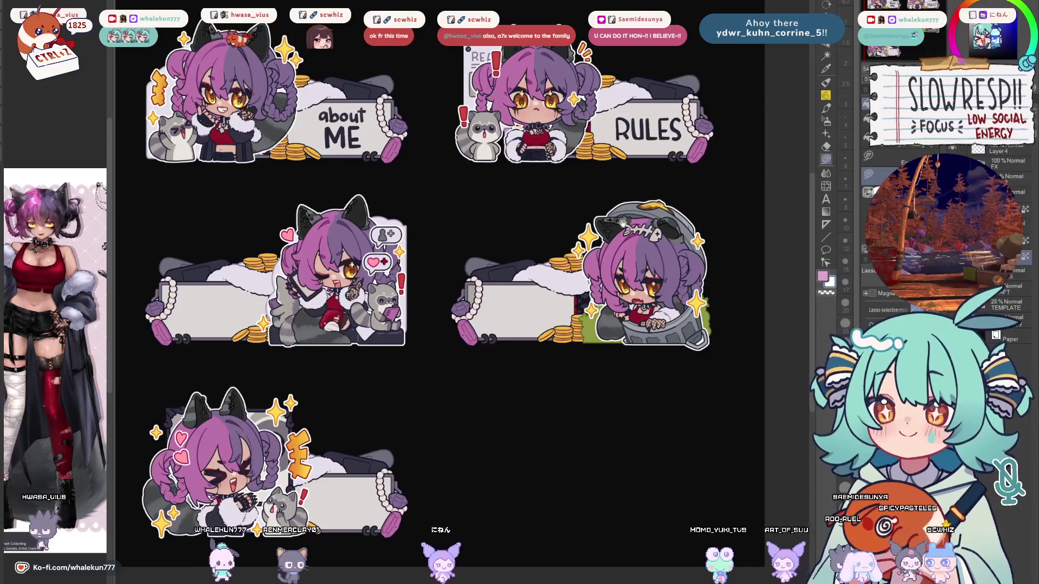
drag(527, 248, 545, 266)
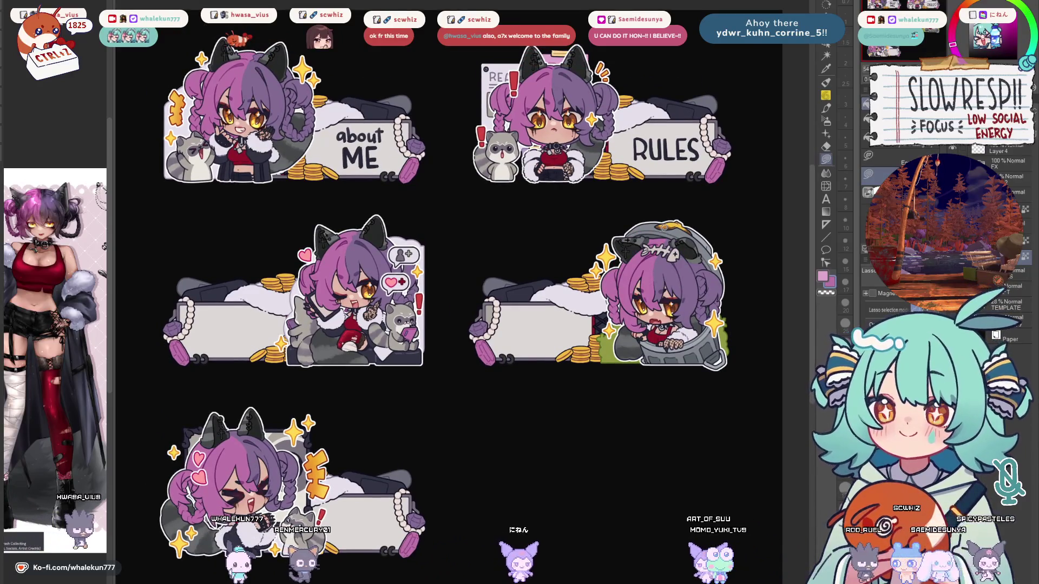
mouse_move(725, 254)
mouse_down()
mouse_move(574, 270)
mouse_move(584, 411)
mouse_move(770, 345)
mouse_move(725, 253)
mouse_up()
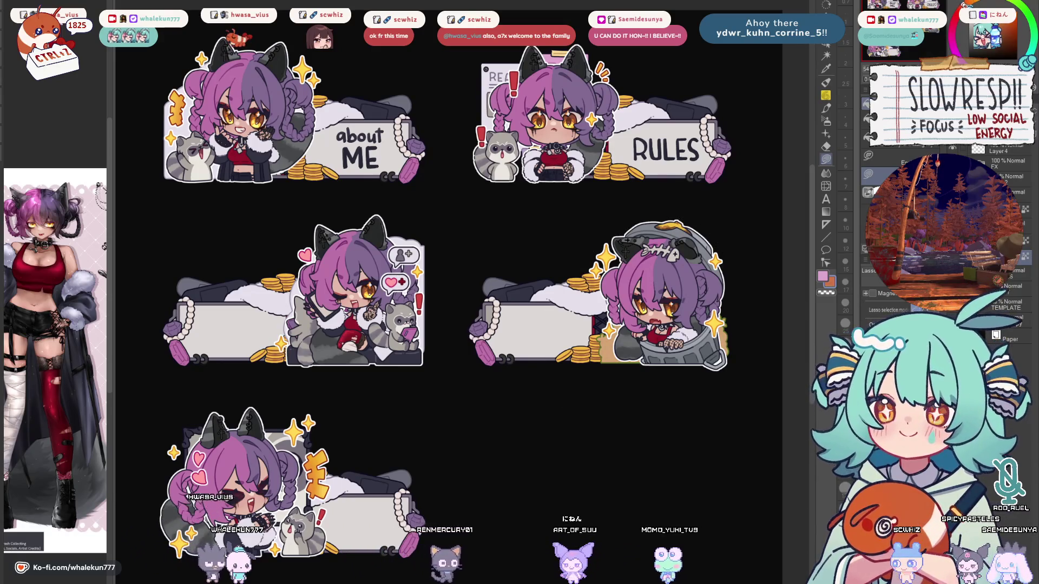
mouse_move(600, 330)
mouse_down()
mouse_move(765, 347)
mouse_move(612, 327)
mouse_up()
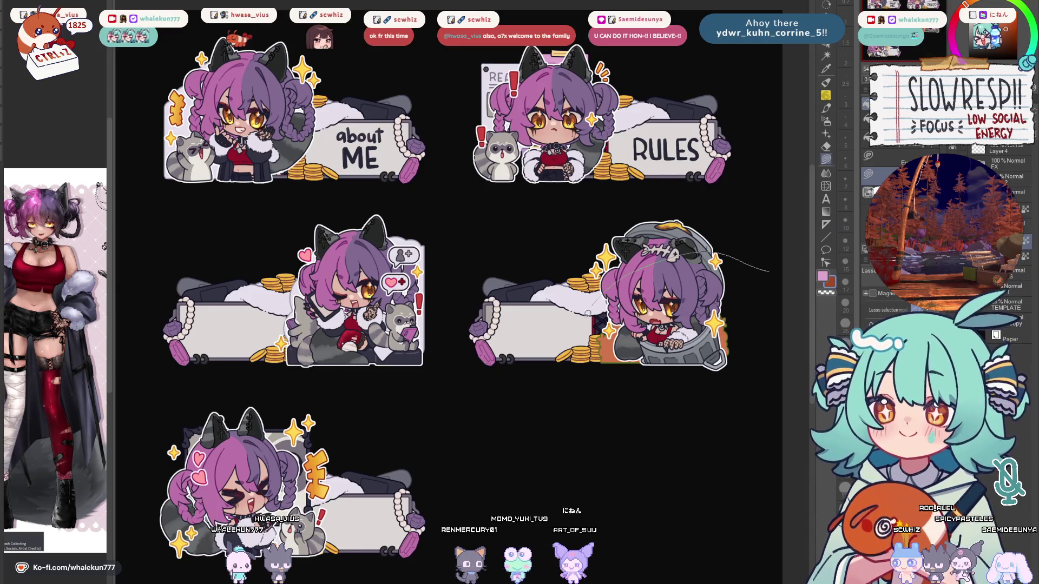
scroll(782, 322, down, 4)
scroll(773, 320, up, 2)
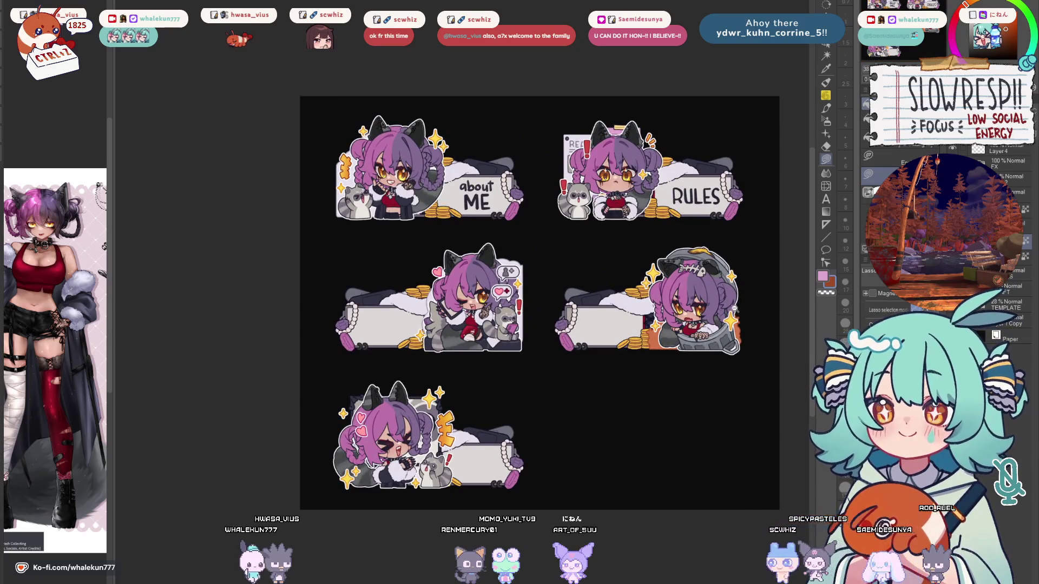
scroll(745, 305, up, 1)
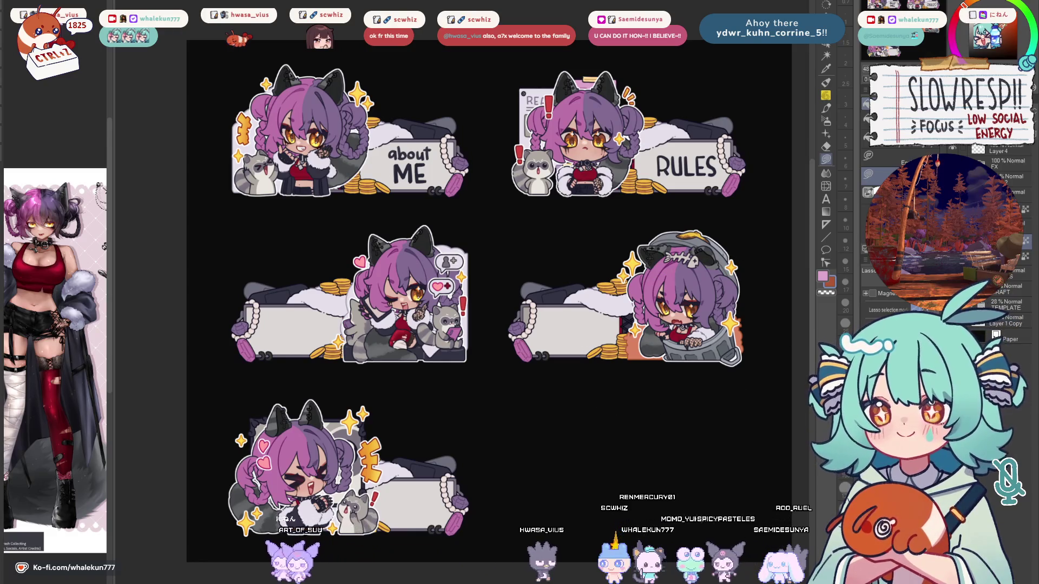
click(985, 334)
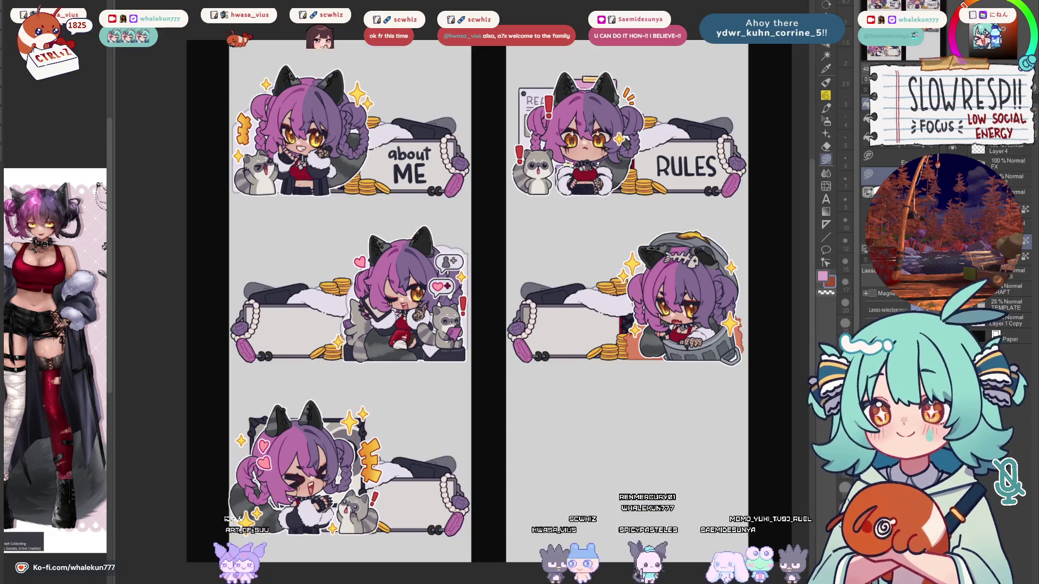
Hide the Paper layer and recentre the sheet in view.
click(985, 335)
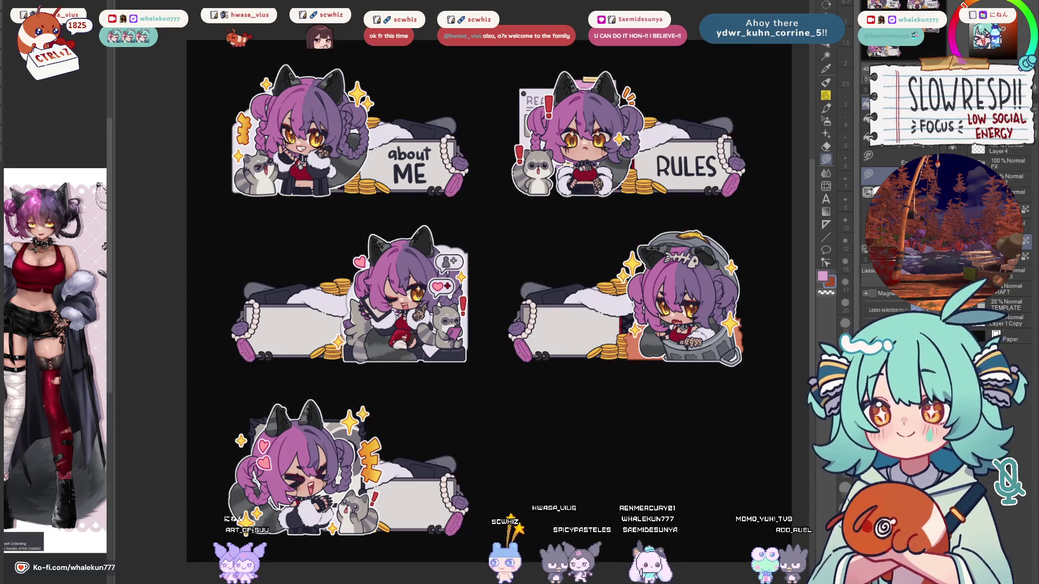
drag(696, 284, 729, 297)
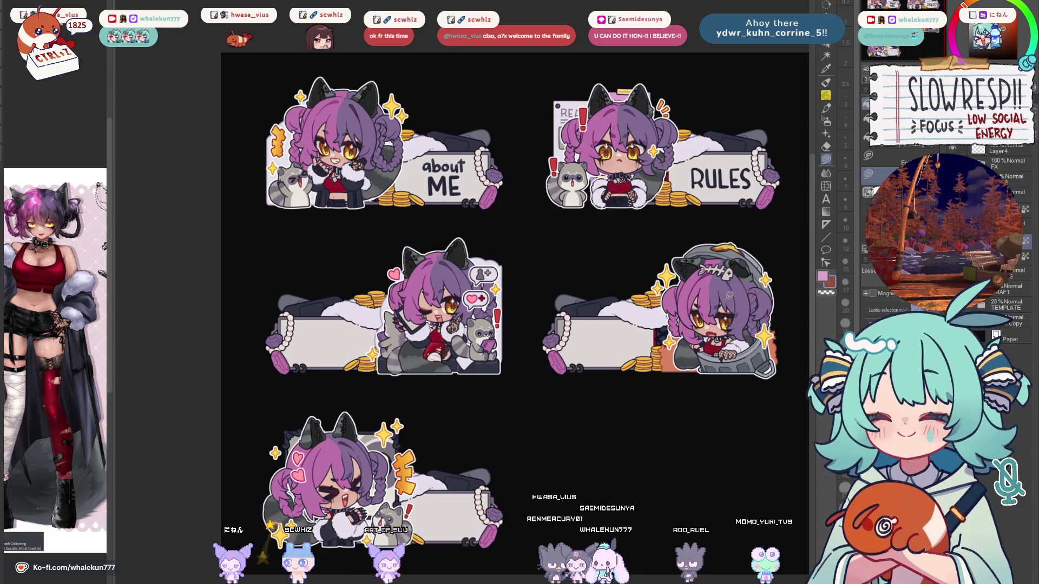
mouse_move(609, 305)
mouse_down()
mouse_move(603, 231)
mouse_move(612, 234)
mouse_up()
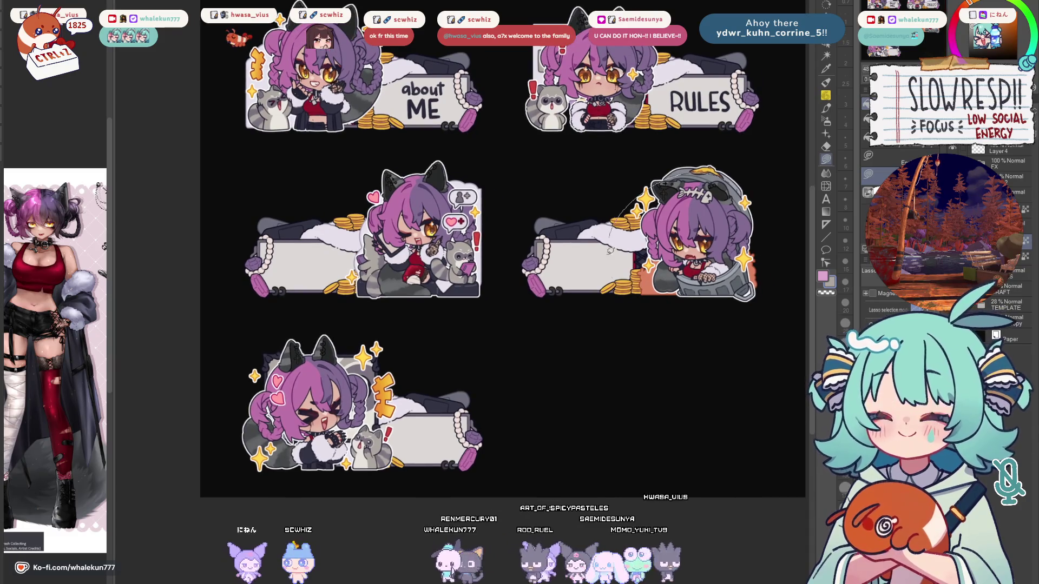
drag(771, 233, 767, 263)
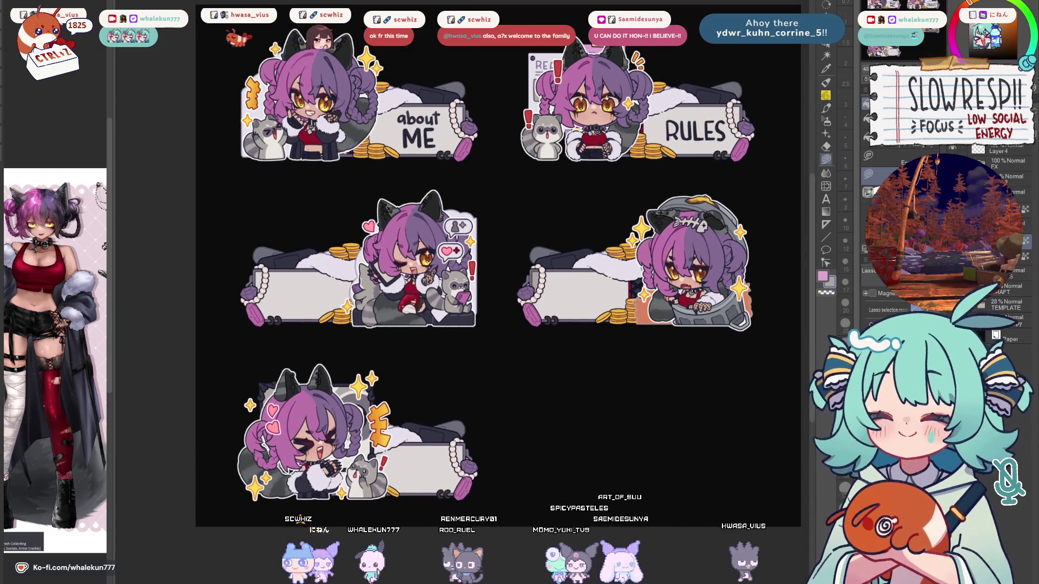
Set black as the sub colour and dark navy as the main colour, then flip the canvas horizontally.
alt+click(373, 392)
alt+click(374, 392)
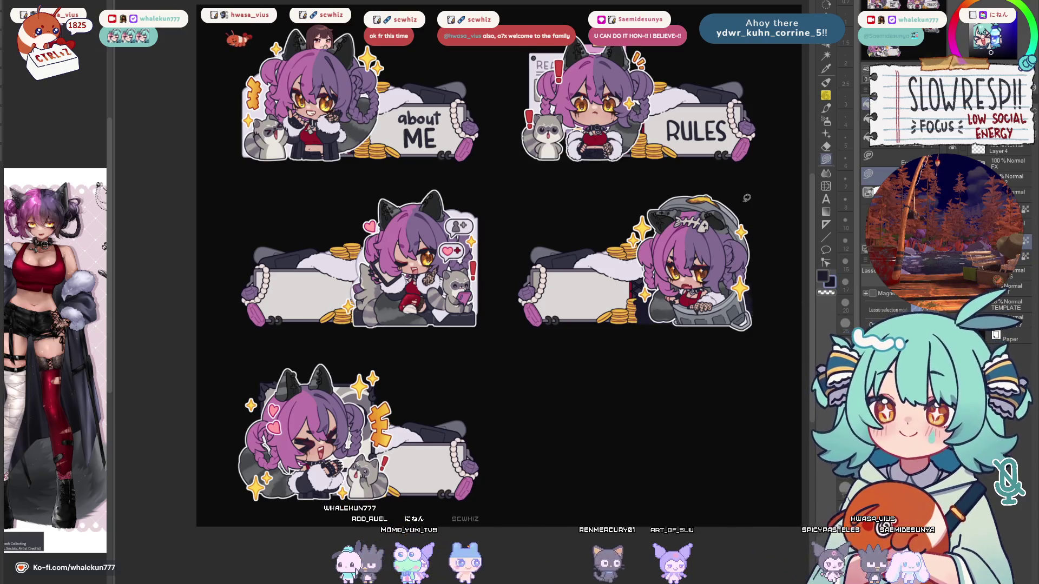
scroll(748, 254, up, 1)
key(h)
key(h)
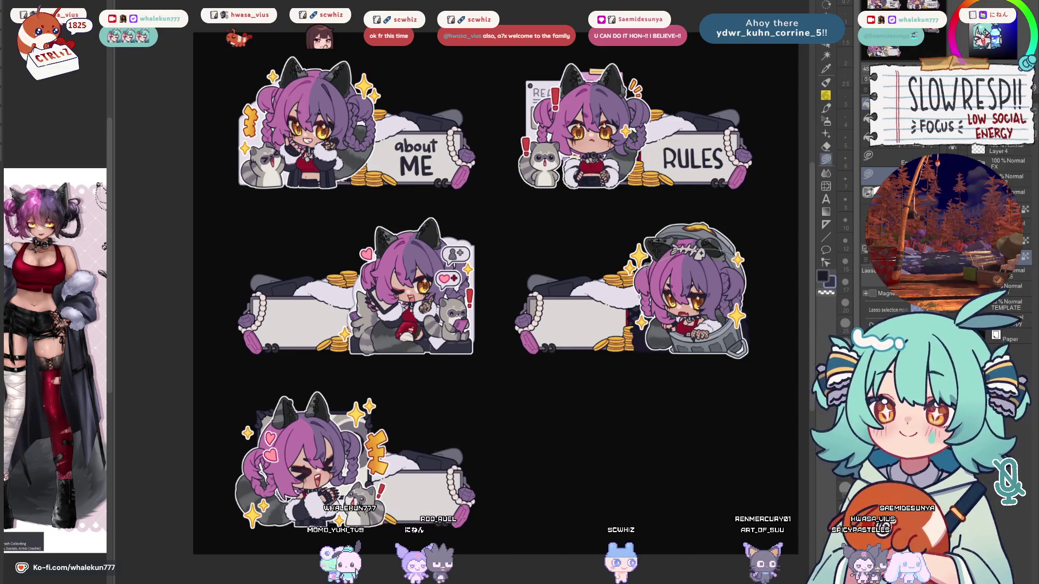
drag(778, 301, 780, 324)
Flip the canvas back and recentre the sheet on the middle panel.
key(h)
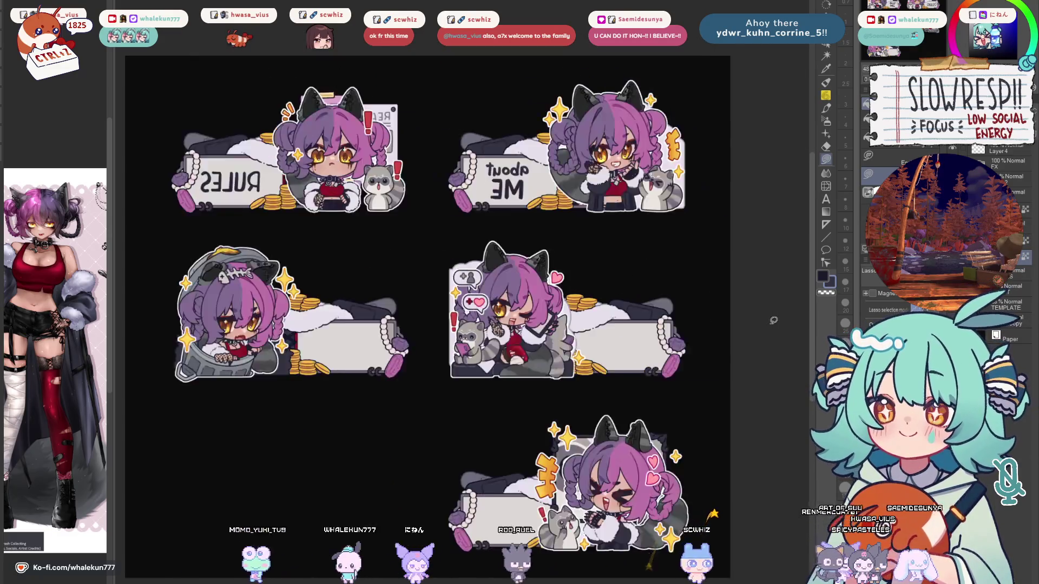
key(h)
drag(487, 344, 615, 410)
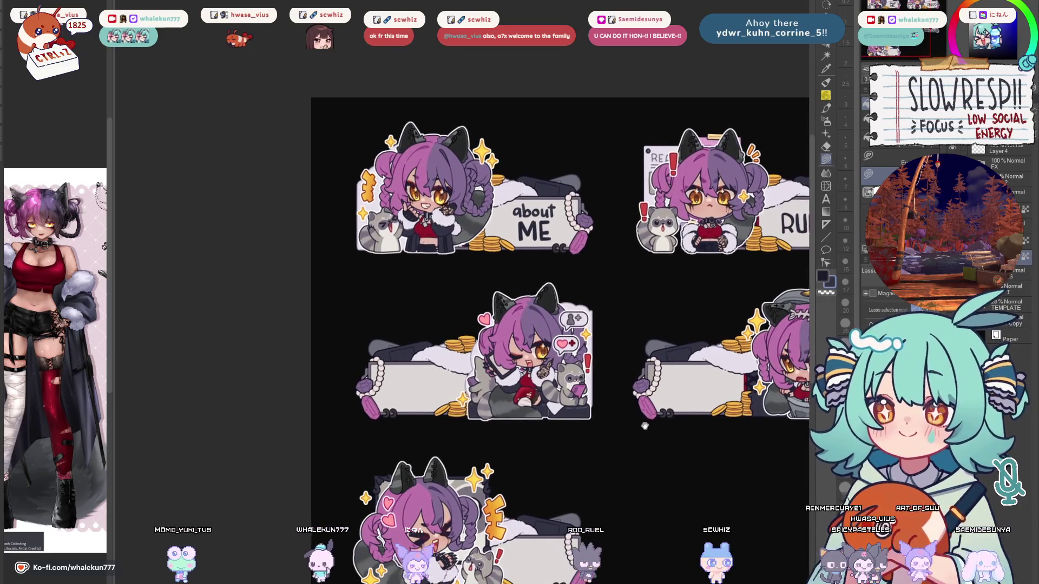
scroll(640, 445, down, 3)
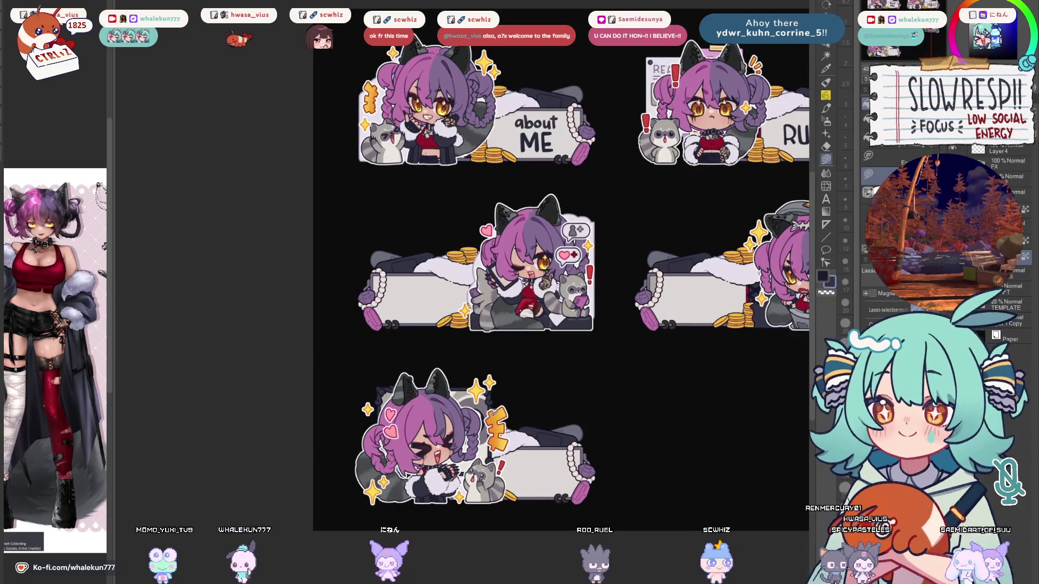
scroll(584, 270, up, 1)
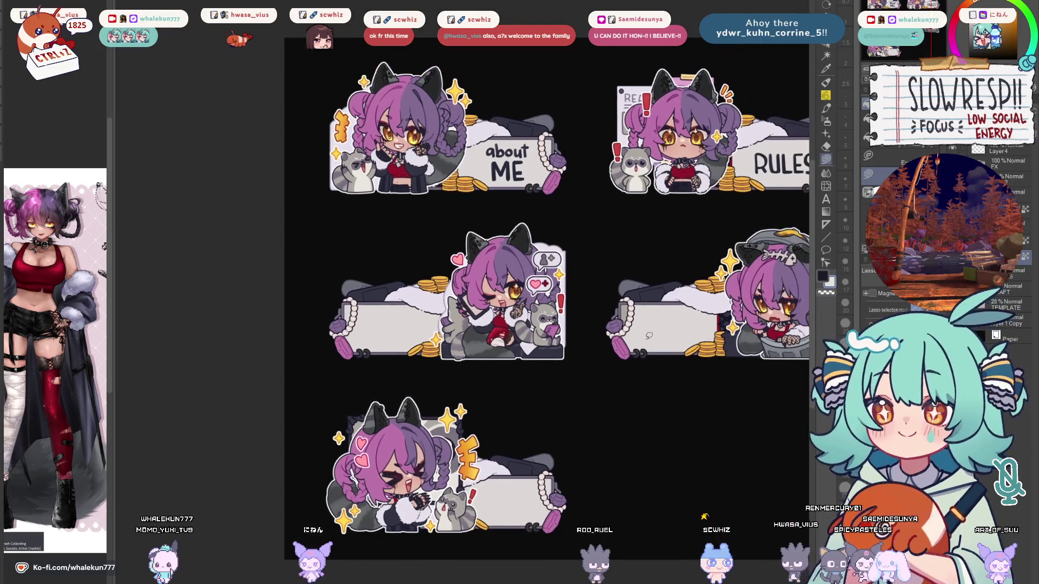
scroll(584, 271, up, 1)
Start a lasso loop under the middle panel's chibi.
mouse_move(584, 264)
mouse_down()
mouse_move(587, 386)
mouse_move(585, 268)
mouse_up()
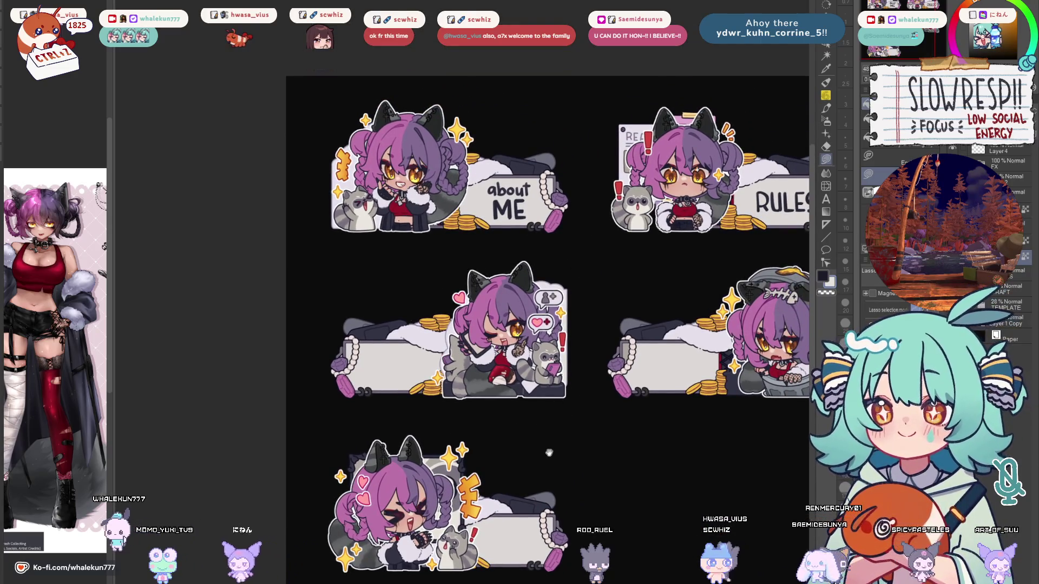
scroll(549, 445, down, 1)
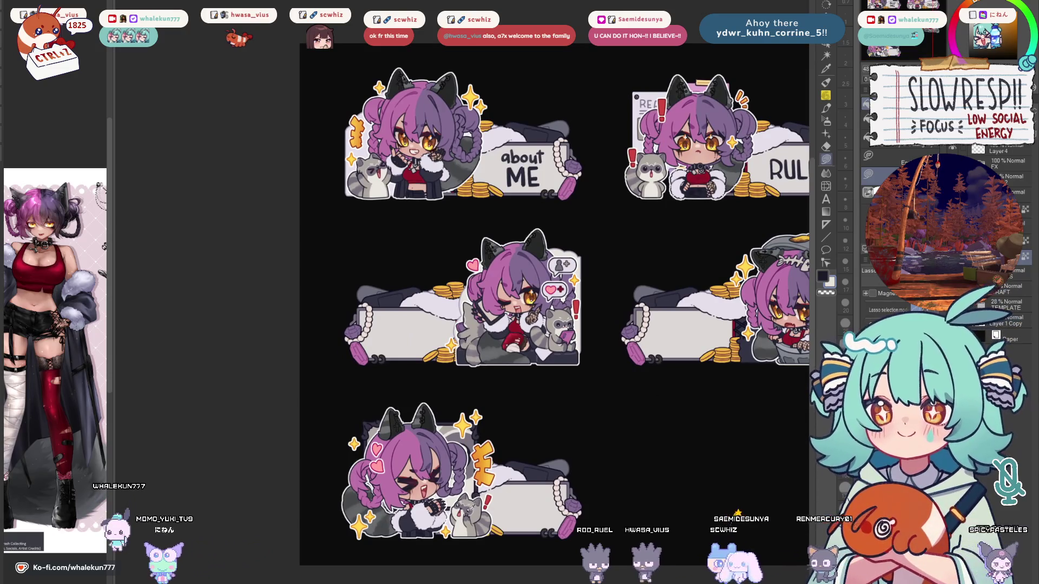
drag(607, 233, 473, 252)
scroll(596, 286, up, 1)
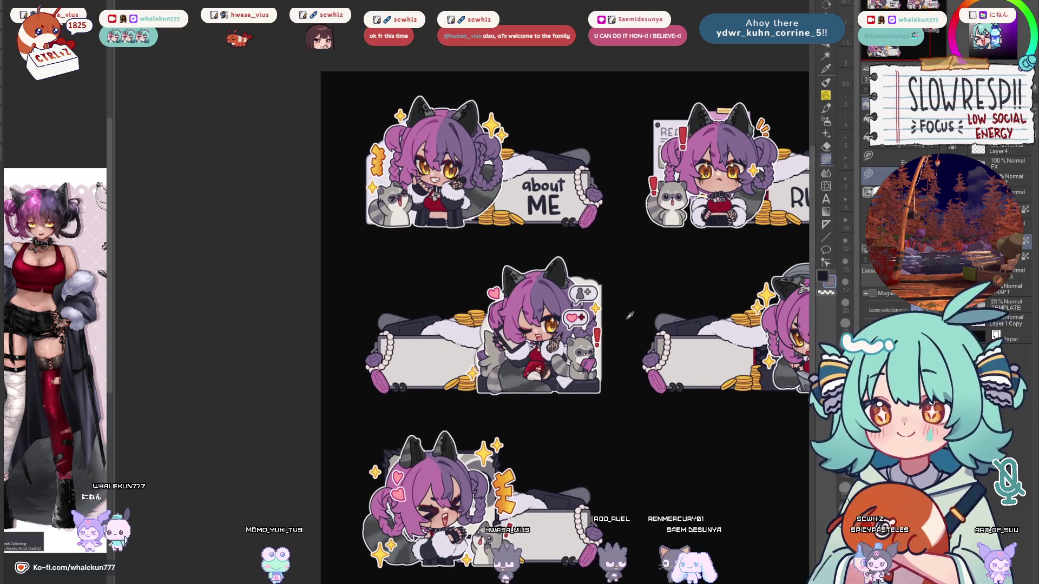
scroll(630, 316, right, 4)
scroll(629, 316, down, 1)
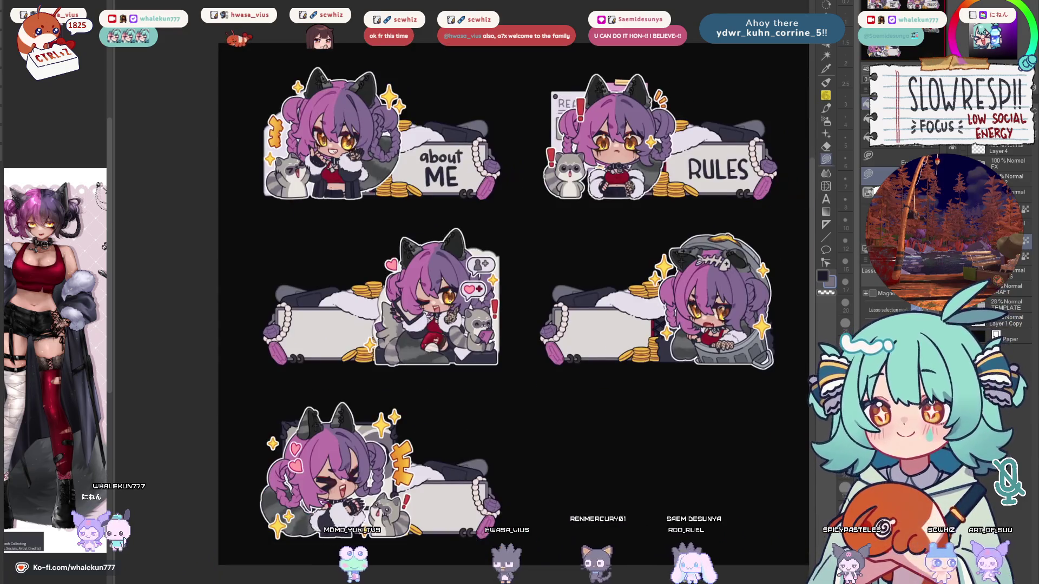
scroll(646, 320, left, 2)
scroll(647, 320, up, 1)
Redraw the lasso loop around the middle panel's catgirl and raccoon.
mouse_move(571, 230)
mouse_down()
mouse_move(531, 424)
mouse_move(596, 264)
mouse_move(615, 276)
mouse_up()
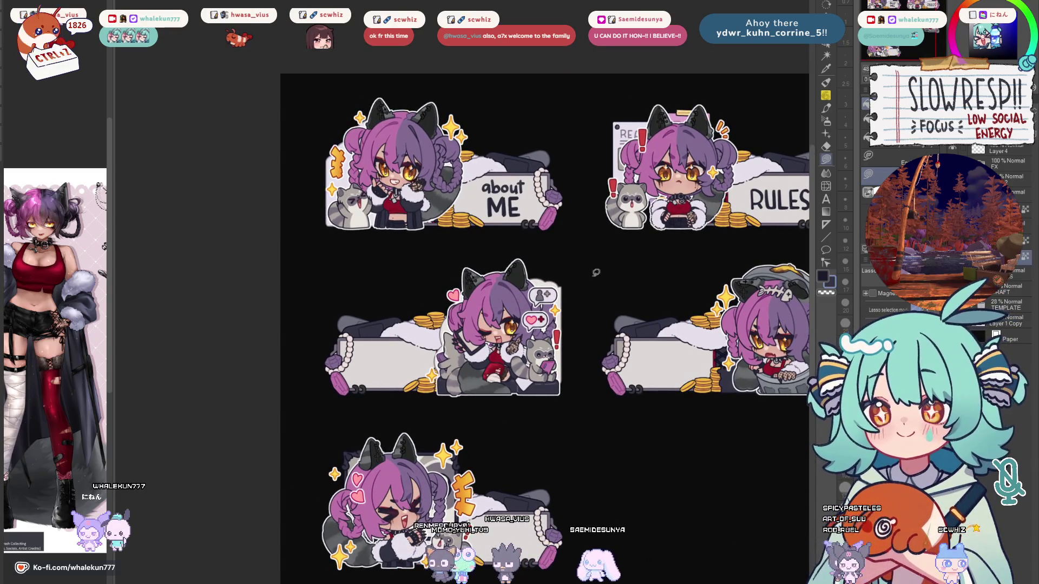
drag(410, 396, 409, 397)
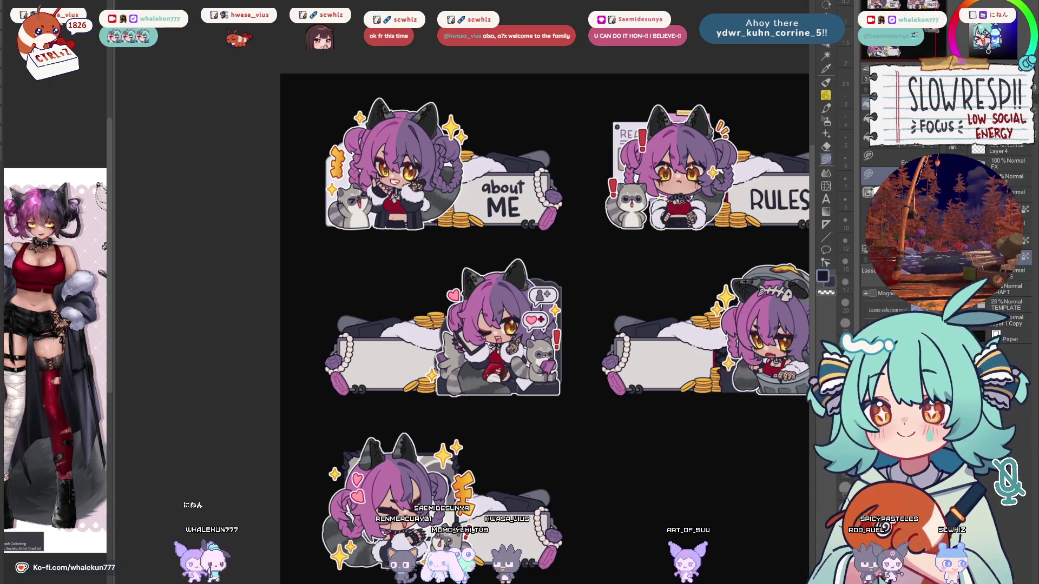
drag(571, 262, 575, 273)
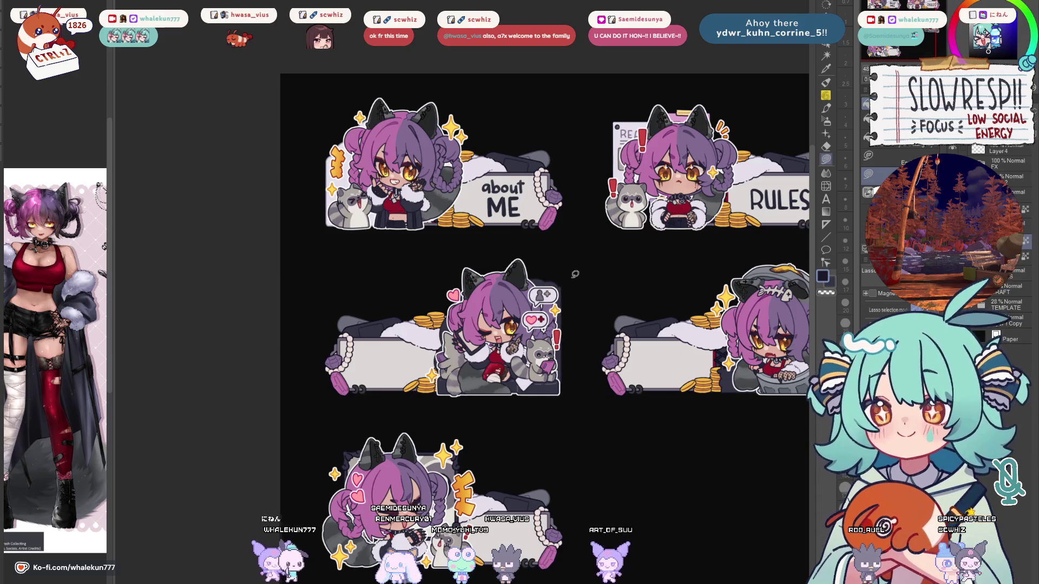
scroll(636, 438, right, 1)
scroll(637, 439, down, 1)
drag(637, 438, 615, 433)
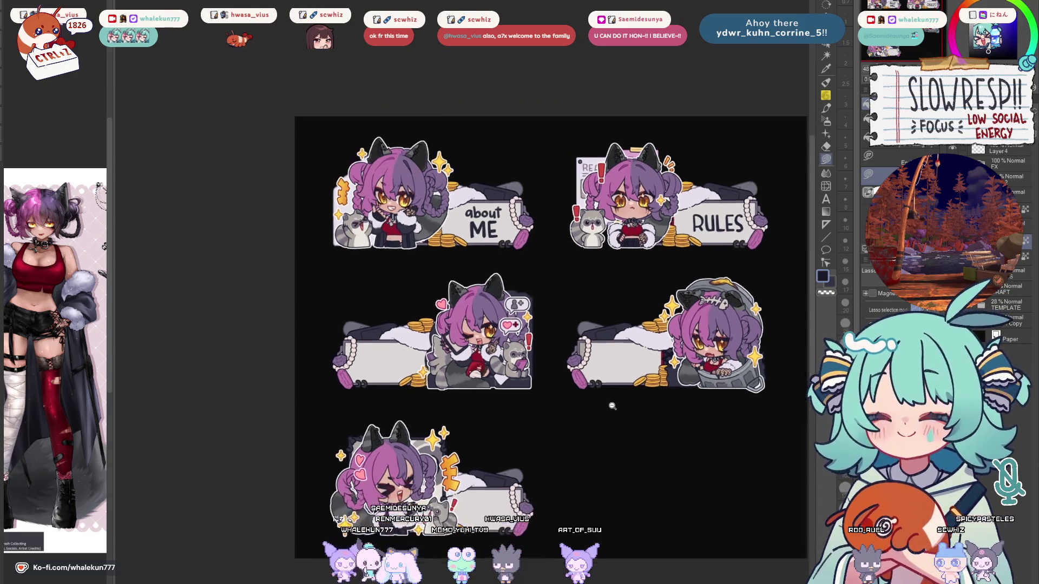
scroll(619, 428, up, 2)
drag(607, 292, 621, 403)
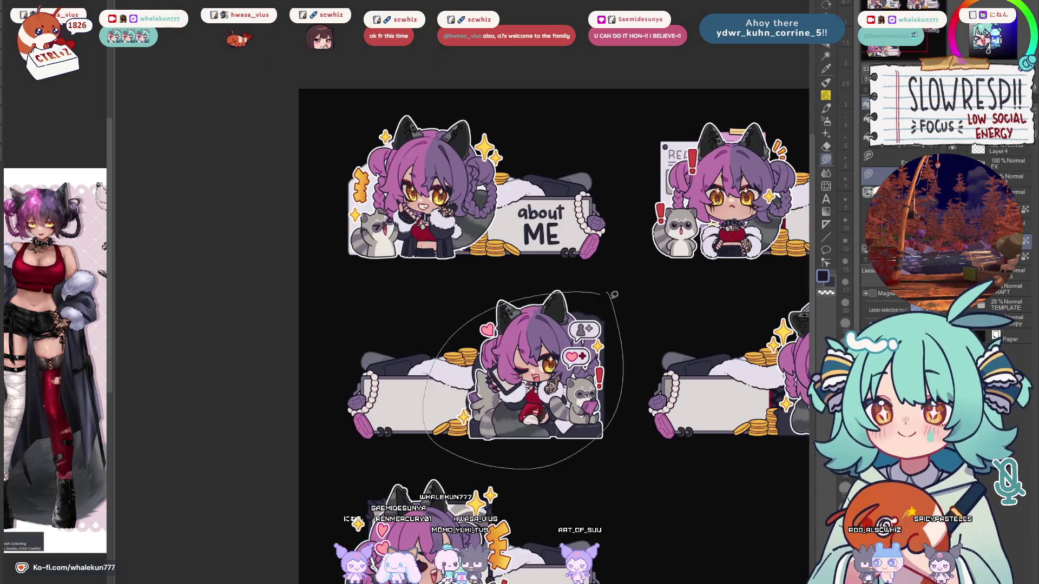
Close the lasso loop around the middle chibi.
drag(600, 289, 601, 291)
scroll(616, 384, up, 1)
scroll(616, 384, left, 1)
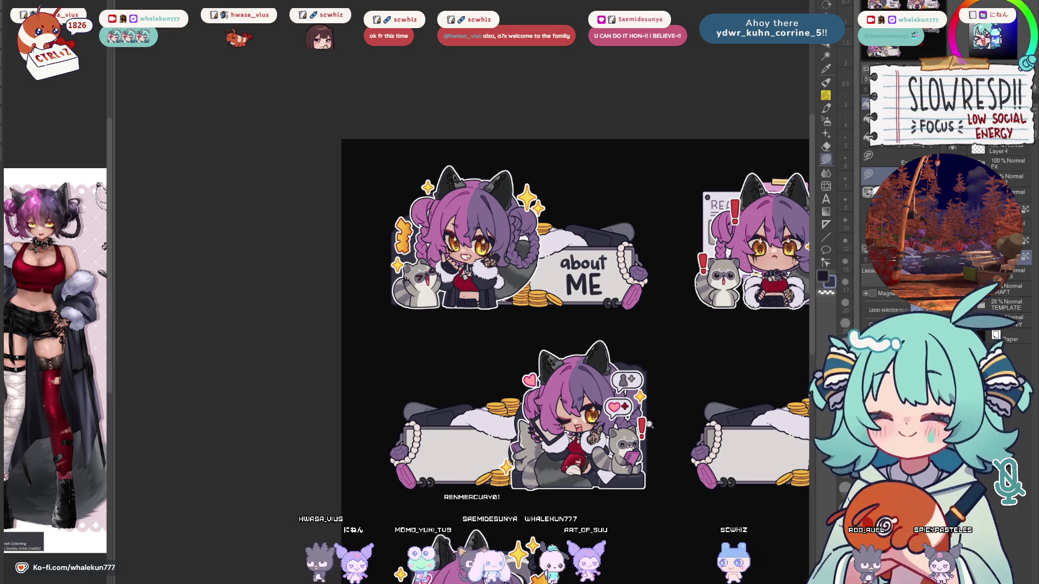
scroll(557, 405, down, 2)
scroll(573, 414, down, 2)
scroll(626, 415, up, 4)
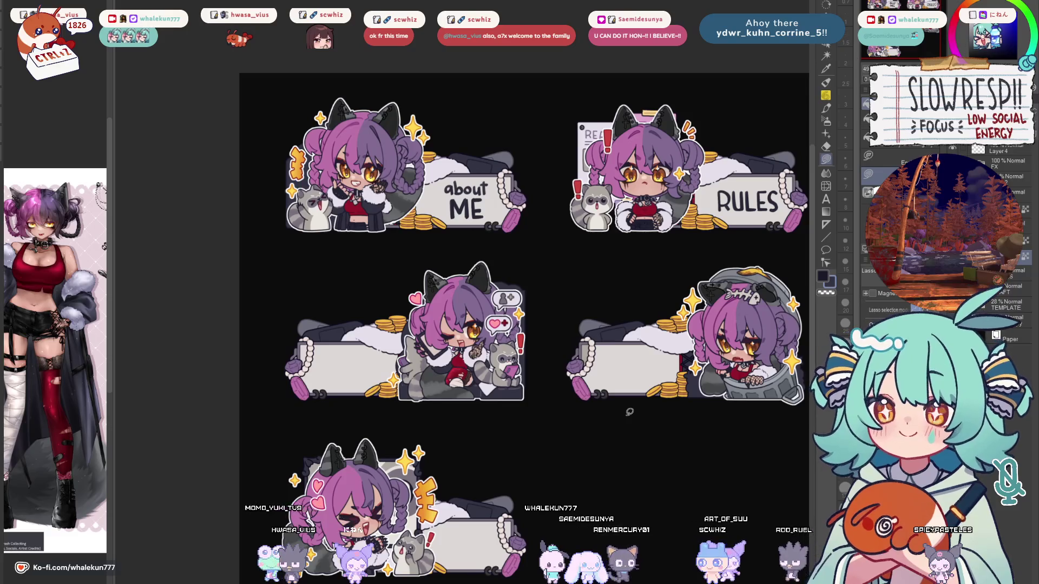
Expand the panels folder and hide the layer holding the about ME and RULES text.
click(1006, 192)
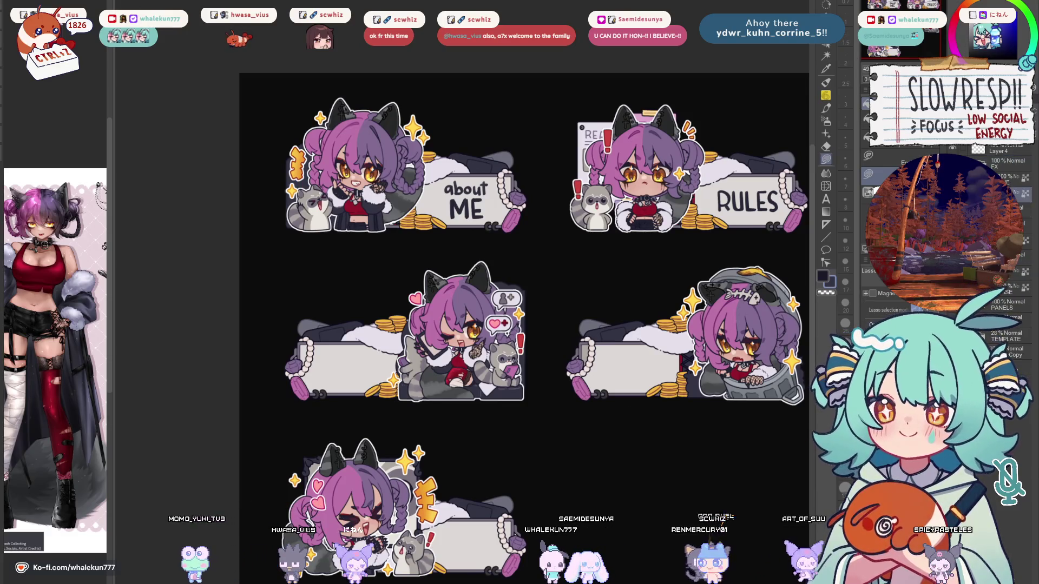
drag(722, 259, 717, 308)
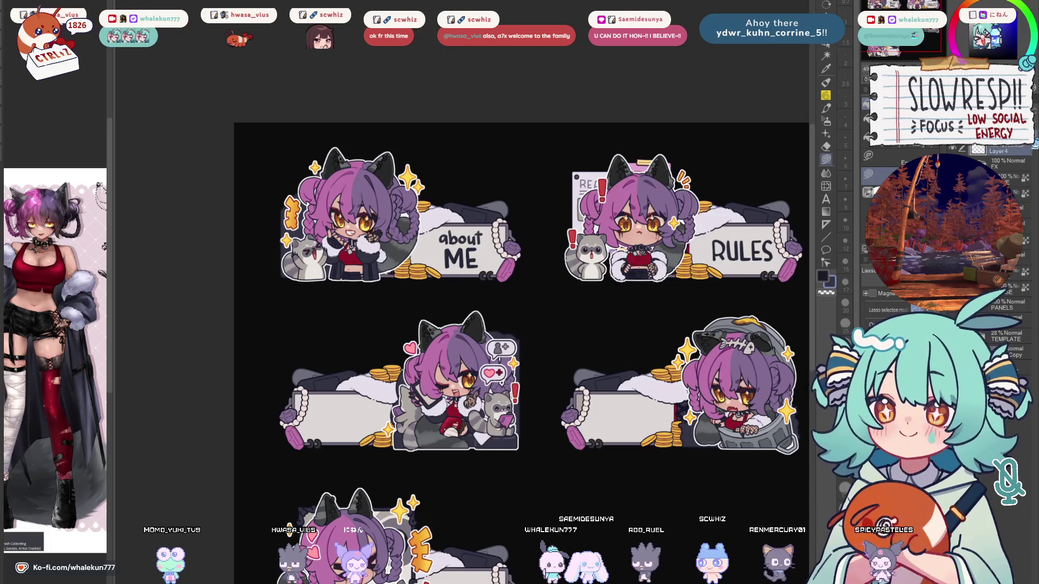
click(1009, 184)
scroll(627, 223, up, 3)
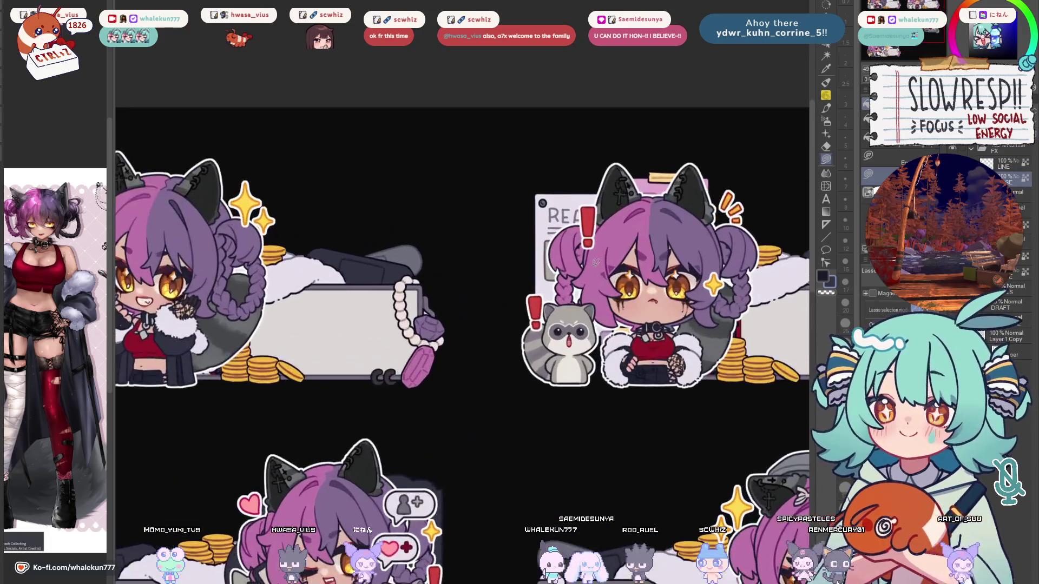
scroll(626, 224, down, 3)
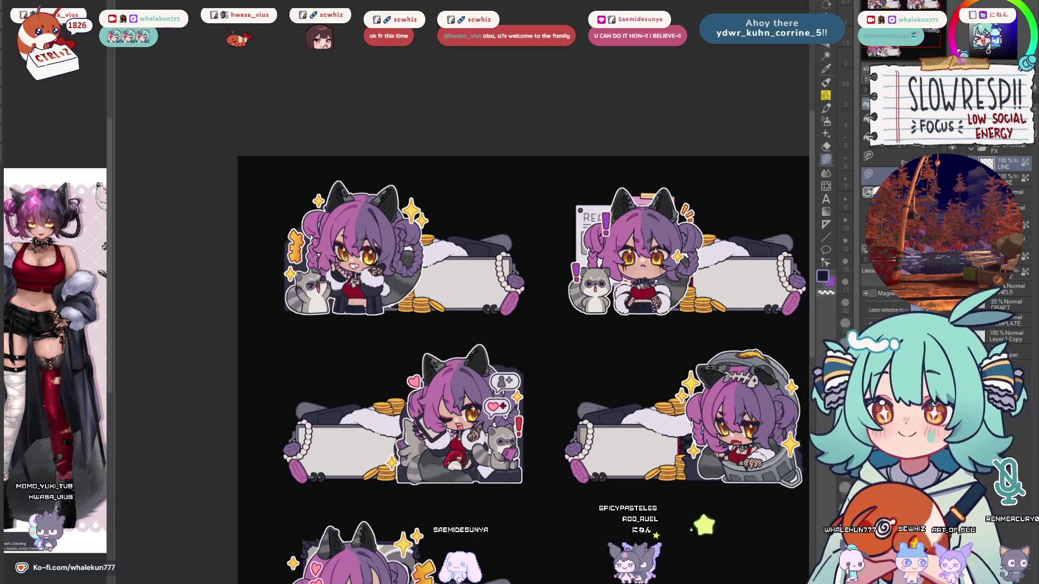
Swap the drawing colour to purple and bring the fifth panel's chibi into view.
key(x)
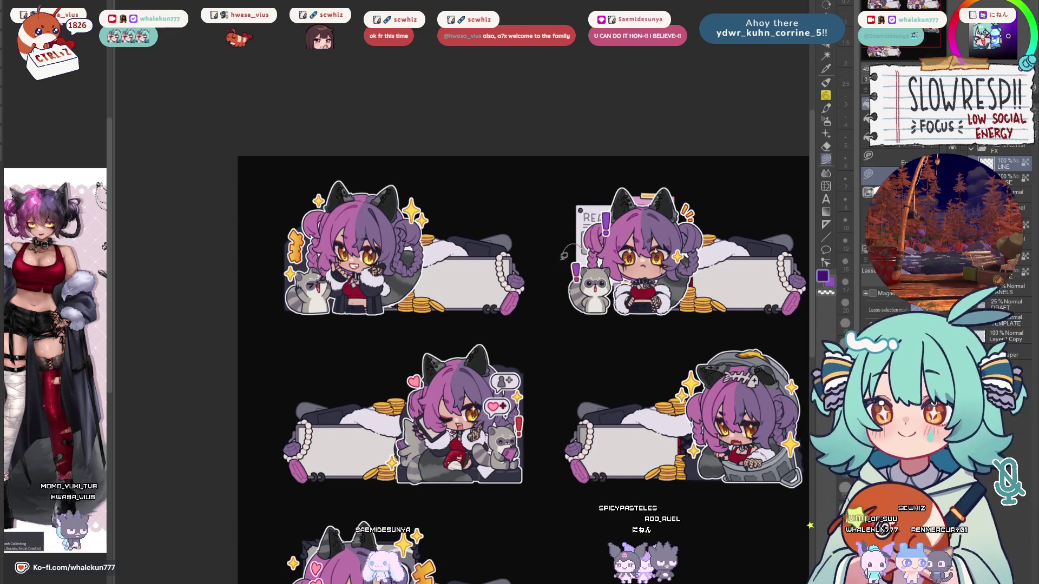
scroll(618, 373, down, 3)
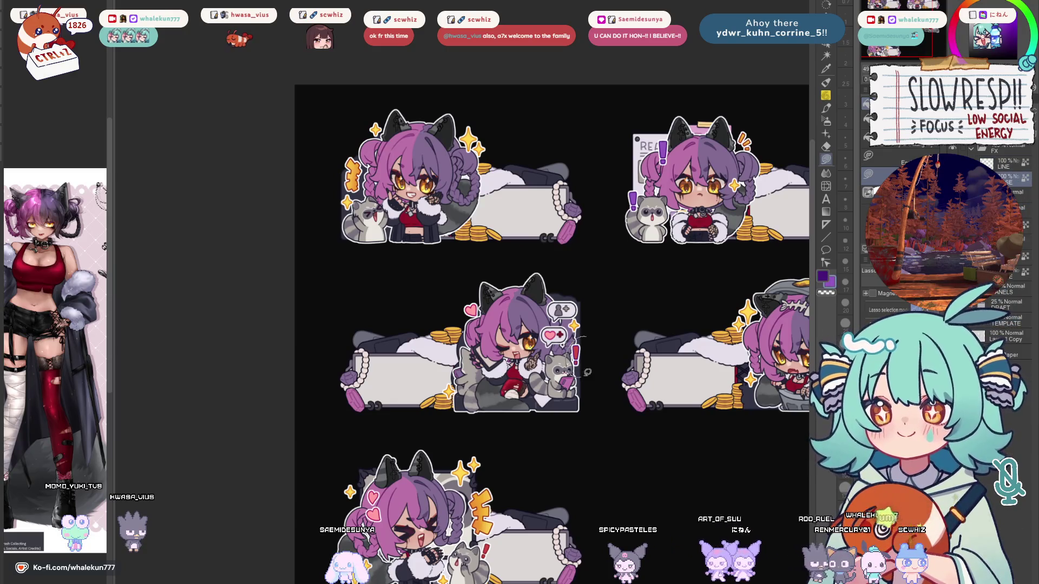
drag(726, 333, 749, 310)
mouse_move(557, 362)
mouse_down()
mouse_move(652, 359)
mouse_move(709, 289)
mouse_up()
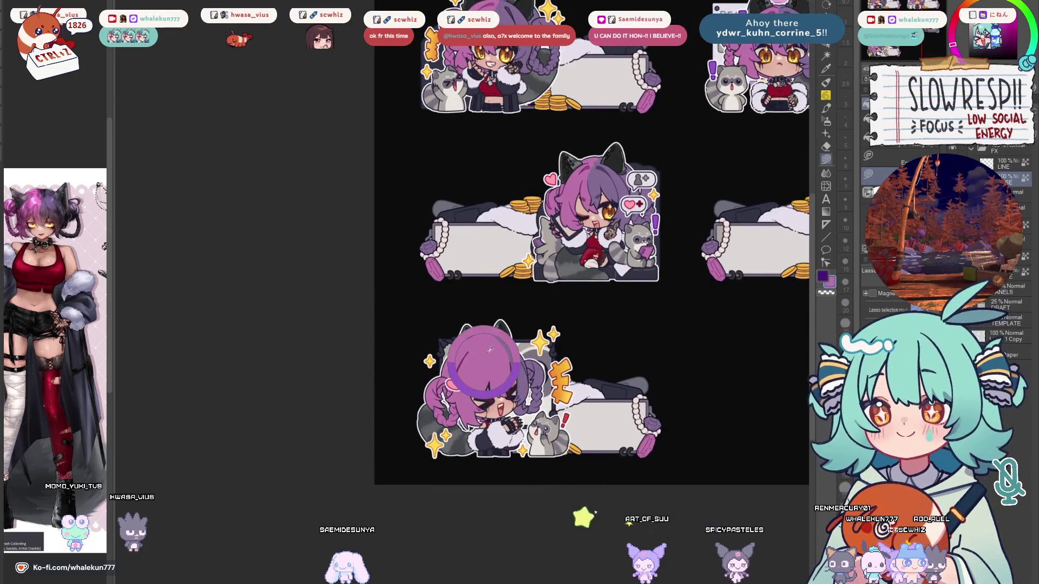
scroll(488, 355, up, 5)
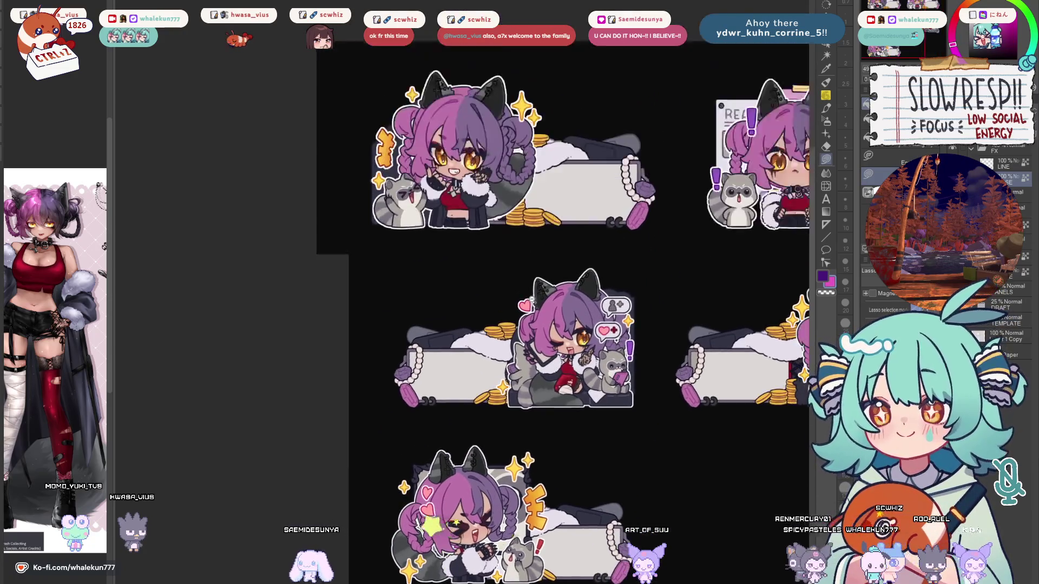
scroll(581, 461, up, 1)
scroll(581, 461, up, 1)
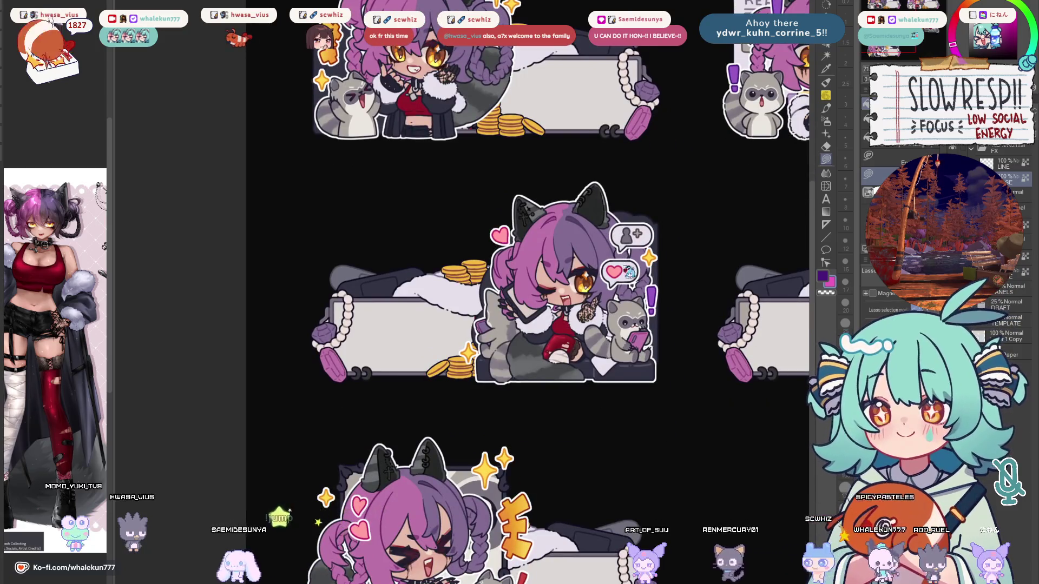
scroll(484, 281, down, 2)
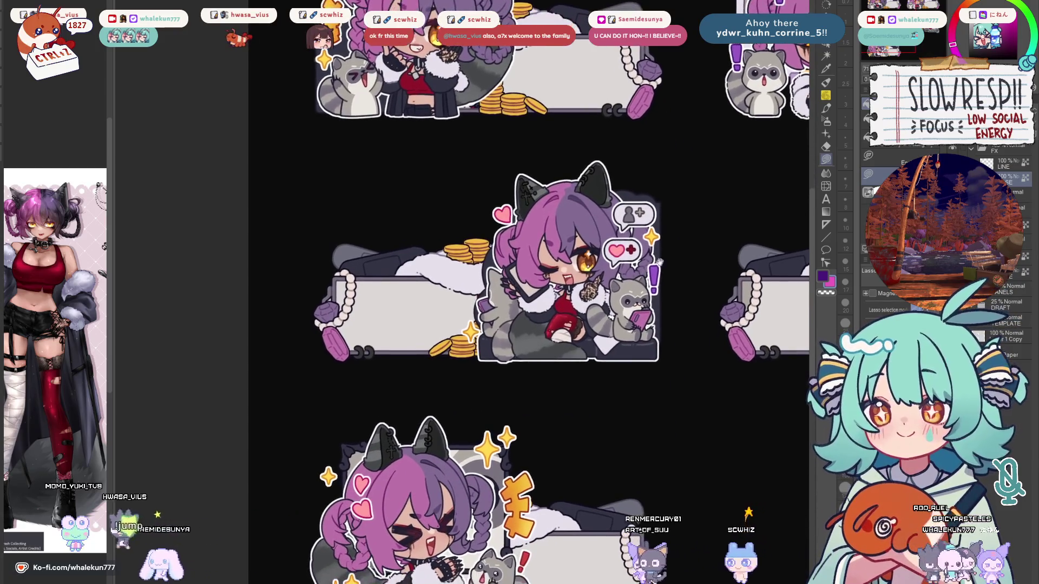
scroll(655, 264, down, 5)
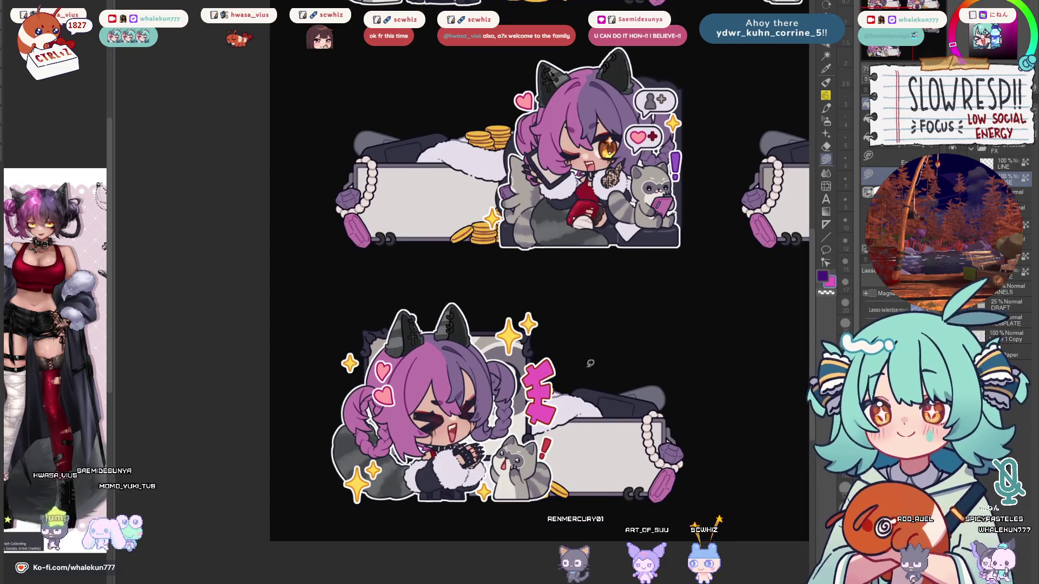
scroll(575, 239, up, 10)
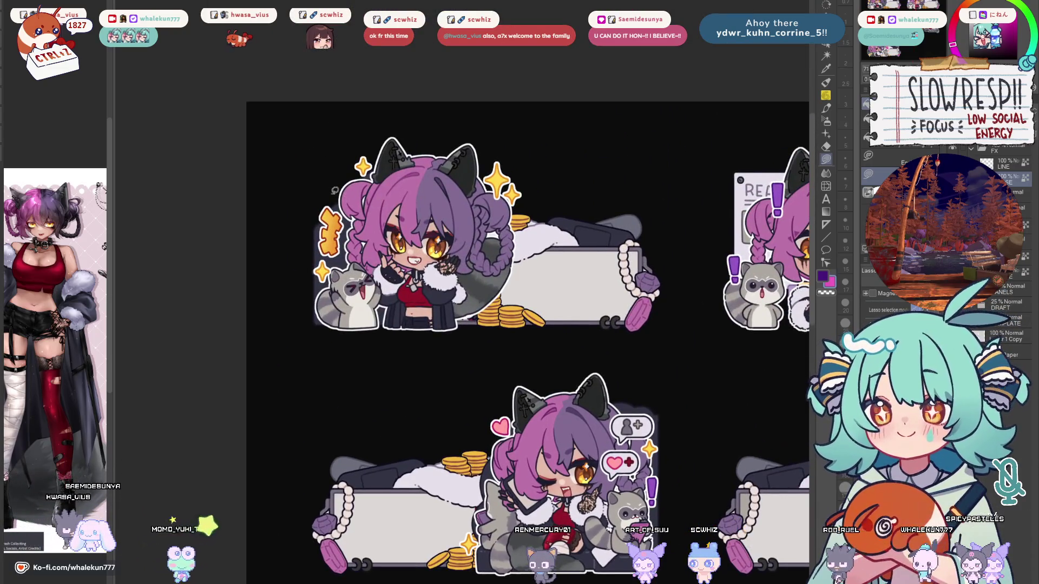
key(alt+BackSpace)
click(827, 122)
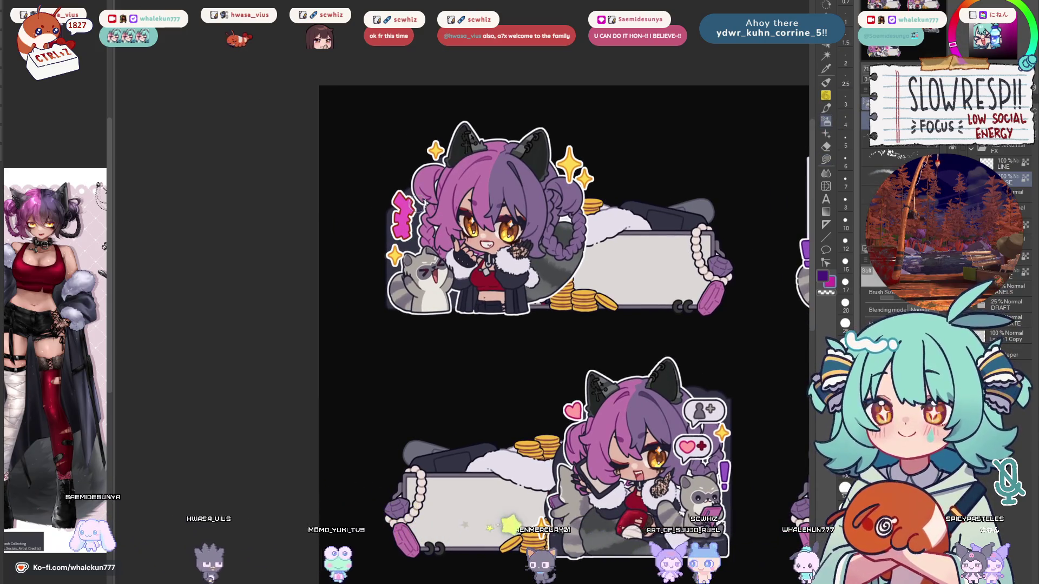
scroll(487, 238, down, 8)
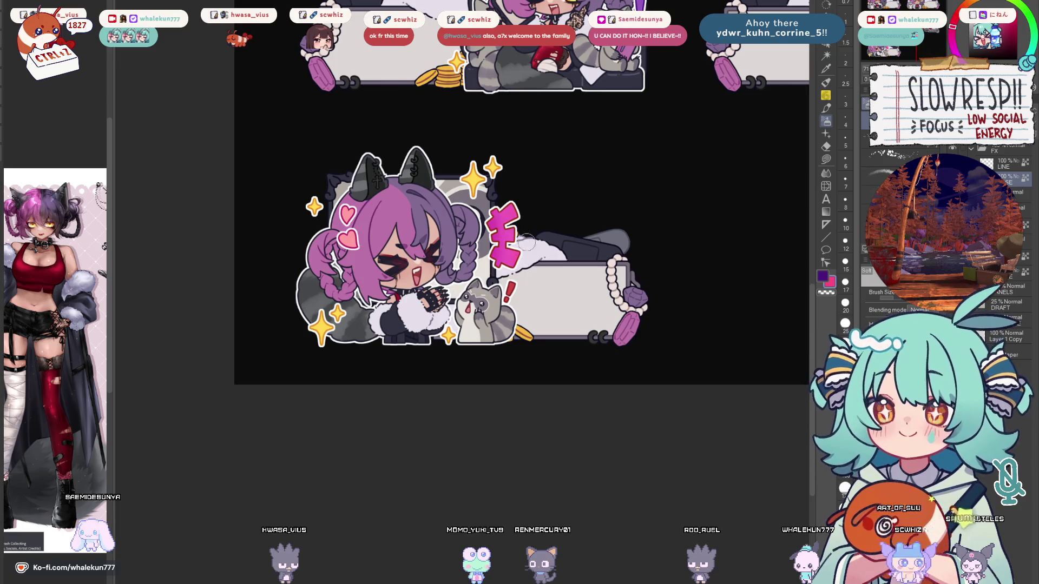
scroll(523, 249, up, 10)
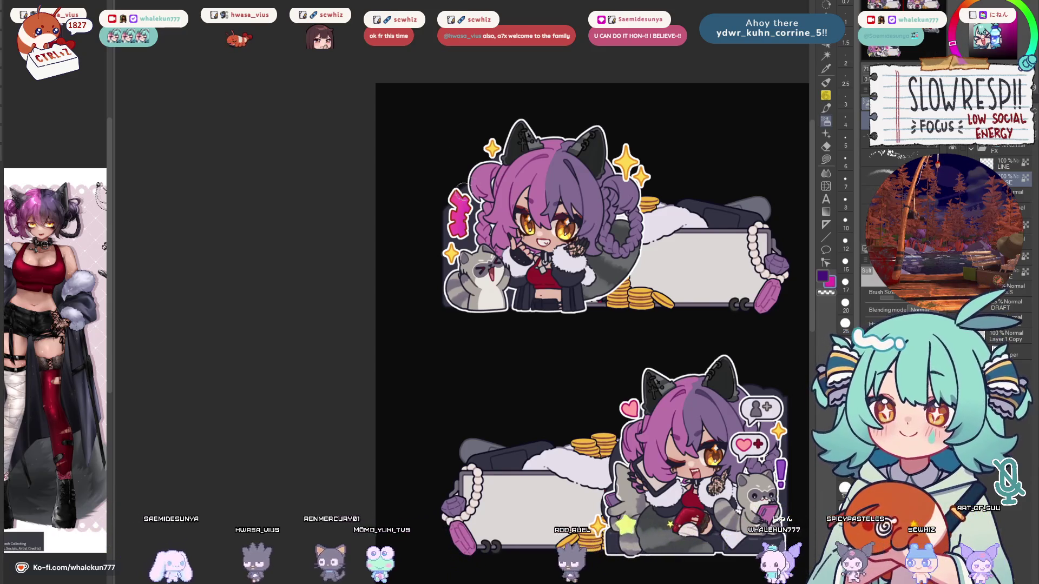
click(971, 3)
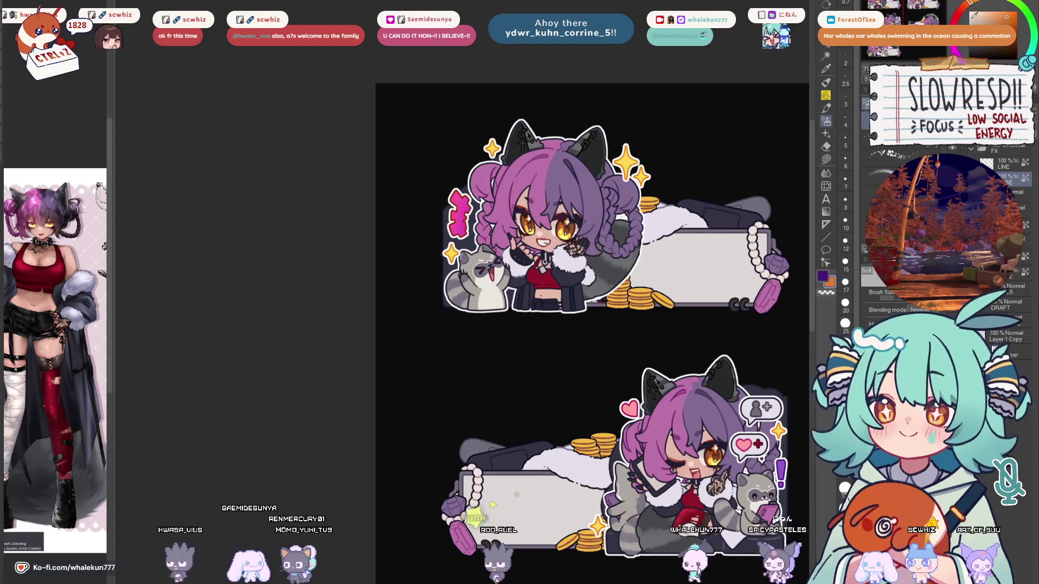
scroll(502, 189, down, 5)
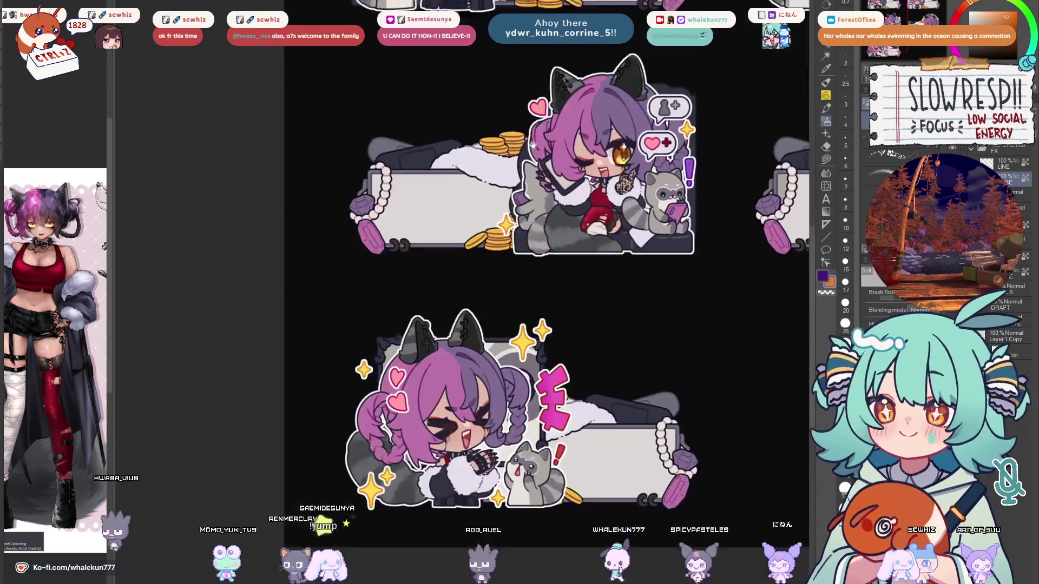
scroll(540, 256, down, 3)
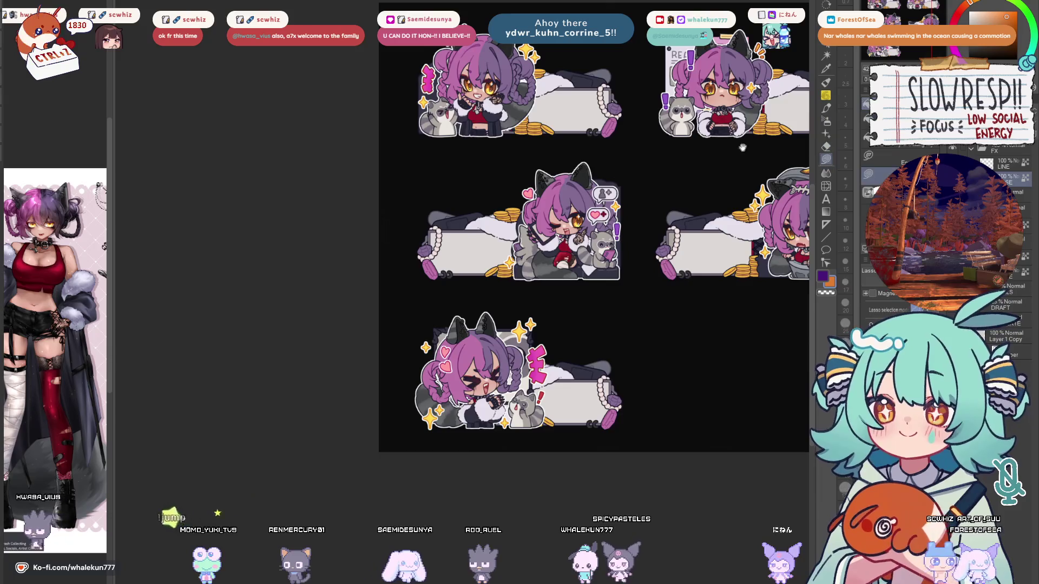
scroll(541, 270, up, 3)
key(m)
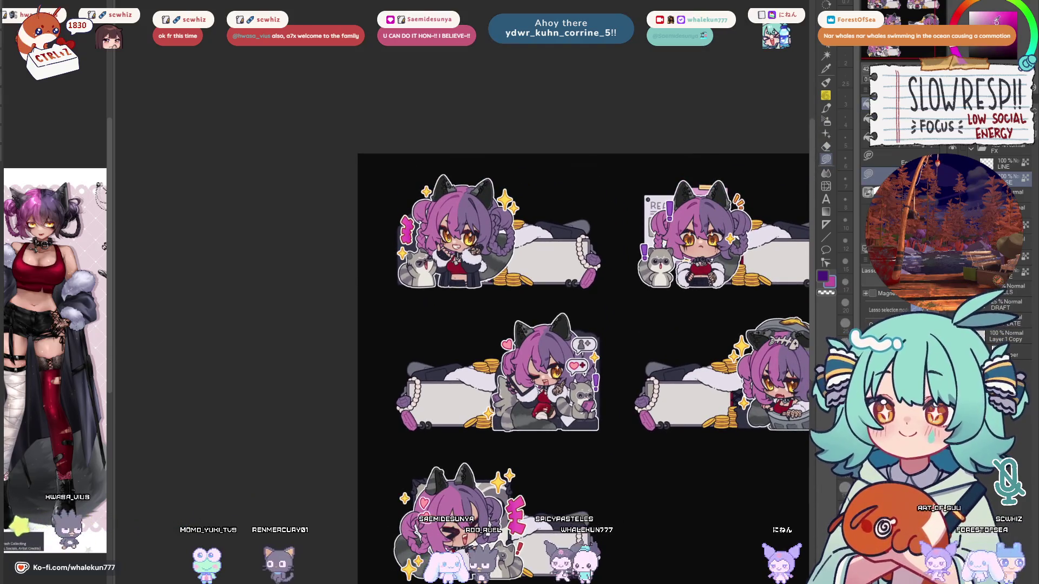
scroll(541, 306, up, 2)
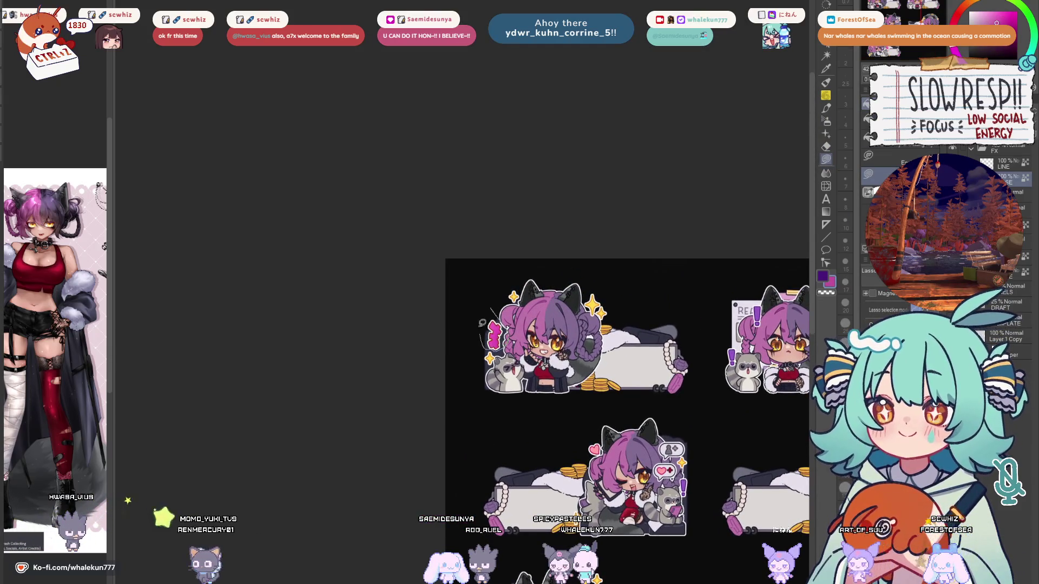
scroll(483, 331, down, 3)
scroll(552, 270, up, 2)
scroll(552, 270, down, 1)
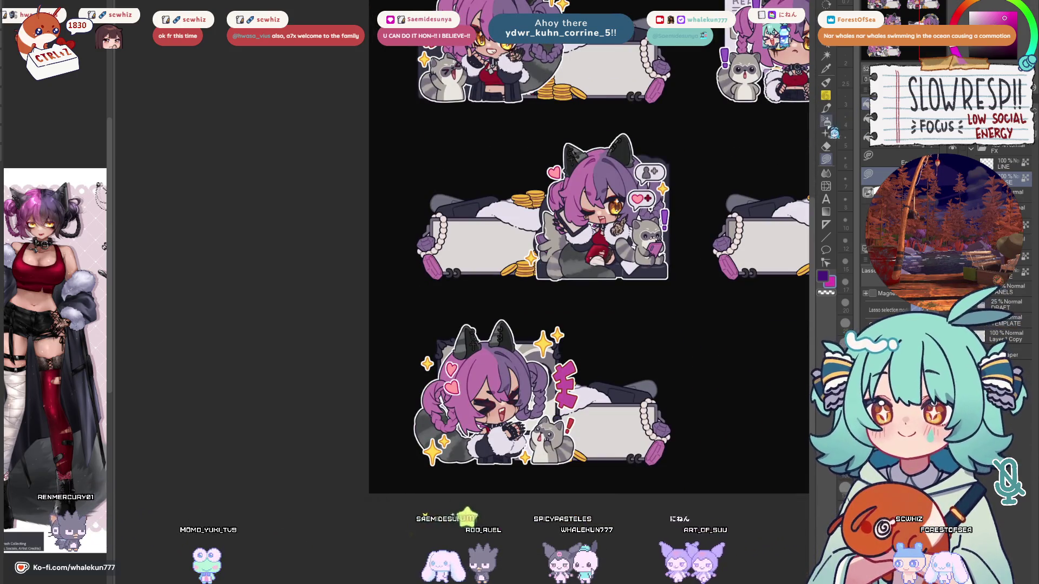
key(b)
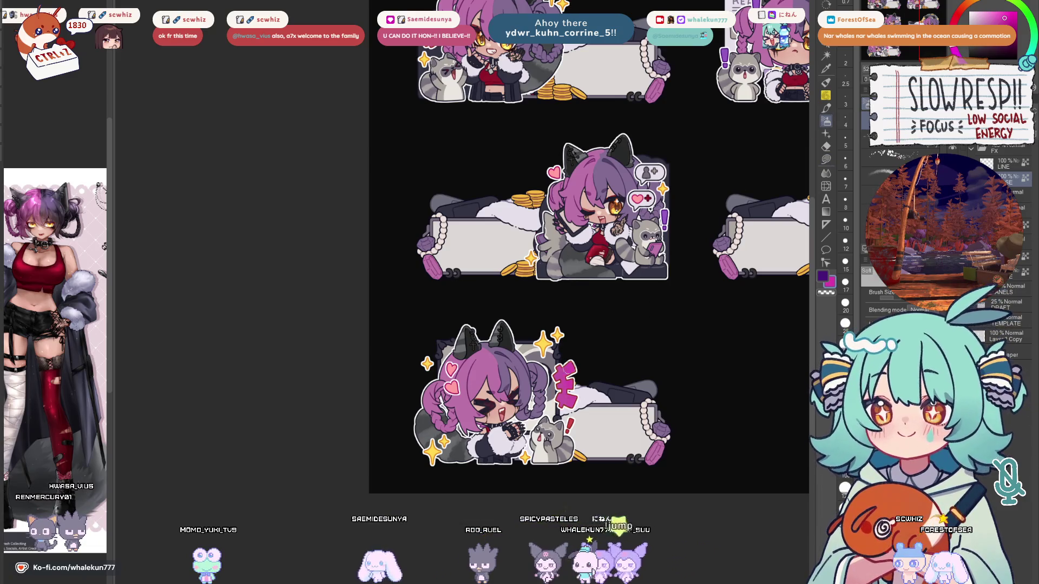
drag(574, 295, 578, 508)
drag(429, 224, 352, 161)
click(825, 159)
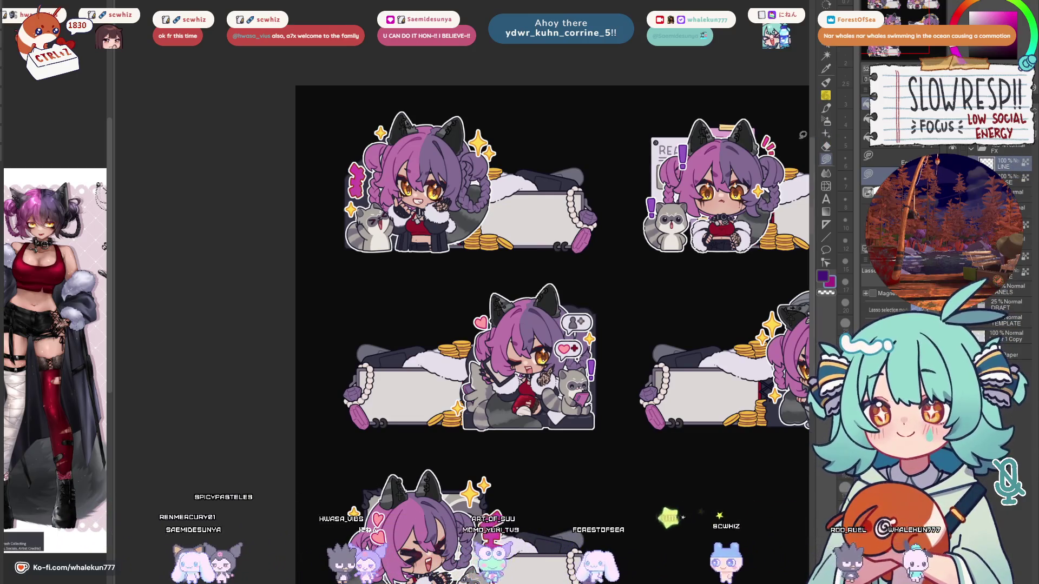
drag(566, 270, 661, 377)
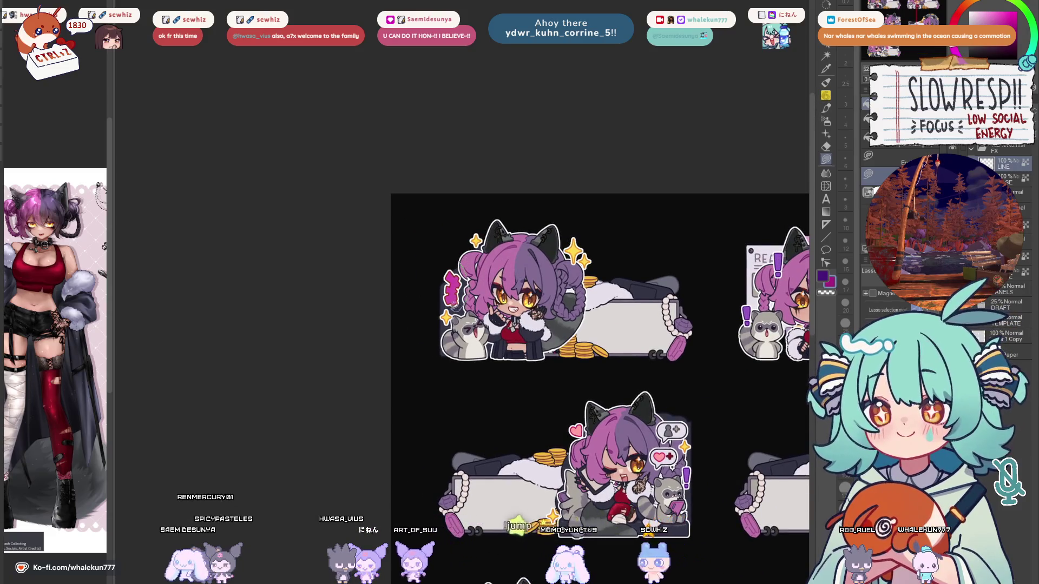
scroll(595, 292, down, 5)
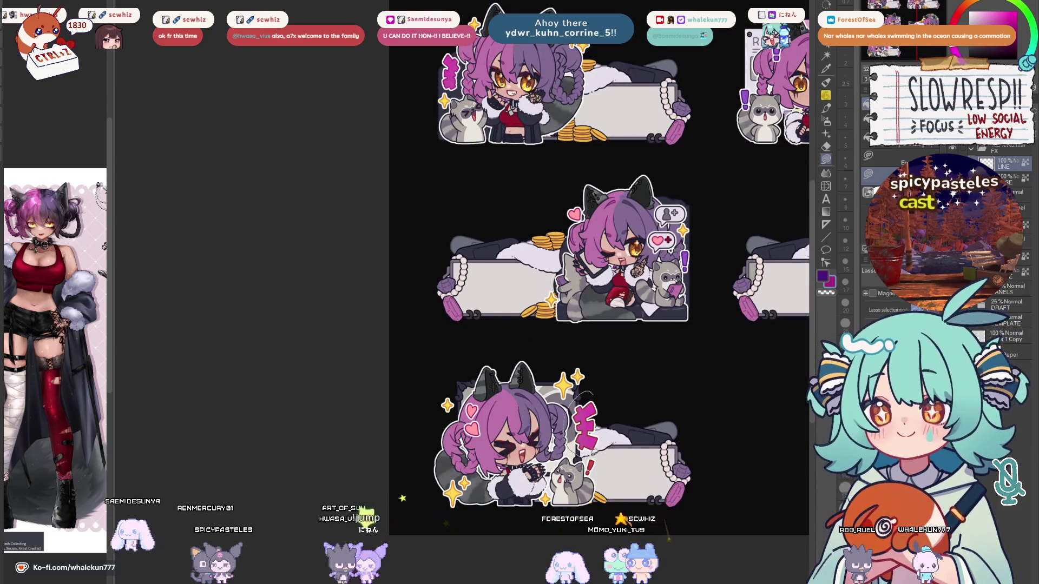
scroll(591, 389, down, 2)
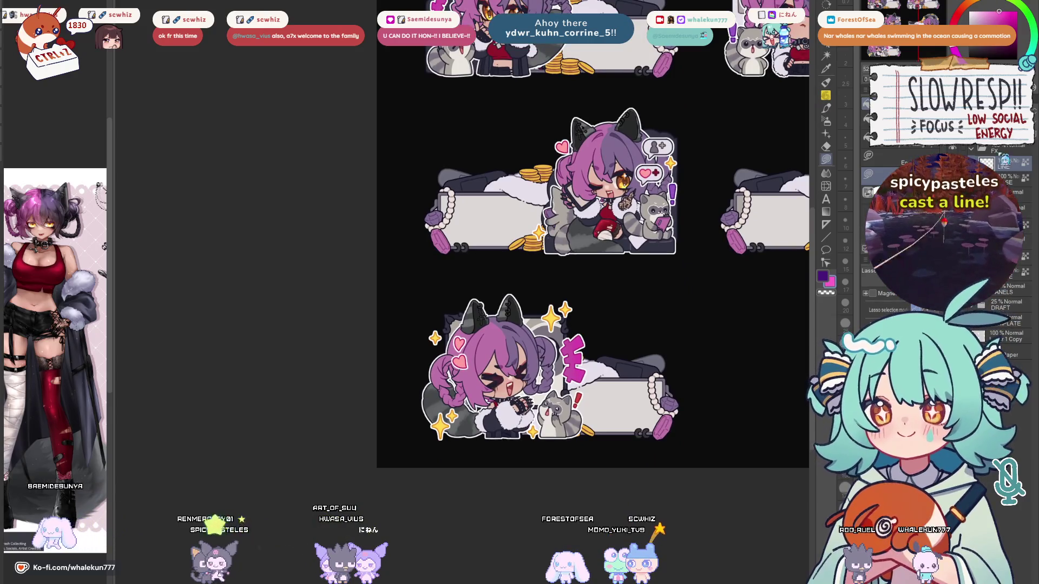
key(b)
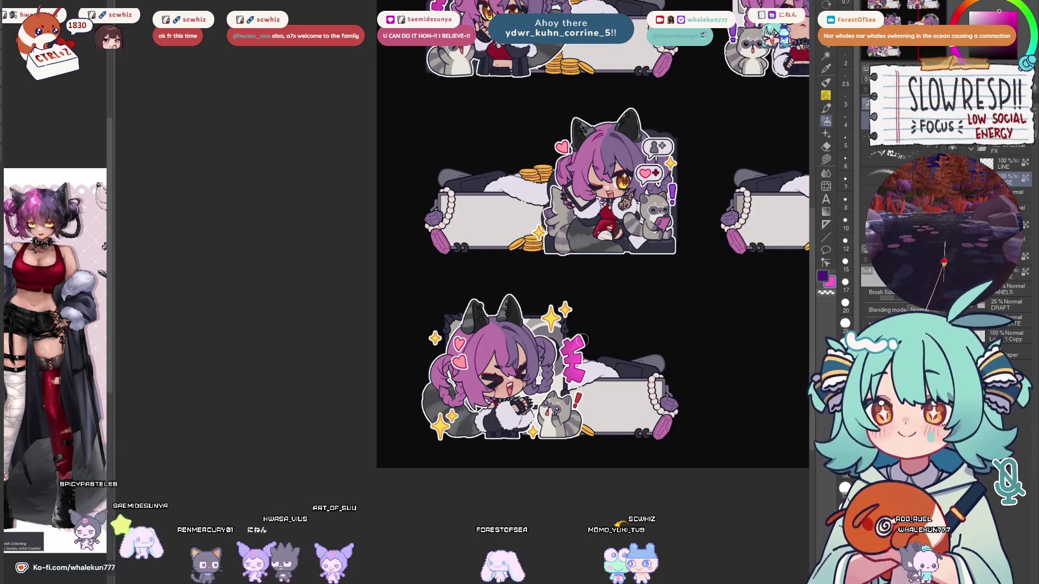
scroll(584, 343, up, 5)
Sample the yellow from the catgirl's eye as the drawing colour and reframe the top-left panel.
key(m)
scroll(527, 179, up, 3)
alt+click(549, 306)
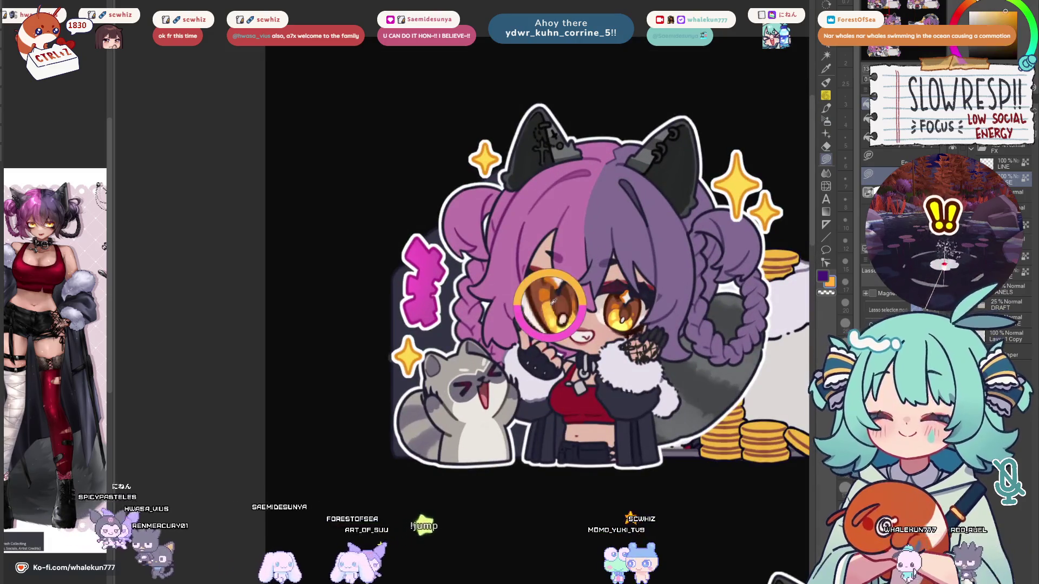
alt+click(559, 318)
drag(718, 283, 658, 248)
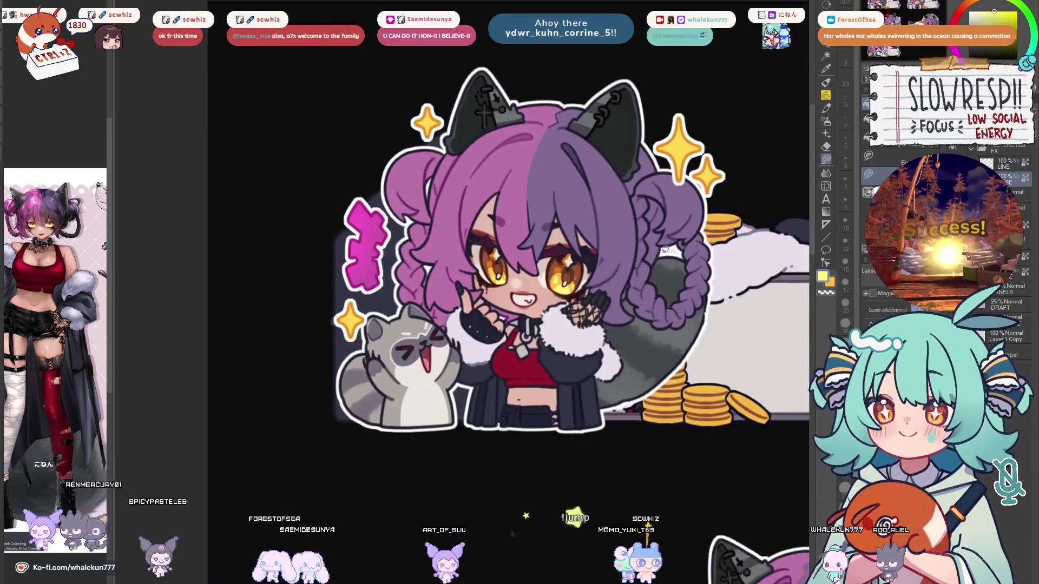
scroll(658, 248, down, 3)
scroll(602, 222, up, 2)
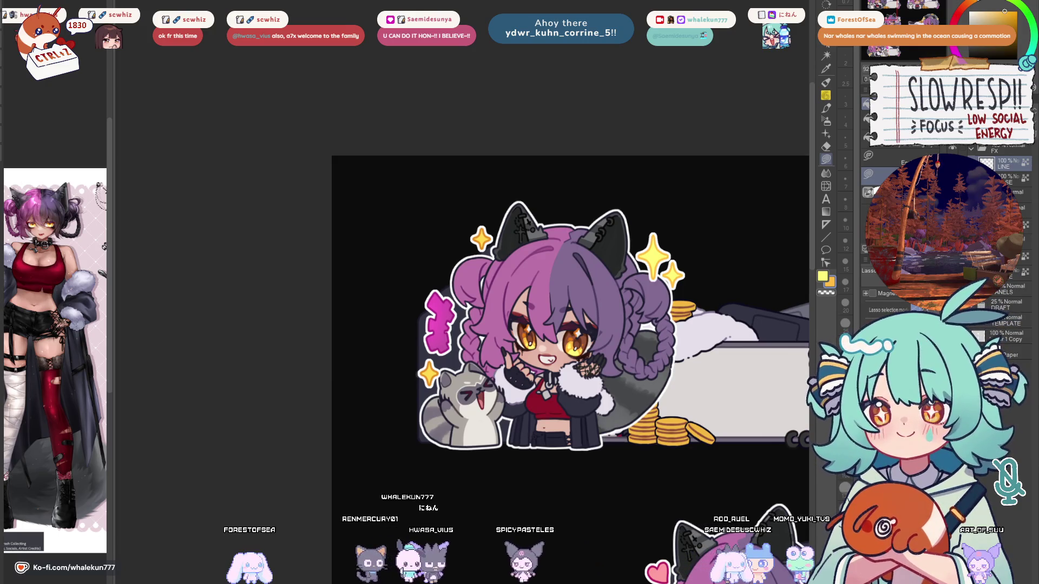
Zoom in on the top-left catgirl and lasso-select the pink scribble beside her.
key(ctrl+plus)
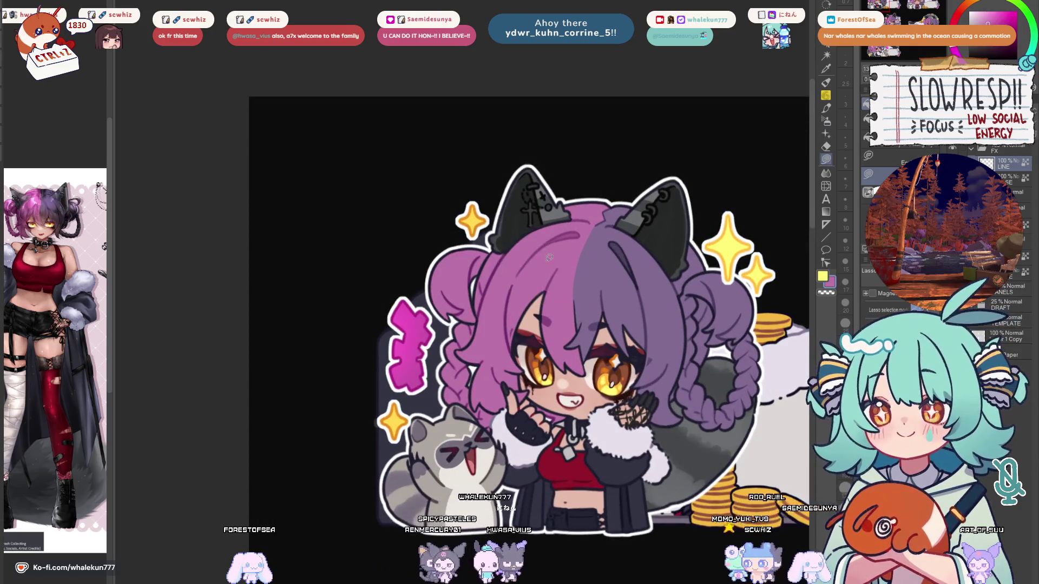
drag(408, 276, 466, 293)
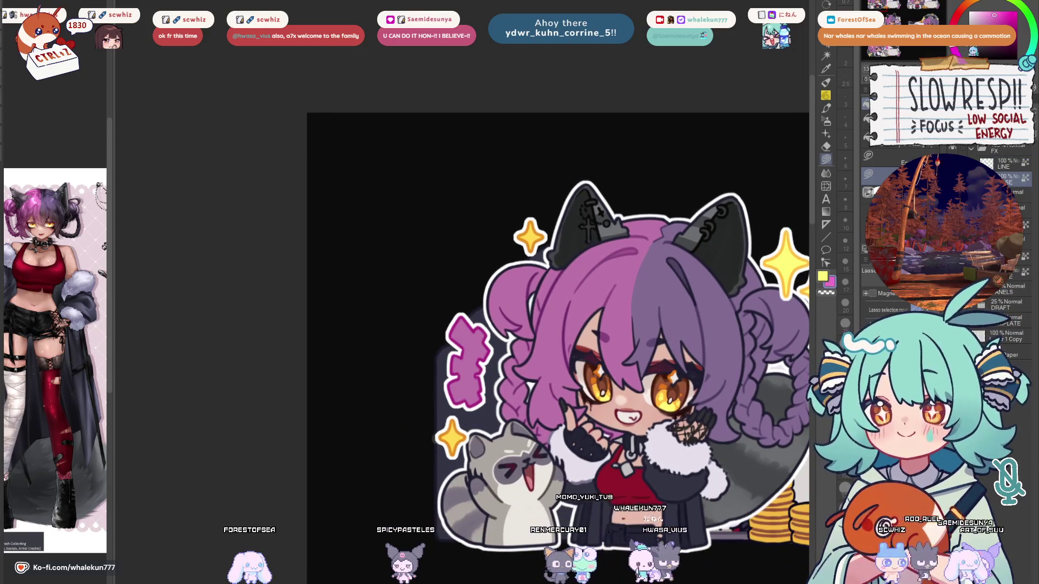
drag(437, 395, 504, 306)
scroll(546, 234, down, 5)
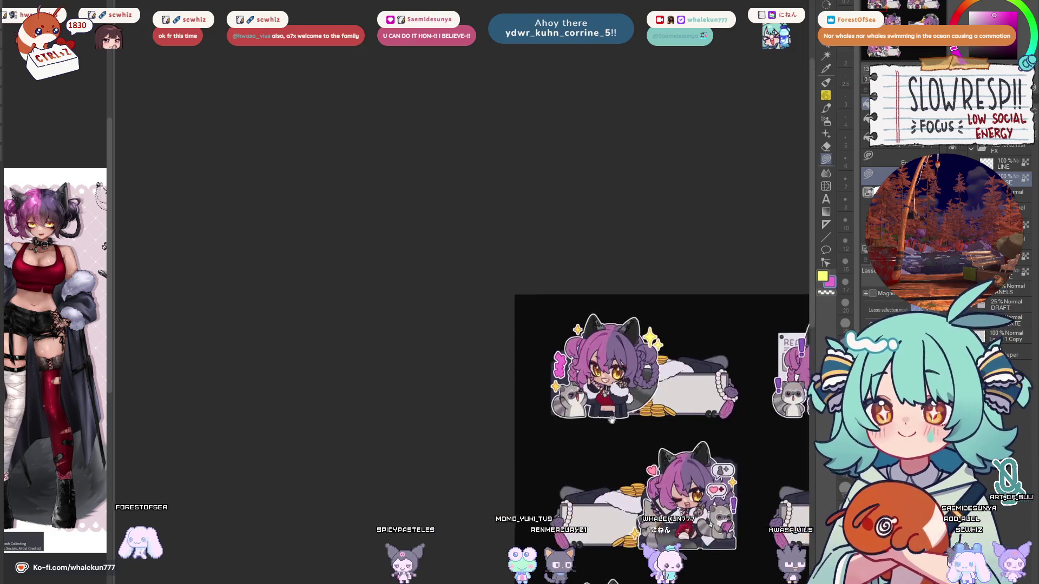
scroll(563, 282, up, 3)
scroll(576, 320, up, 2)
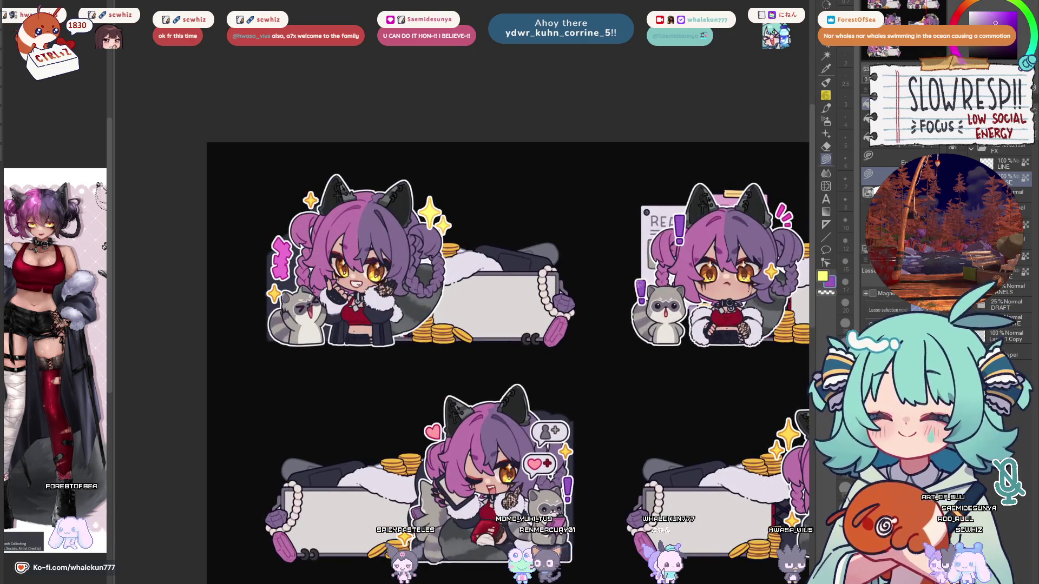
scroll(576, 320, up, 2)
drag(507, 319, 512, 272)
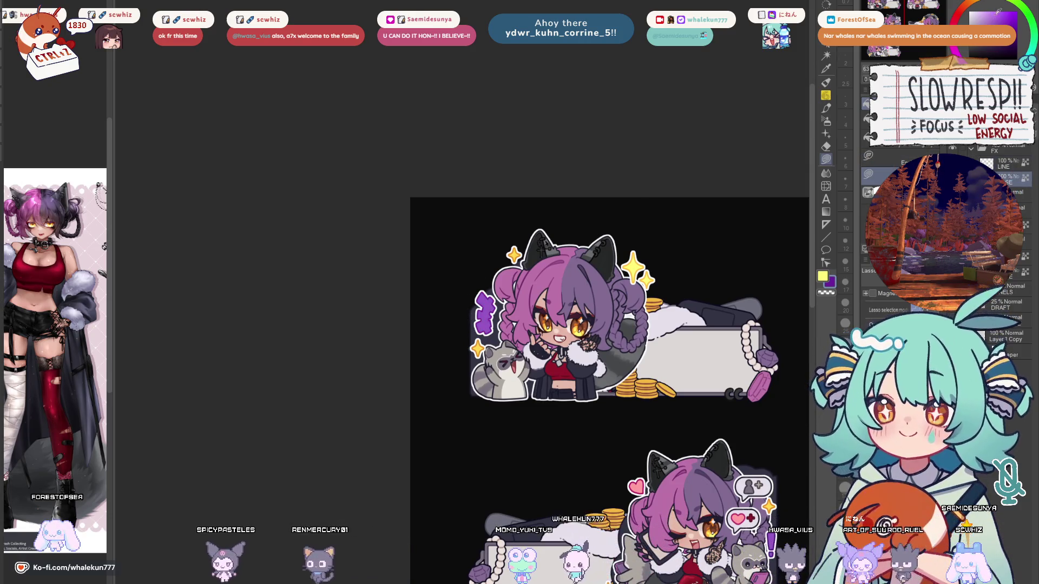
key(b)
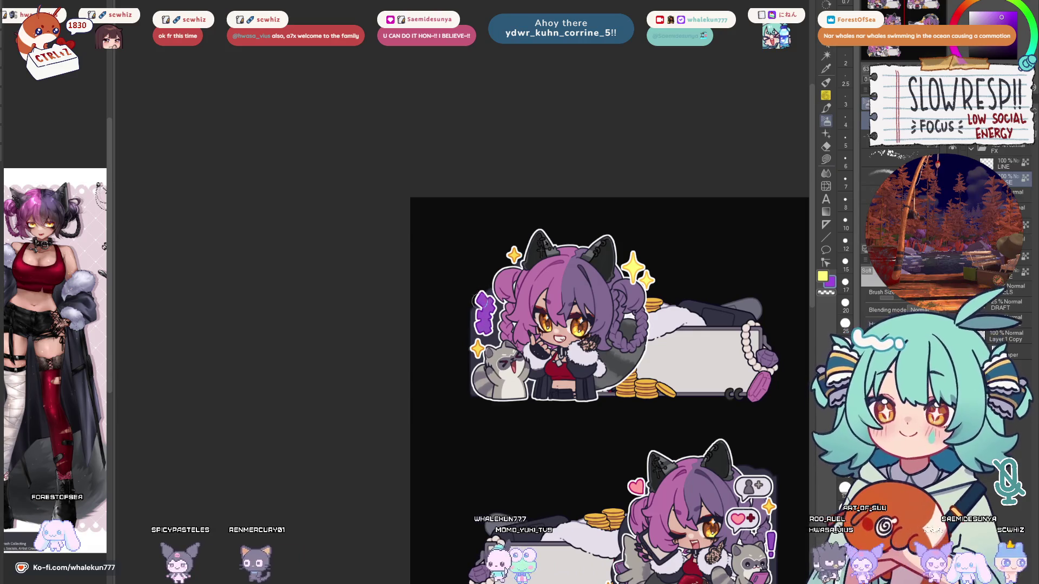
mouse_move(646, 303)
mouse_down()
mouse_move(561, 238)
mouse_move(603, 300)
mouse_up()
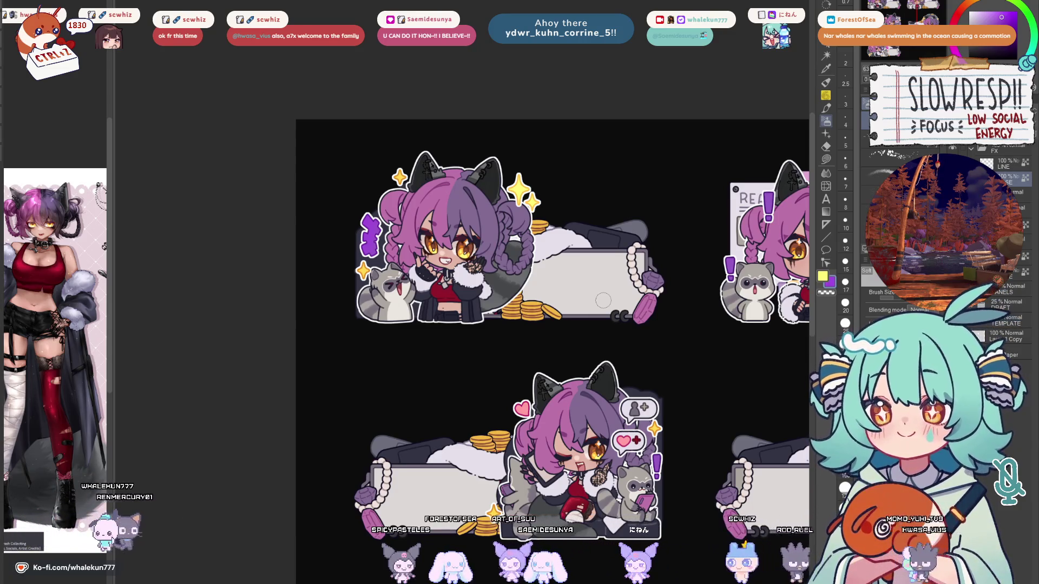
Zoom in and pan to check the top stickers and the sticker below them.
scroll(585, 354, down, 2)
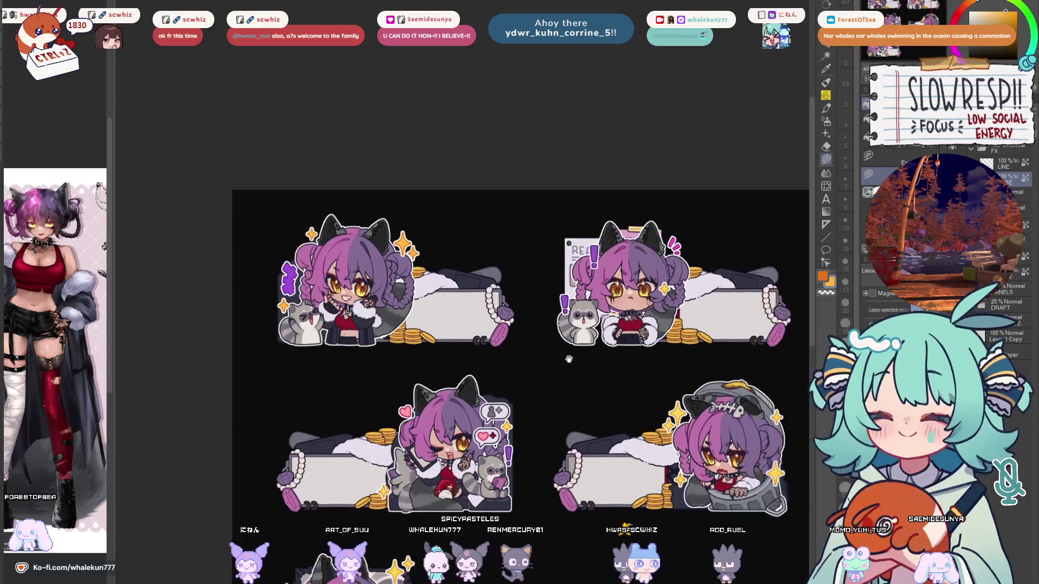
scroll(617, 279, up, 2)
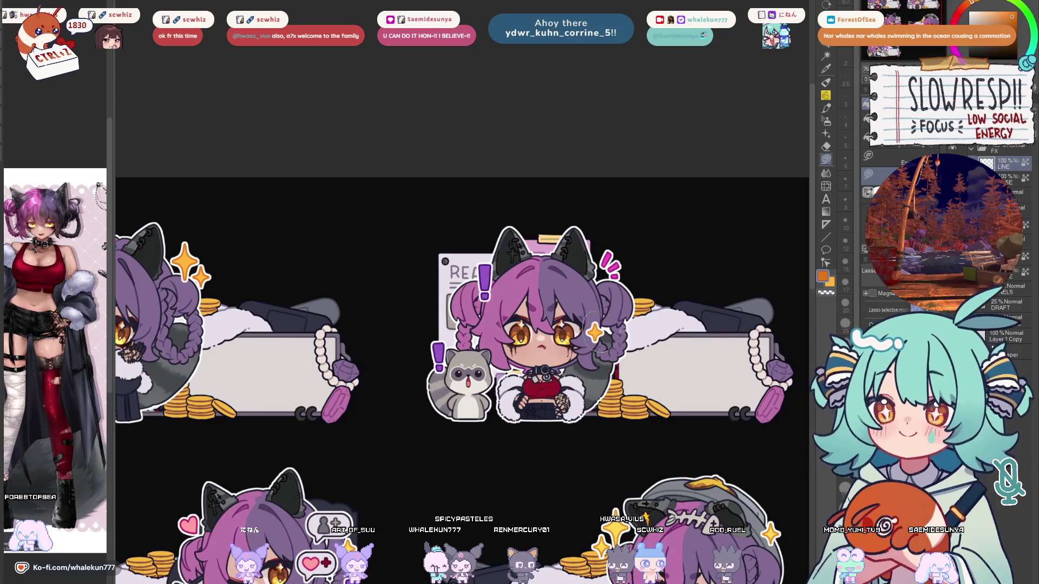
scroll(594, 331, down, 2)
scroll(577, 250, up, 1)
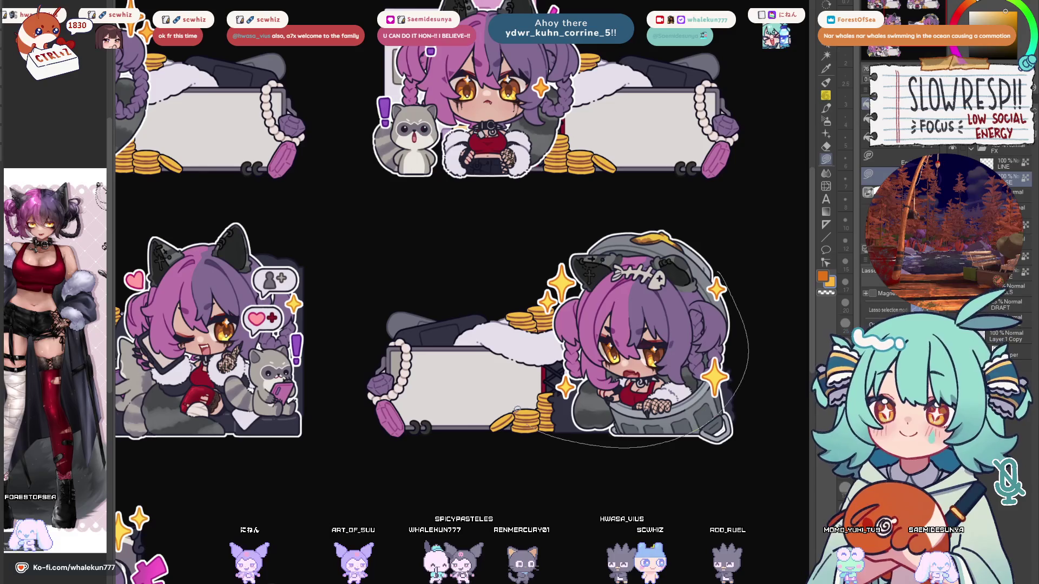
scroll(529, 421, down, 2)
scroll(487, 470, up, 3)
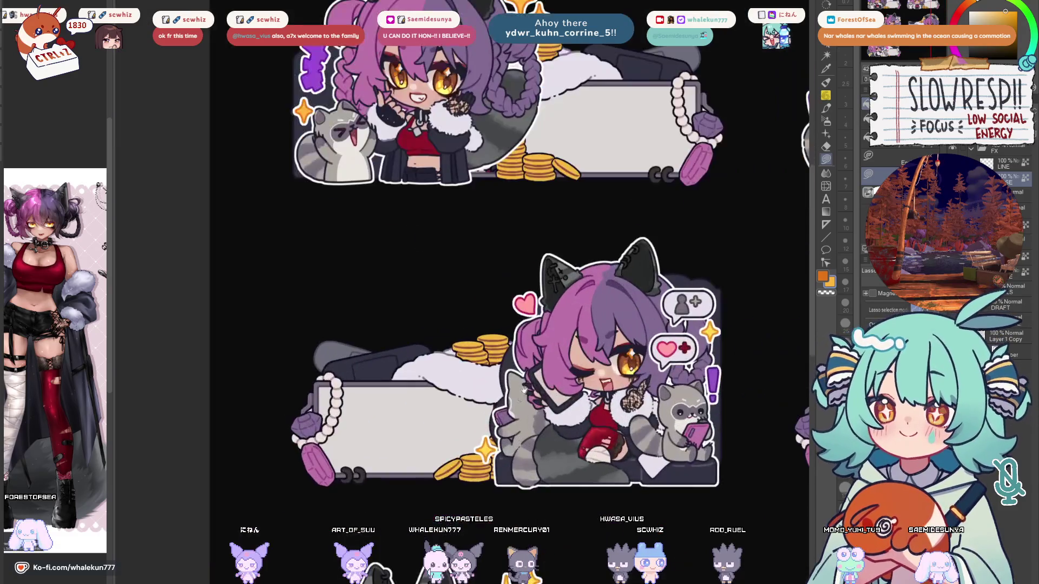
drag(710, 332, 680, 285)
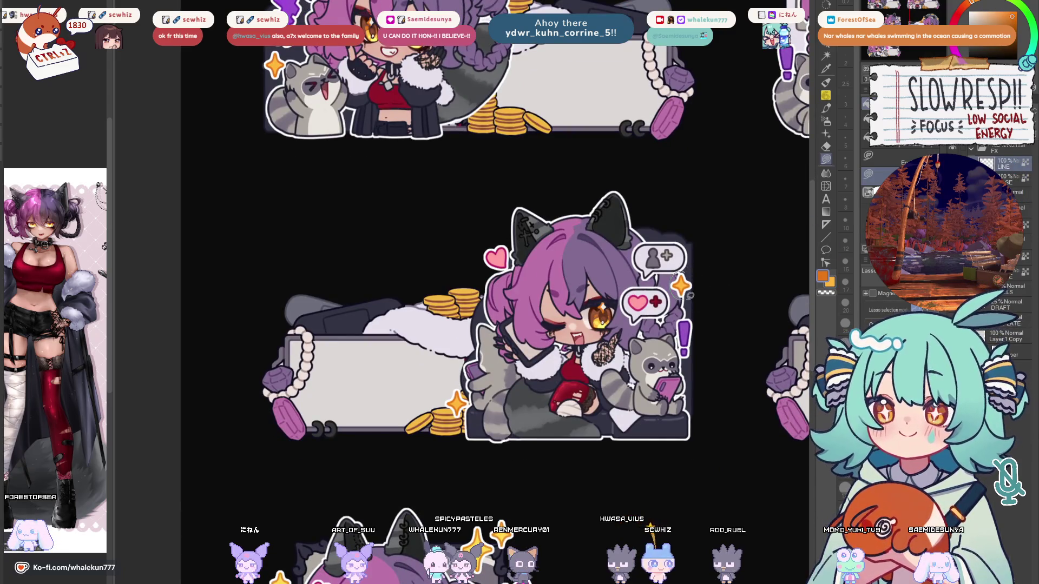
drag(668, 475, 763, 231)
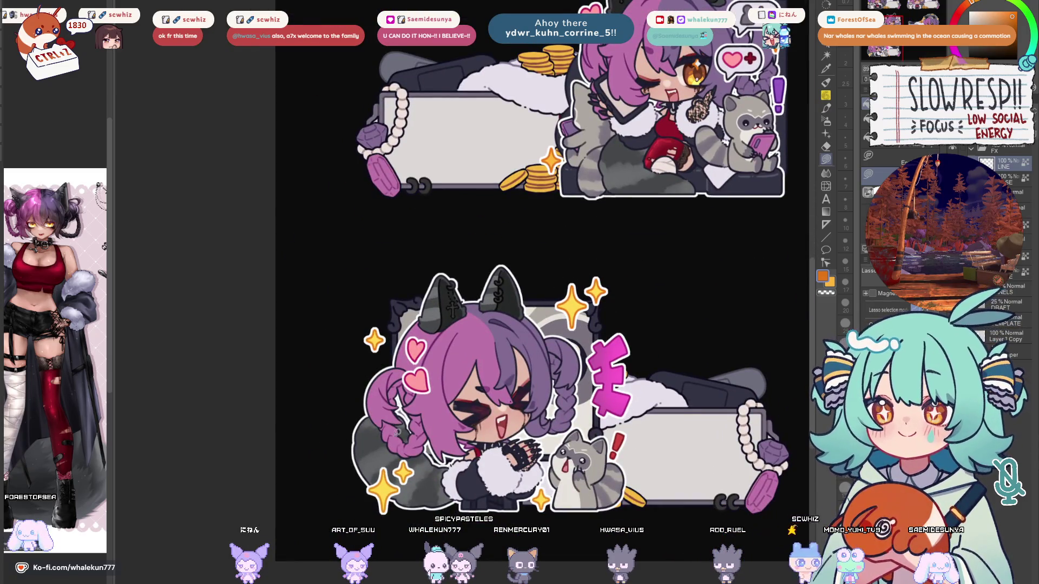
Pan around the lower catgirl's sparkles and centre the winking catgirl panel.
mouse_move(449, 381)
mouse_down()
mouse_move(541, 440)
mouse_move(584, 409)
mouse_up()
drag(523, 317, 554, 344)
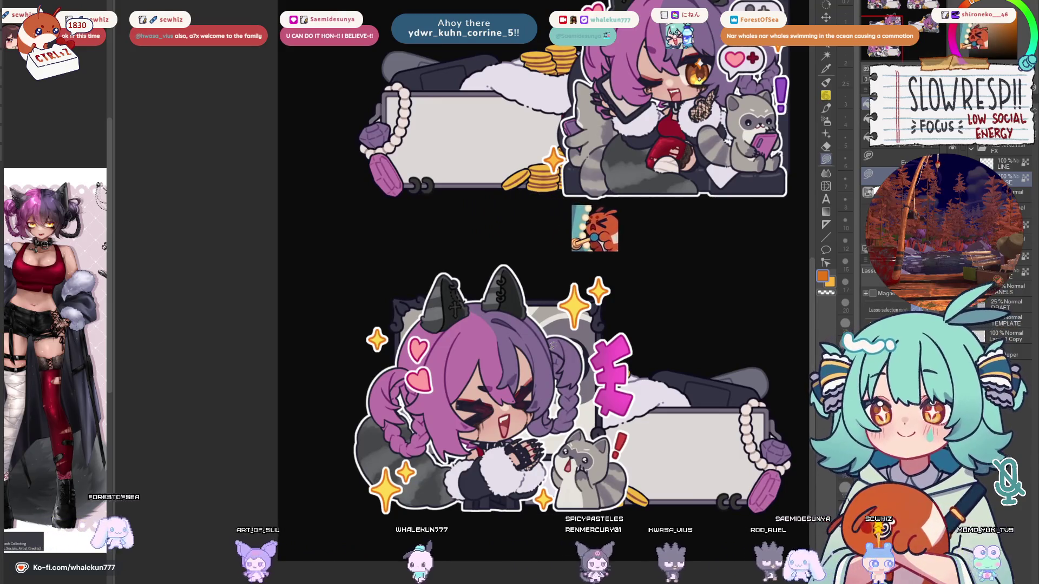
drag(516, 386, 543, 338)
mouse_move(420, 265)
mouse_down()
mouse_move(376, 285)
mouse_move(412, 270)
mouse_up()
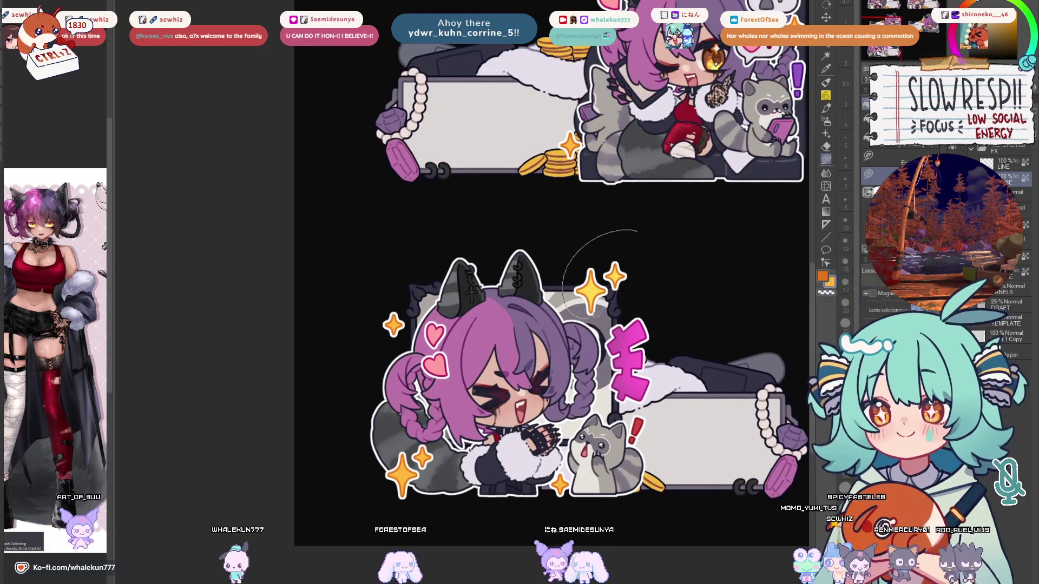
mouse_move(711, 266)
mouse_down()
mouse_move(445, 331)
mouse_move(607, 399)
mouse_move(742, 362)
mouse_move(610, 400)
mouse_up()
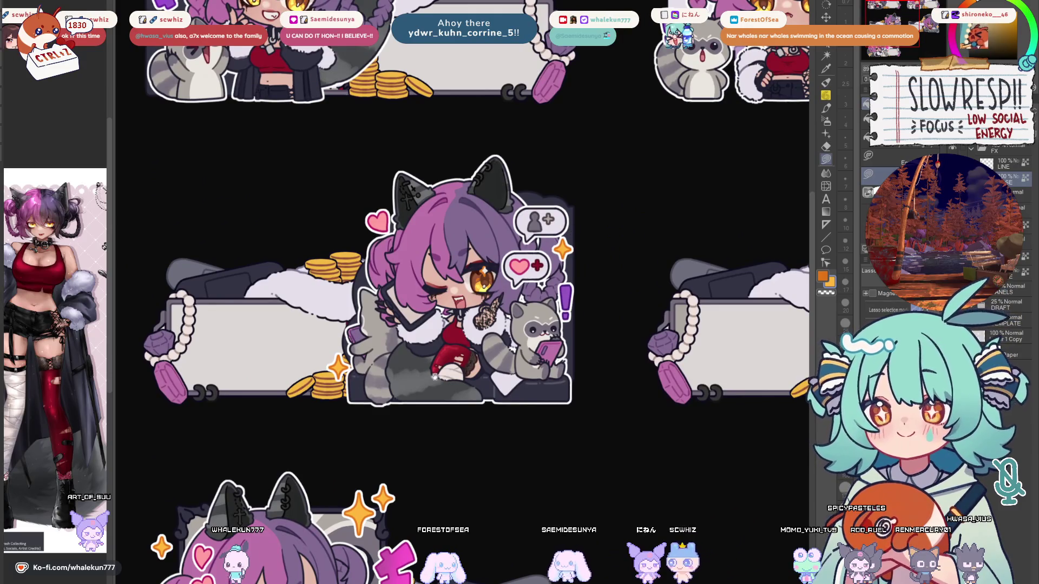
drag(443, 366, 505, 332)
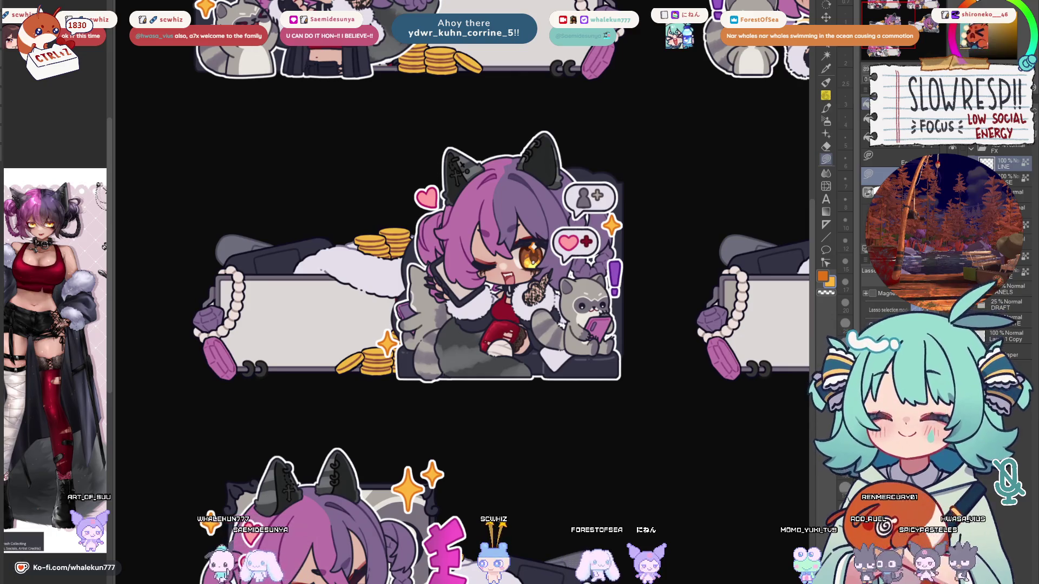
scroll(462, 293, up, 2)
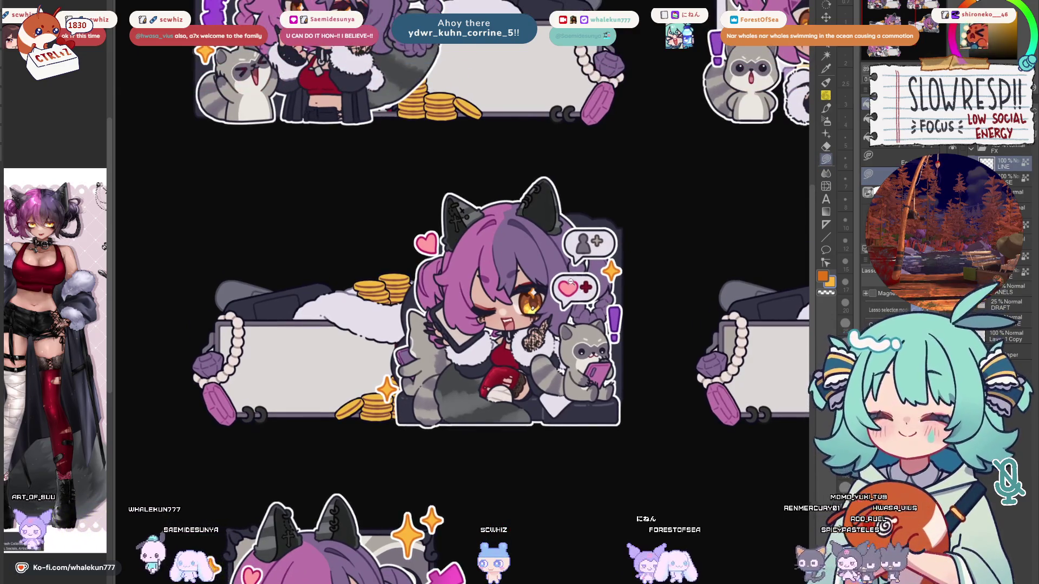
Auto-select the pink hearts on the winking and laughing panels.
scroll(569, 281, up, 2)
drag(355, 222, 459, 263)
key(w)
click(458, 264)
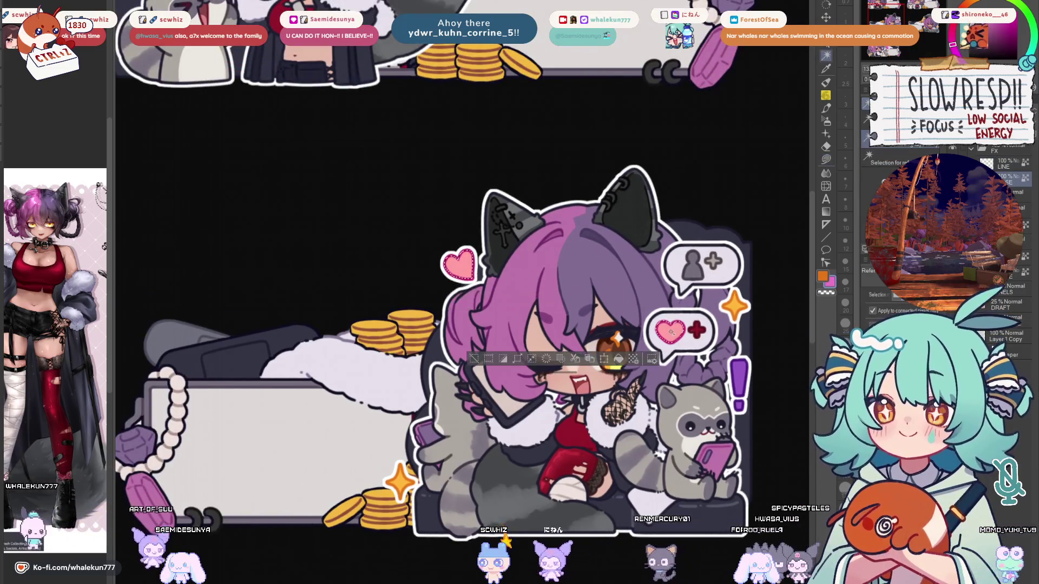
scroll(605, 103, down, 3)
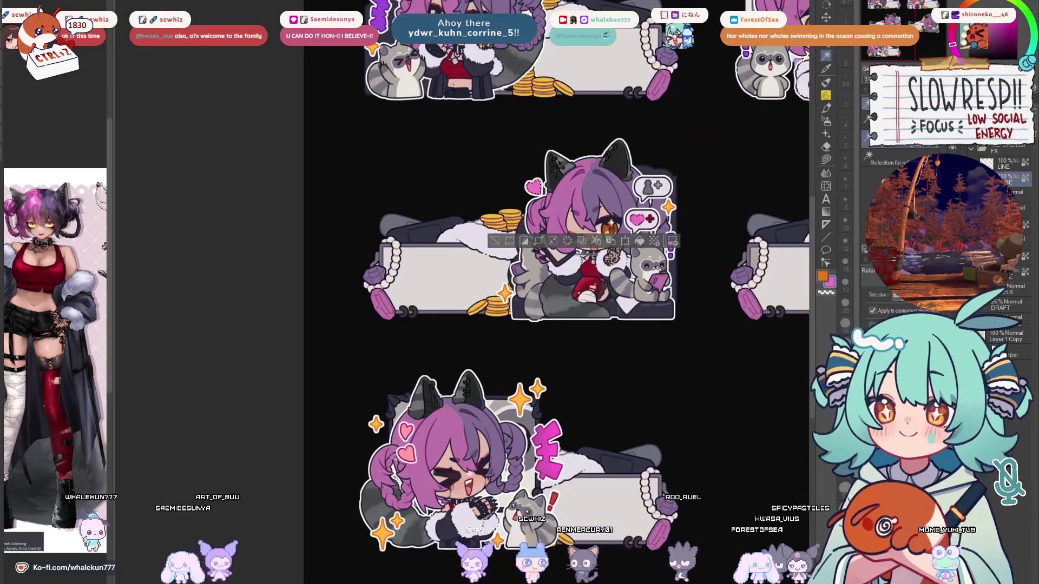
click(548, 433)
shift+click(551, 457)
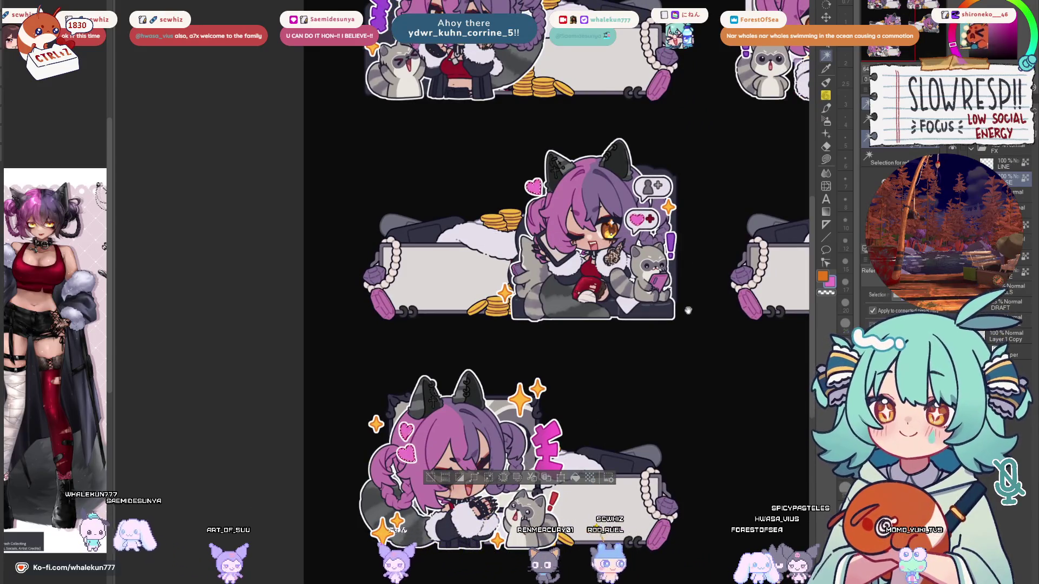
Switch to the lasso and pan across the panel grid back to the winking catgirl.
drag(681, 315, 487, 398)
mouse_move(496, 344)
mouse_down()
mouse_move(617, 383)
mouse_move(635, 248)
mouse_up()
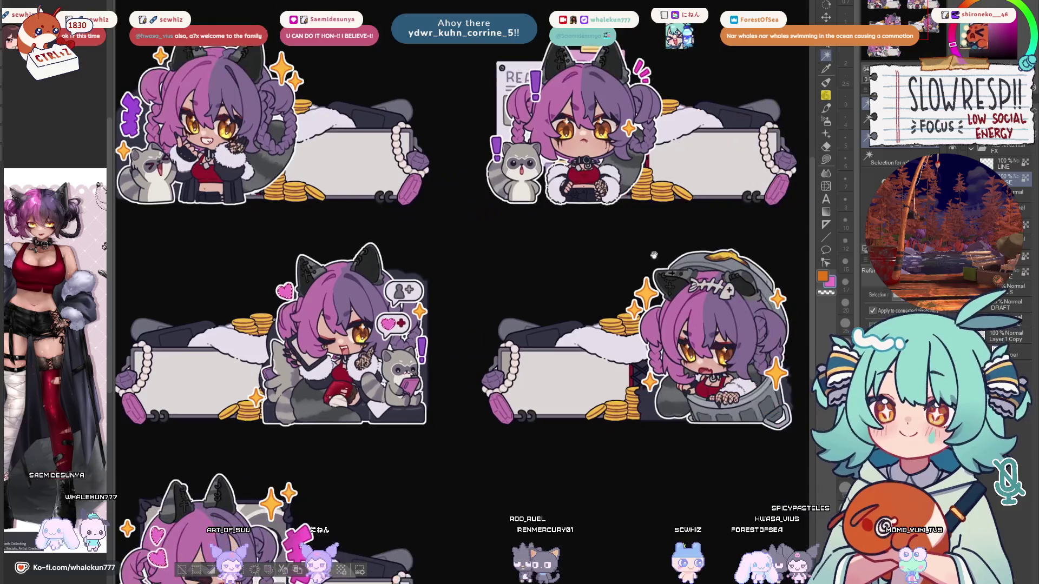
key(m)
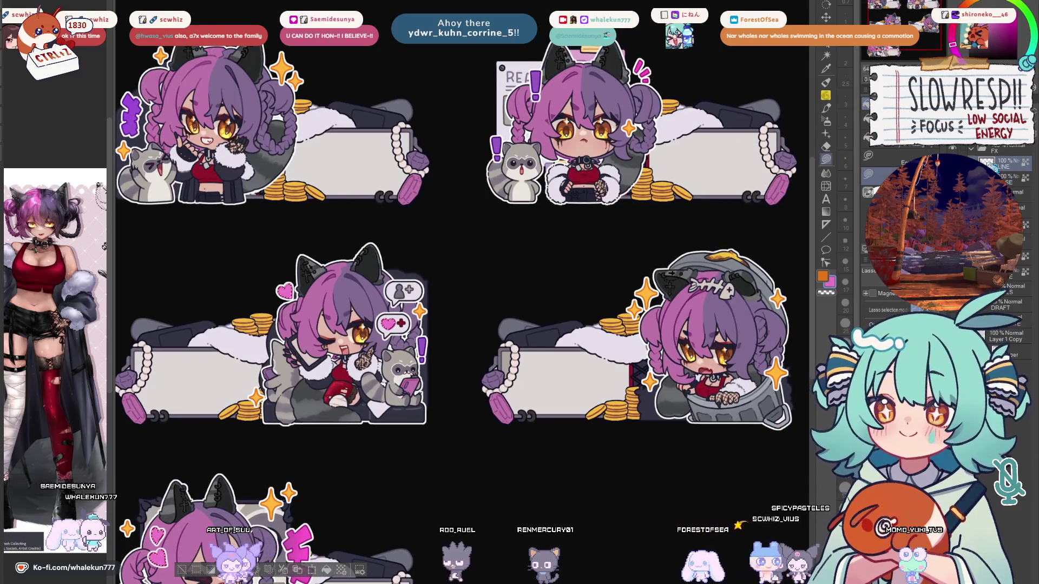
drag(526, 235, 678, 249)
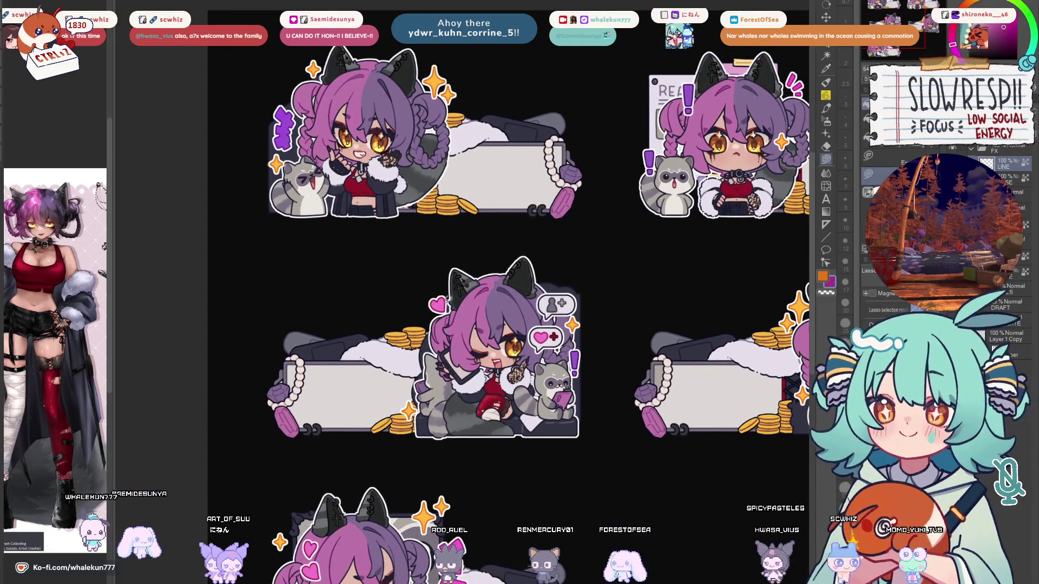
scroll(438, 303, up, 5)
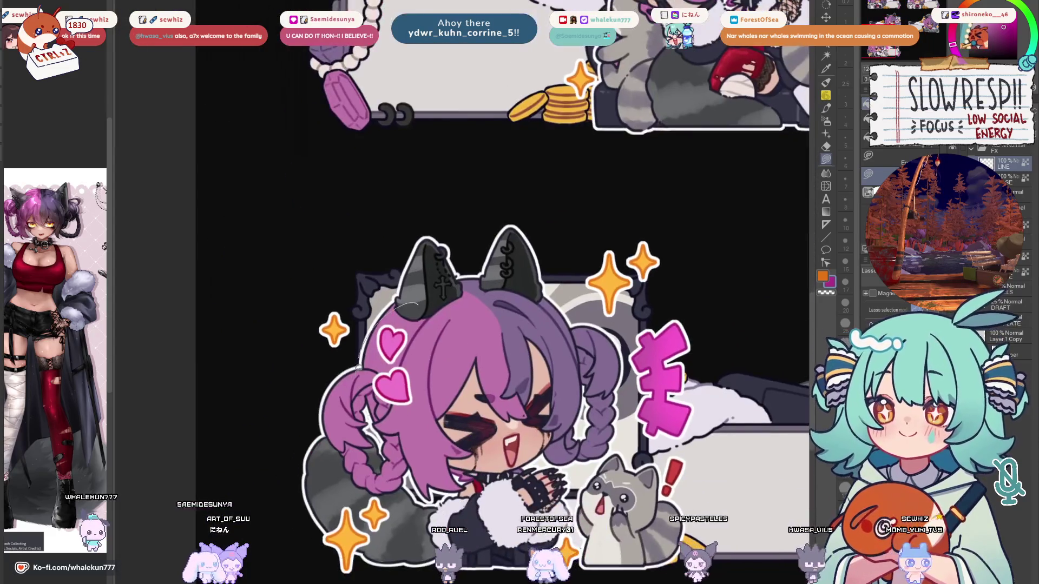
scroll(361, 354, down, 3)
drag(686, 250, 533, 281)
scroll(511, 280, up, 5)
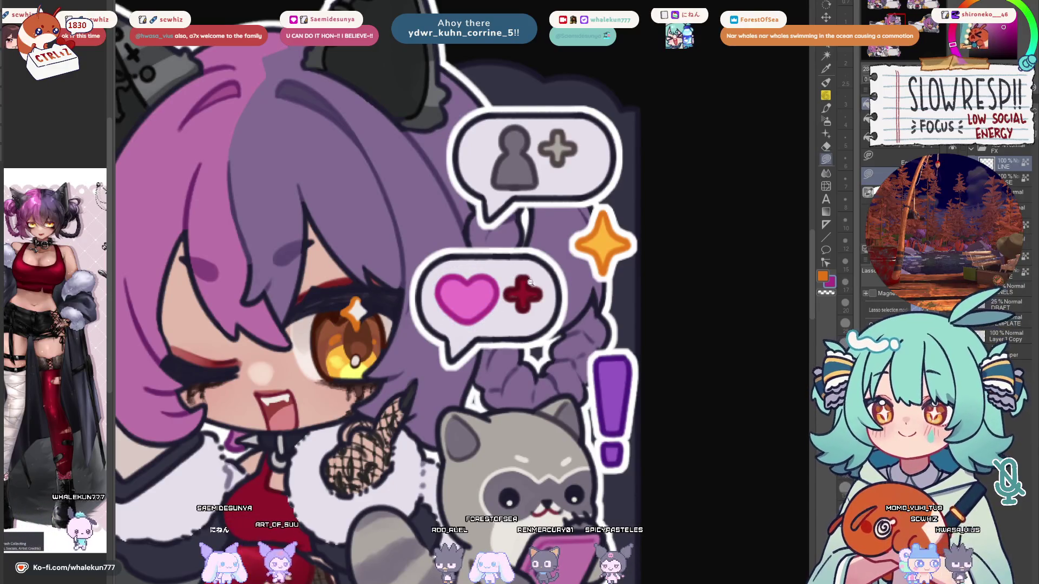
scroll(526, 282, down, 5)
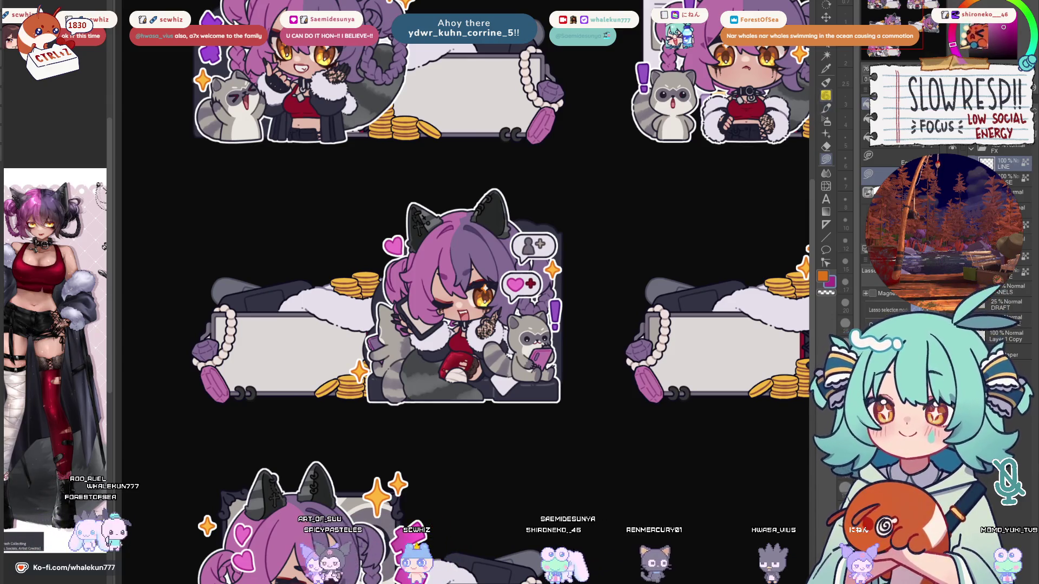
Switch to the pen and reduce its brush size from 20 to 10.
key(p)
scroll(524, 370, down, 1)
scroll(524, 370, up, 4)
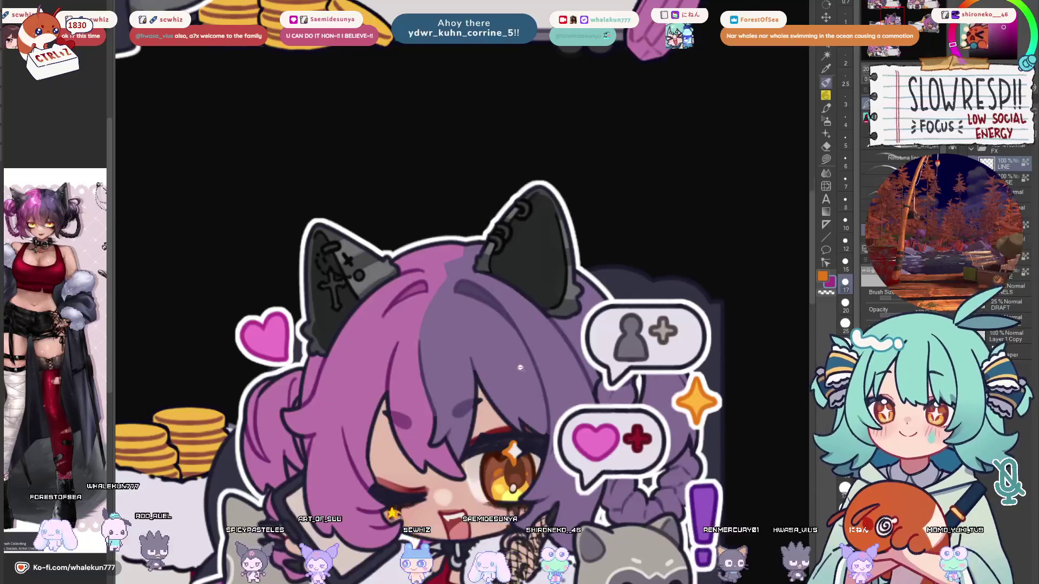
scroll(524, 370, down, 2)
scroll(437, 371, up, 3)
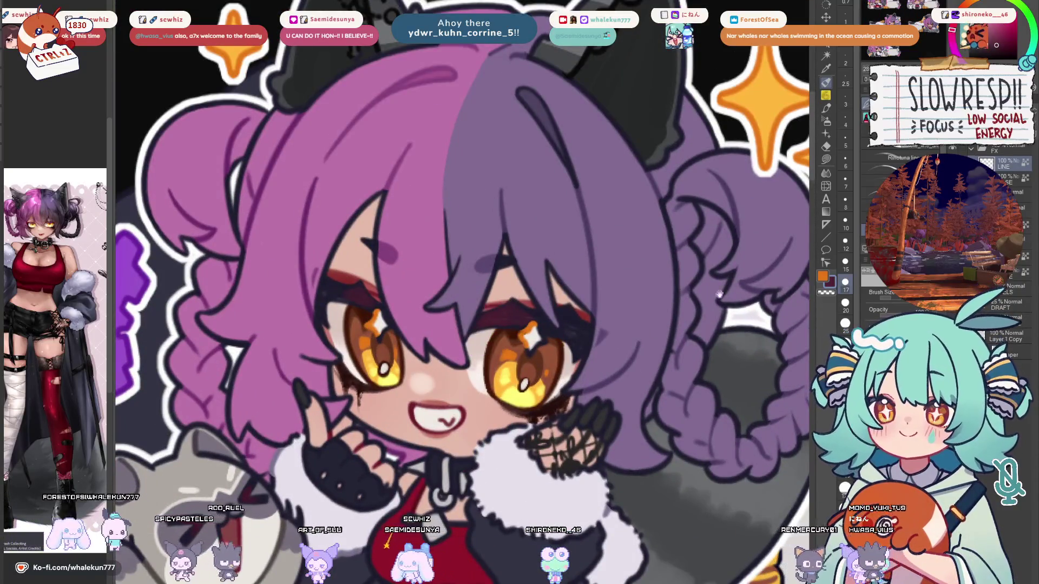
scroll(635, 263, down, 2)
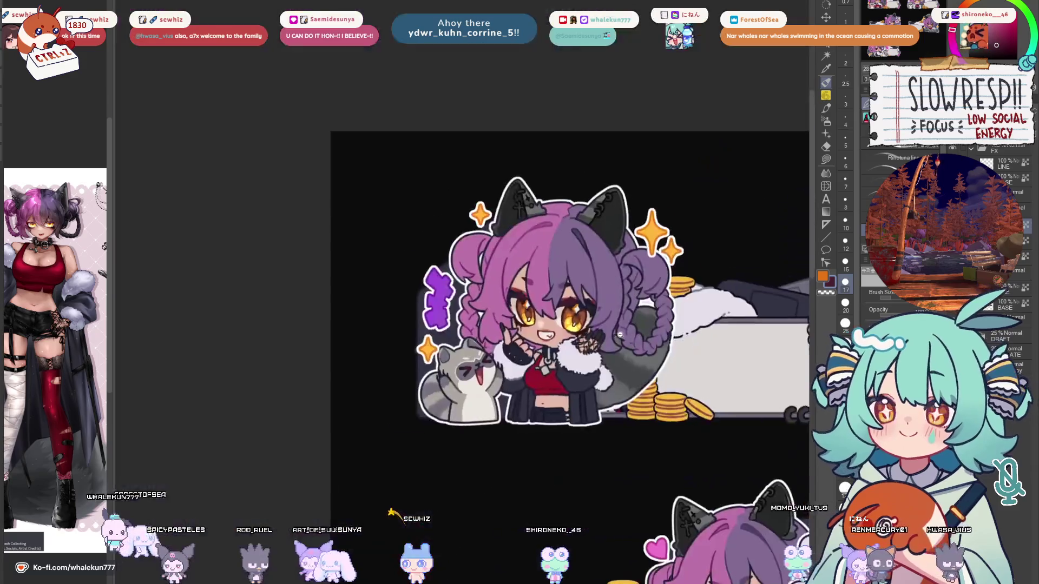
scroll(634, 264, up, 3)
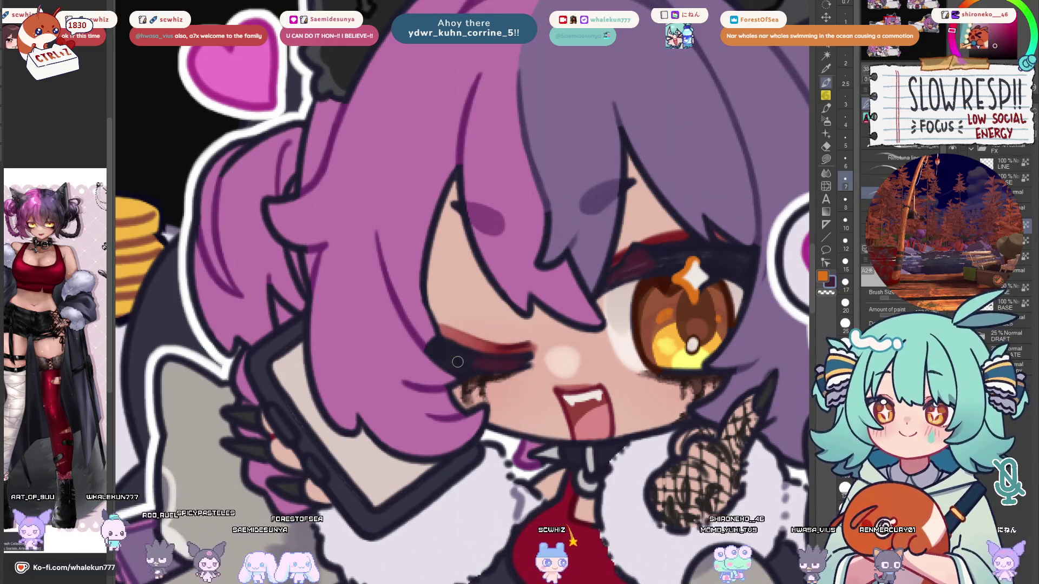
scroll(515, 354, down, 4)
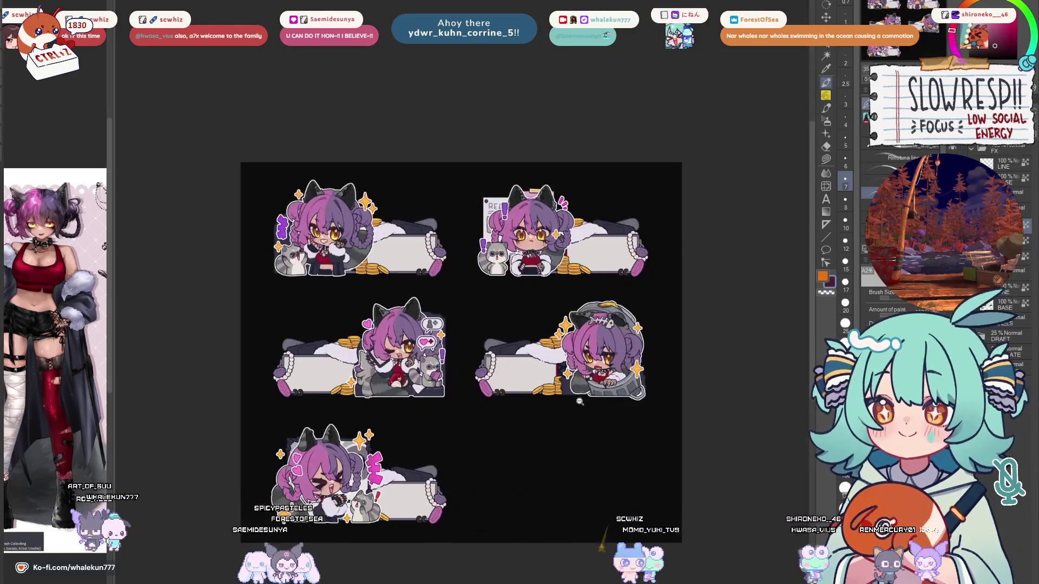
scroll(607, 405, up, 3)
scroll(606, 405, down, 3)
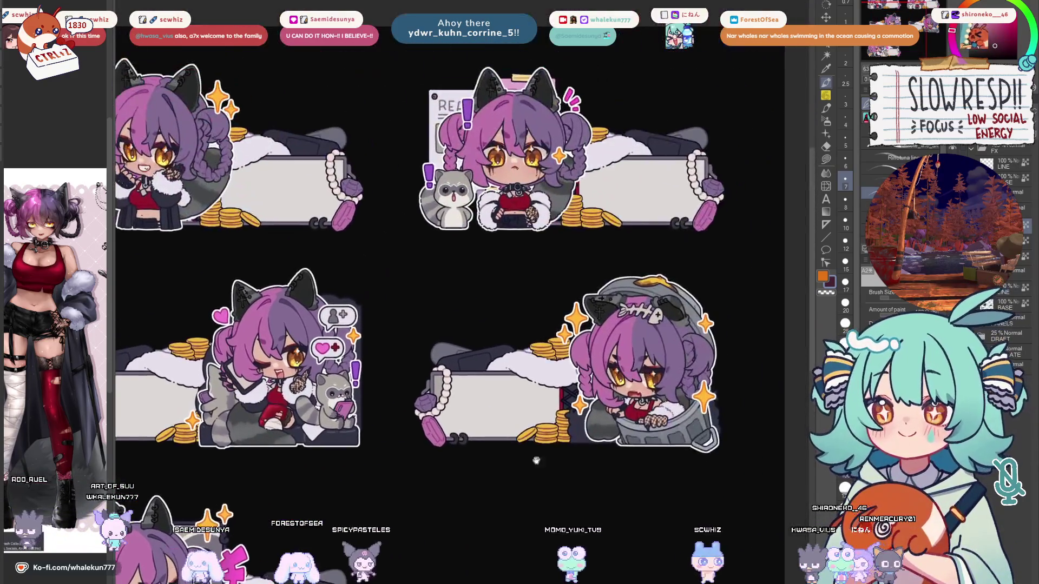
scroll(671, 346, up, 3)
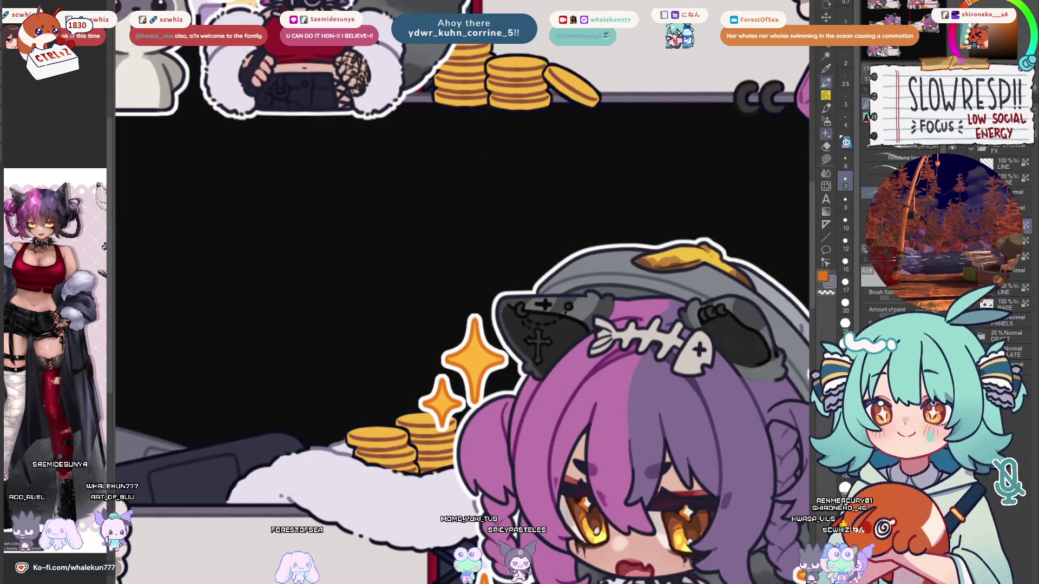
key(bracketleft)
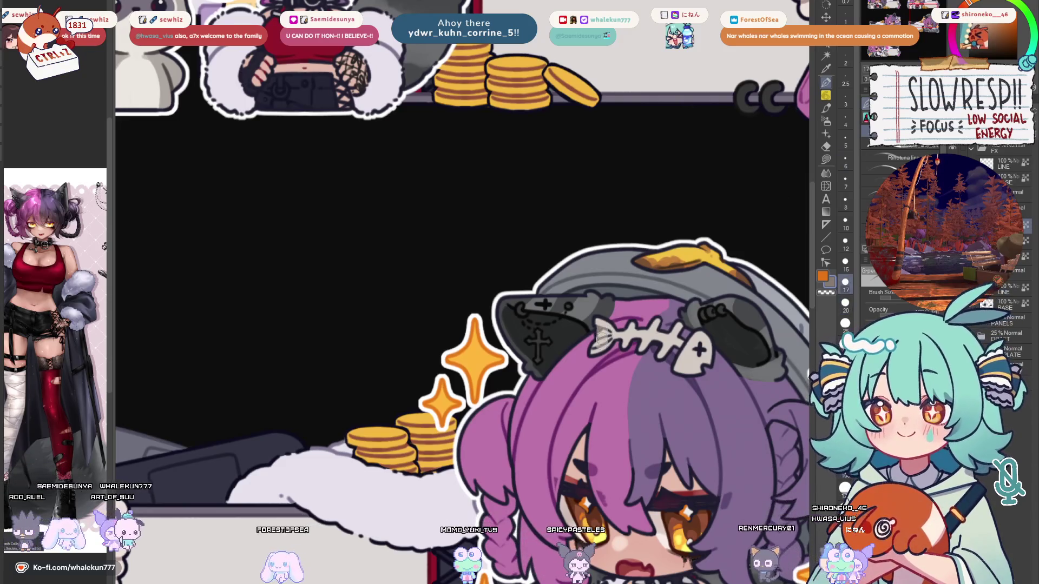
key(bracketleft)
key(bracketleft)
key(bracketleft)
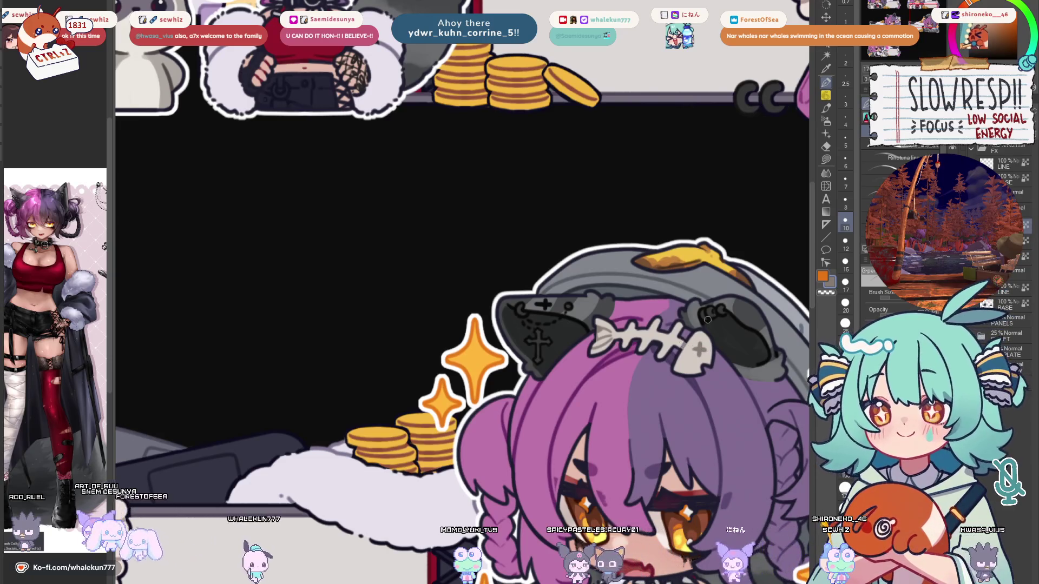
Fit the whole five-panel sheet in view with Ctrl+0 and shift it lower.
key(ctrl+0)
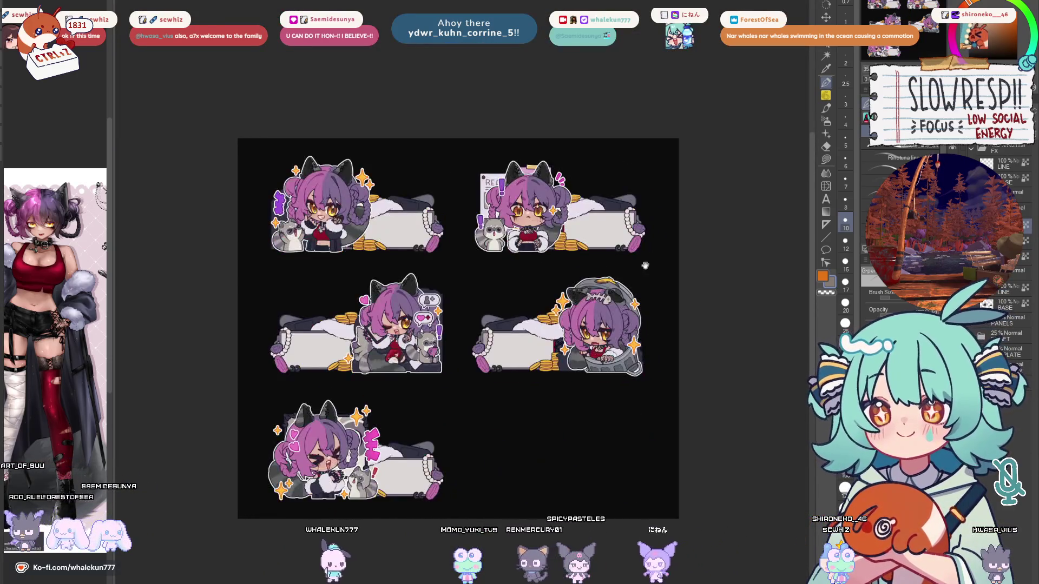
drag(645, 265, 654, 375)
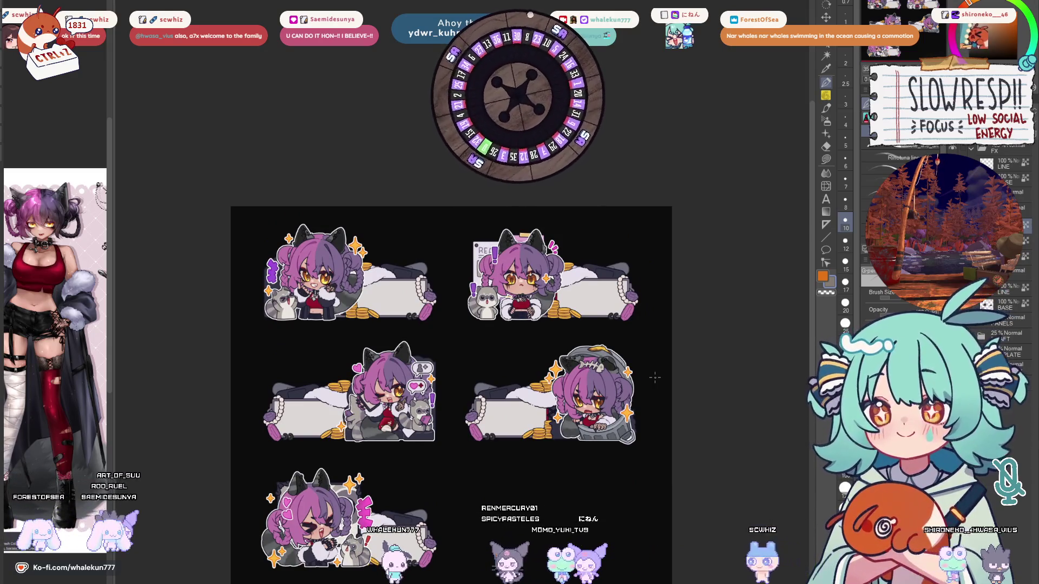
scroll(303, 230, up, 1)
scroll(302, 227, up, 3)
key(w)
click(422, 333)
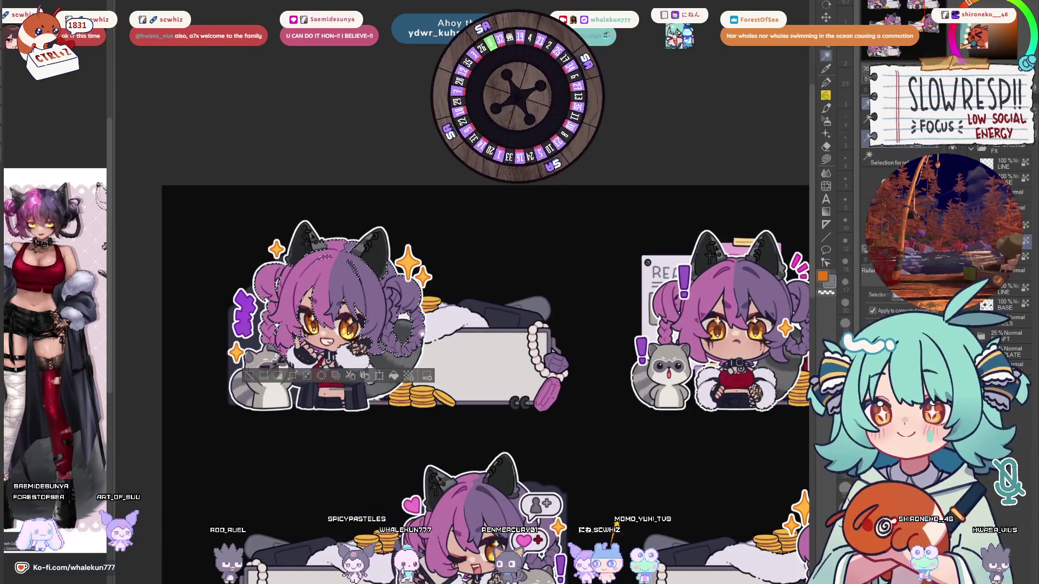
scroll(423, 333, down, 3)
mouse_move(635, 259)
mouse_down()
mouse_move(583, 278)
mouse_move(550, 225)
mouse_up()
shift+click(654, 273)
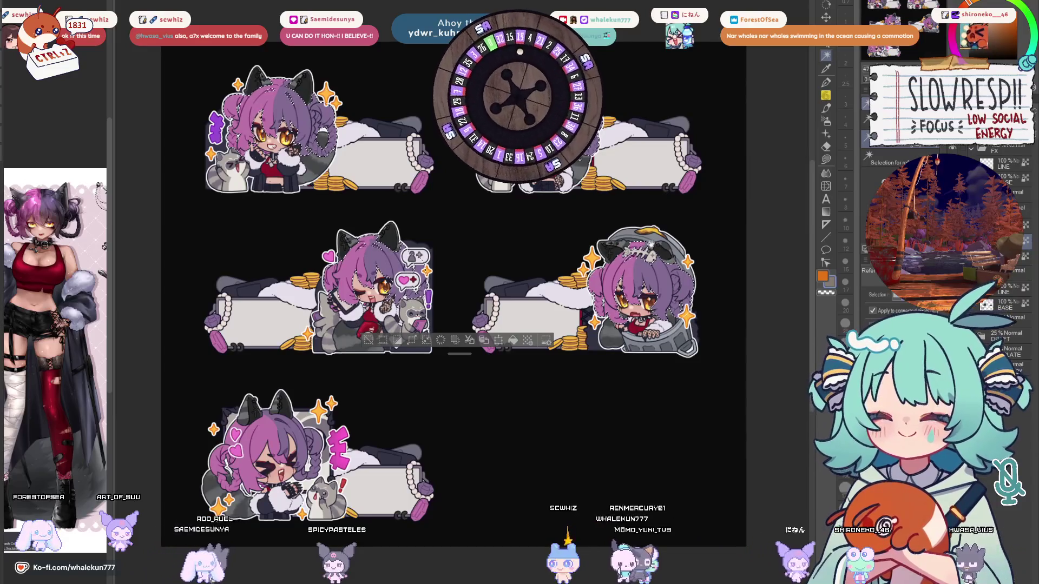
scroll(649, 292, up, 5)
scroll(649, 292, down, 3)
mouse_move(595, 270)
mouse_down()
mouse_move(550, 168)
mouse_move(779, 131)
mouse_up()
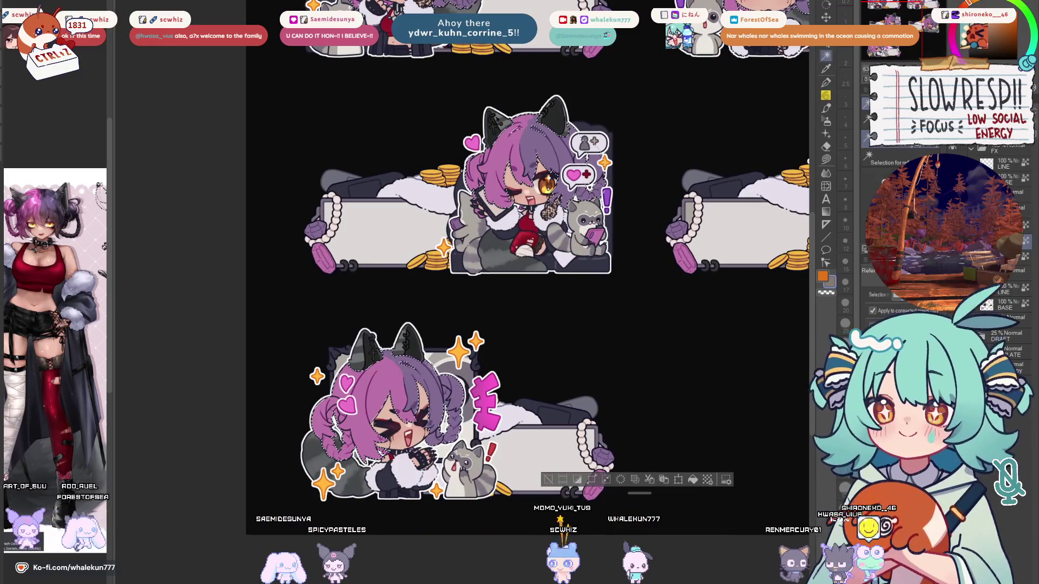
drag(549, 320, 464, 361)
key(Tab)
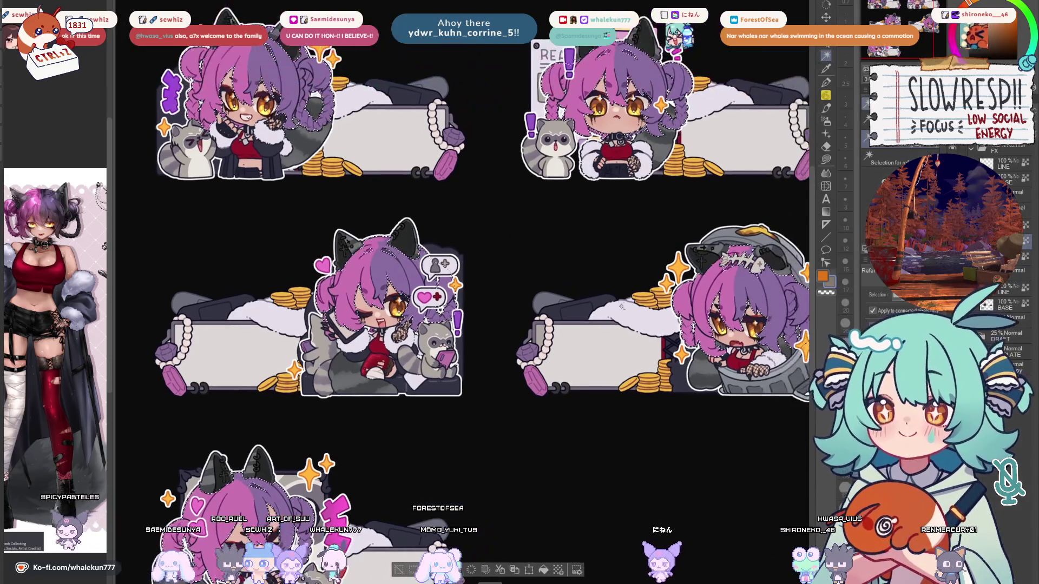
drag(695, 276, 652, 325)
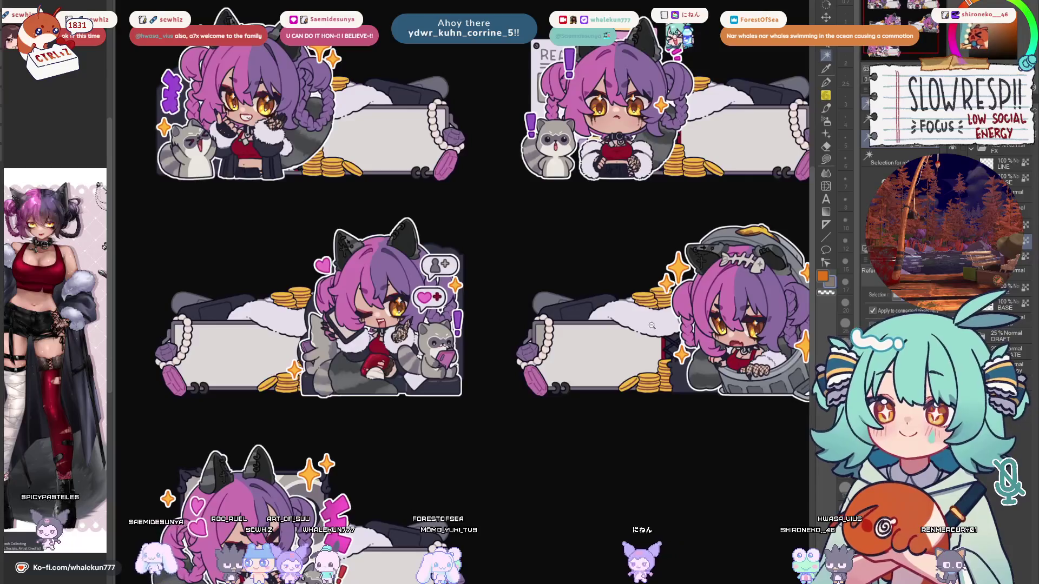
scroll(652, 325, down, 5)
scroll(652, 325, up, 2)
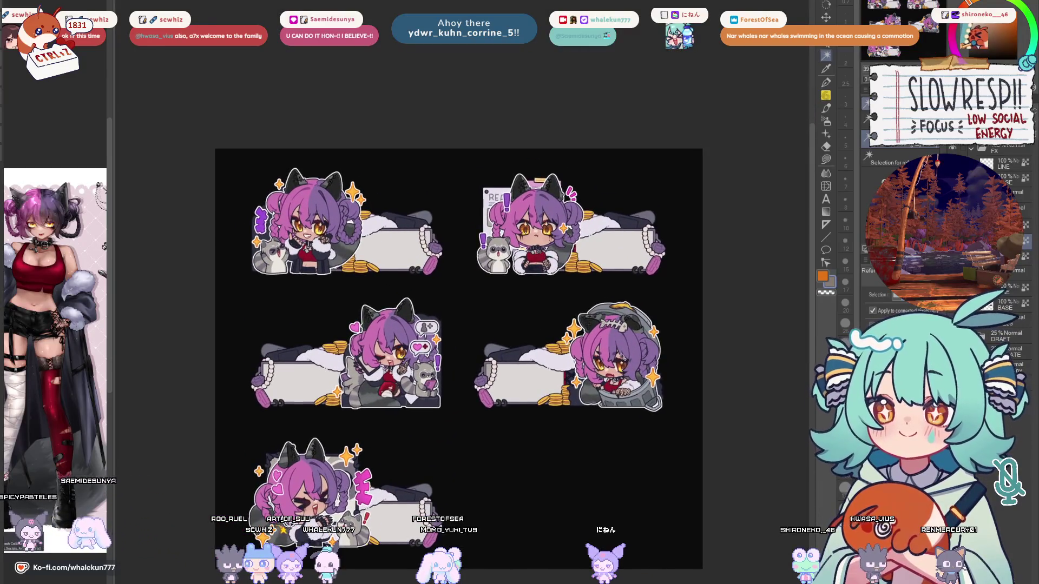
click(828, 161)
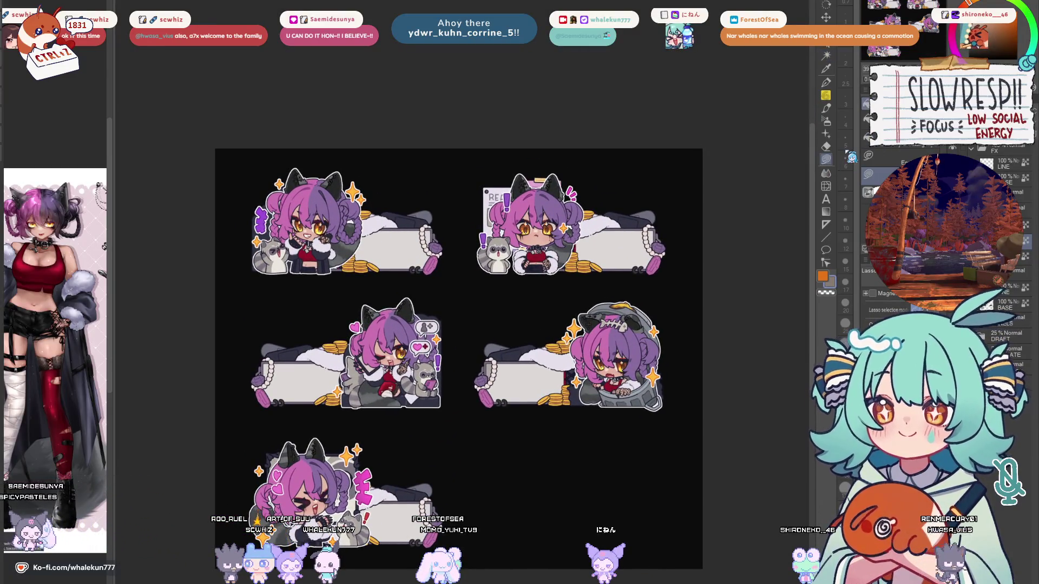
scroll(543, 379, up, 3)
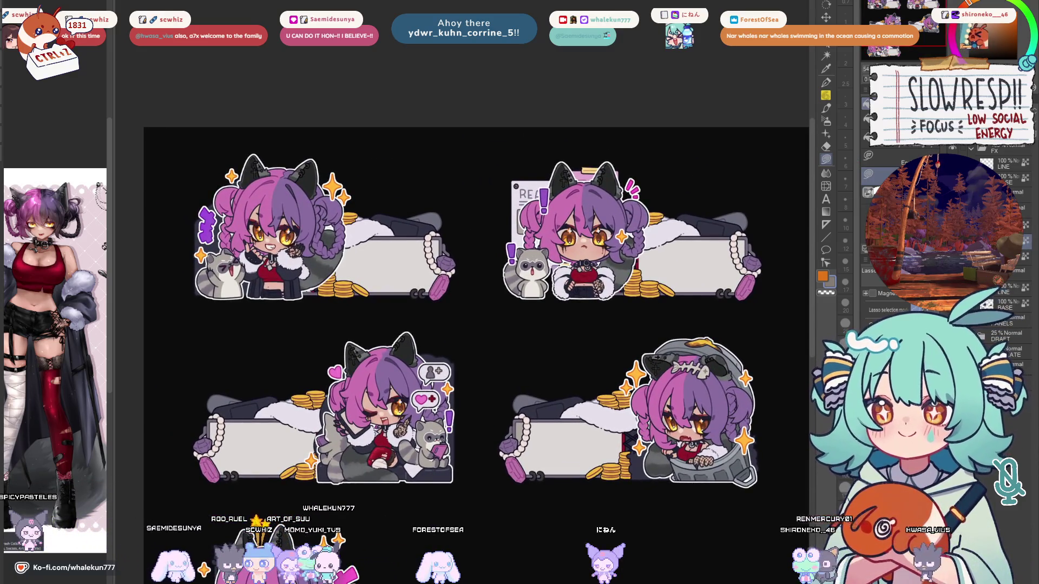
drag(654, 335, 668, 234)
scroll(582, 351, up, 5)
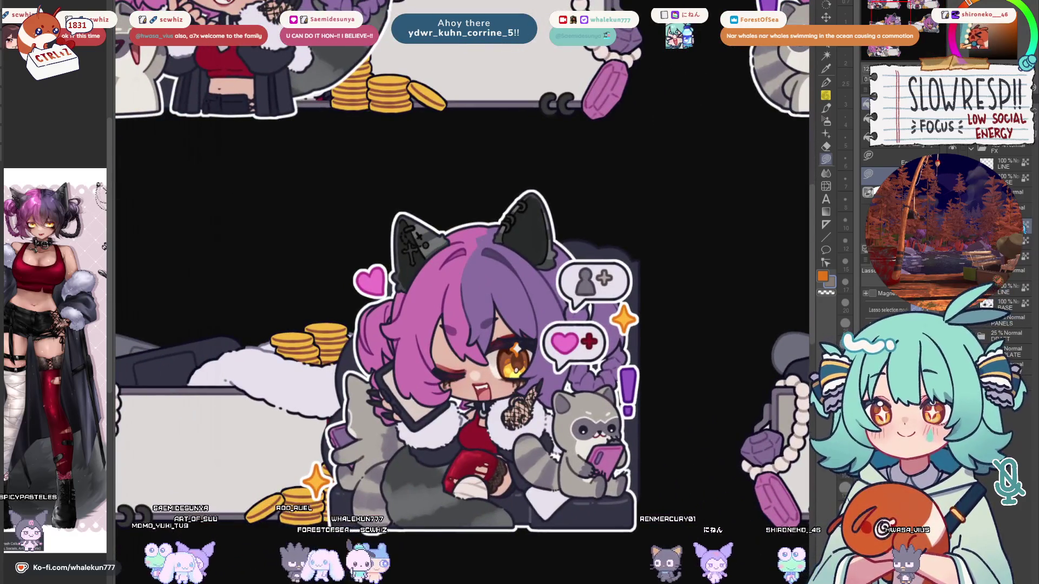
Select the grey plus in the person bubble and fill it with purple.
scroll(593, 345, up, 1)
key(w)
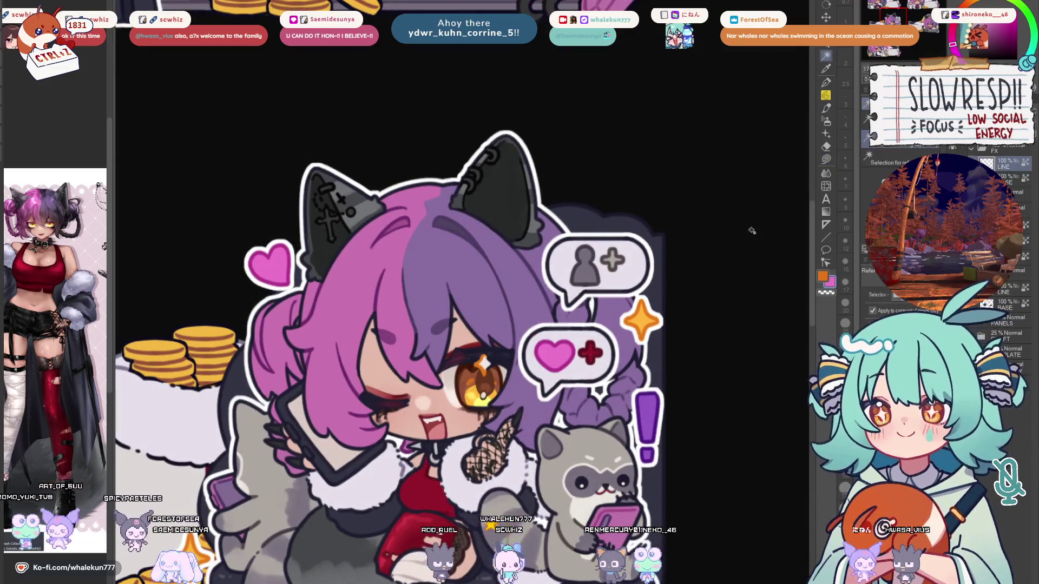
click(590, 353)
click(611, 260)
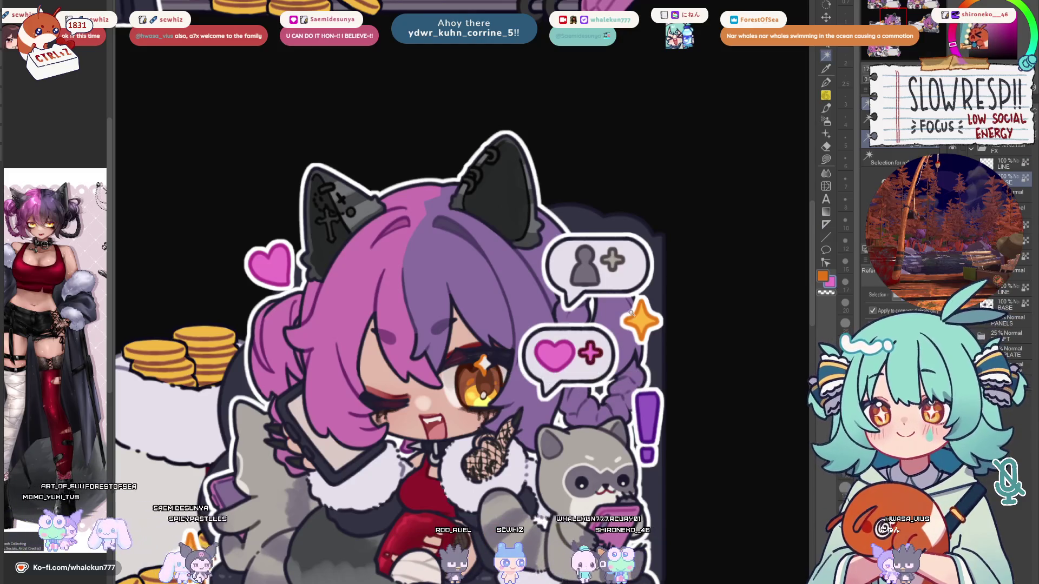
key(m)
alt+click(646, 401)
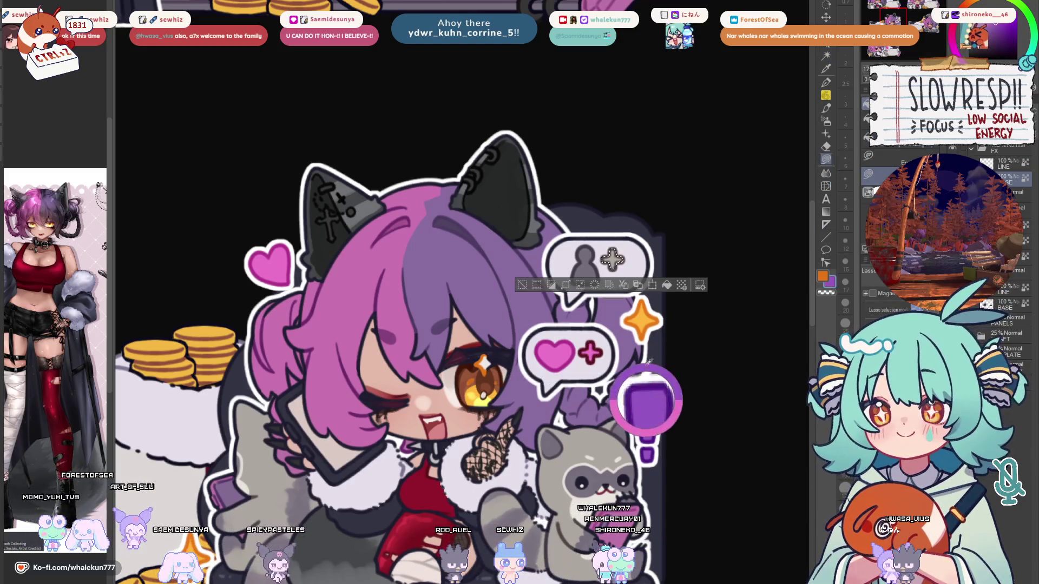
click(666, 285)
key(ctrl+d)
Fill the grey person icon in the speech bubble with purple.
drag(616, 245, 616, 246)
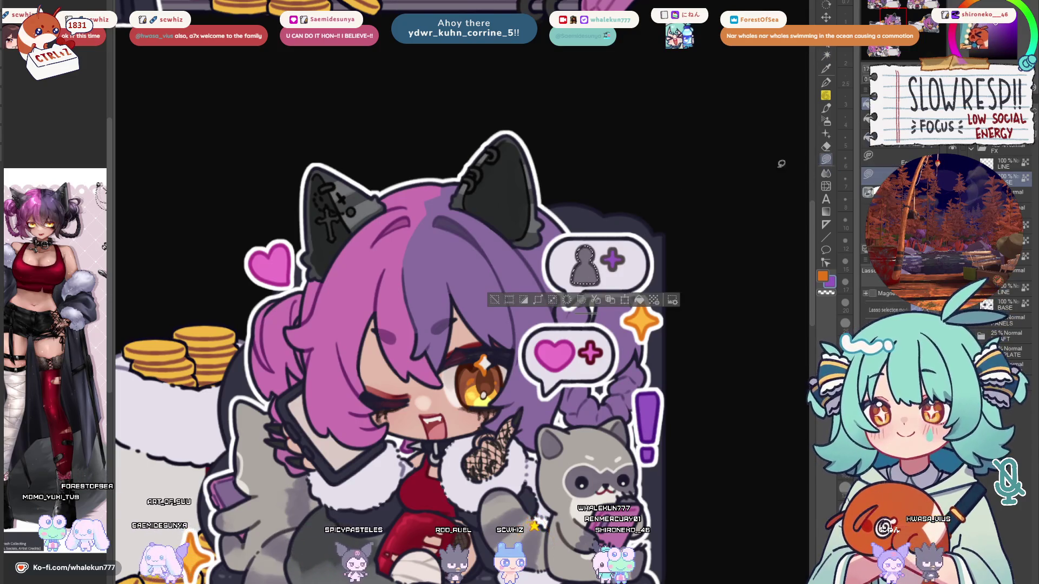
key(alt+BackSpace)
key(ctrl+d)
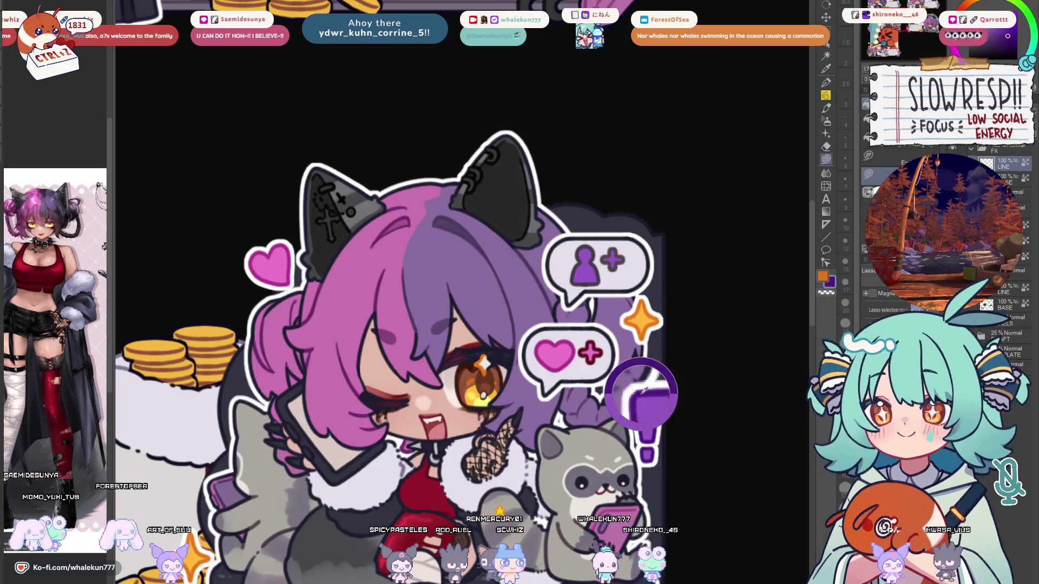
drag(633, 252, 609, 284)
drag(568, 346, 579, 349)
key(ctrl+z)
scroll(595, 368, down, 10)
scroll(562, 411, up, 2)
Auto-select the top panel's white label box and the area by the coins.
scroll(562, 411, down, 2)
scroll(562, 406, up, 4)
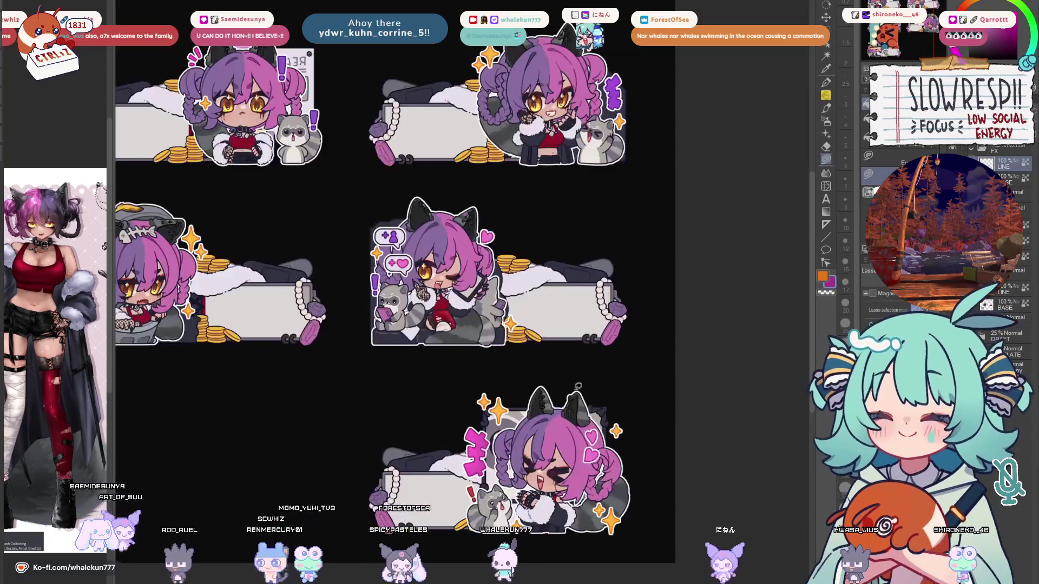
scroll(587, 395, up, 2)
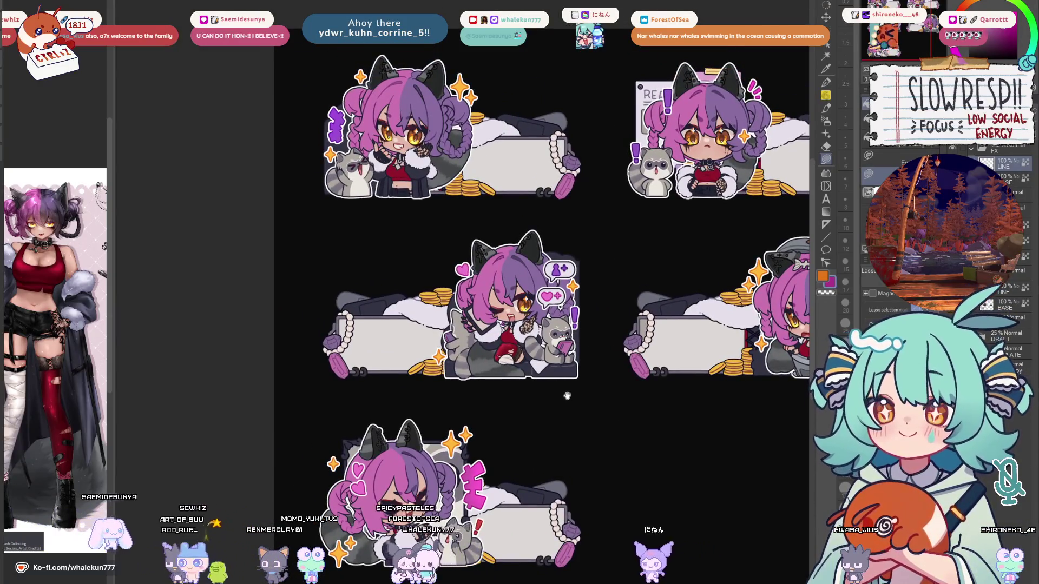
scroll(567, 307, up, 3)
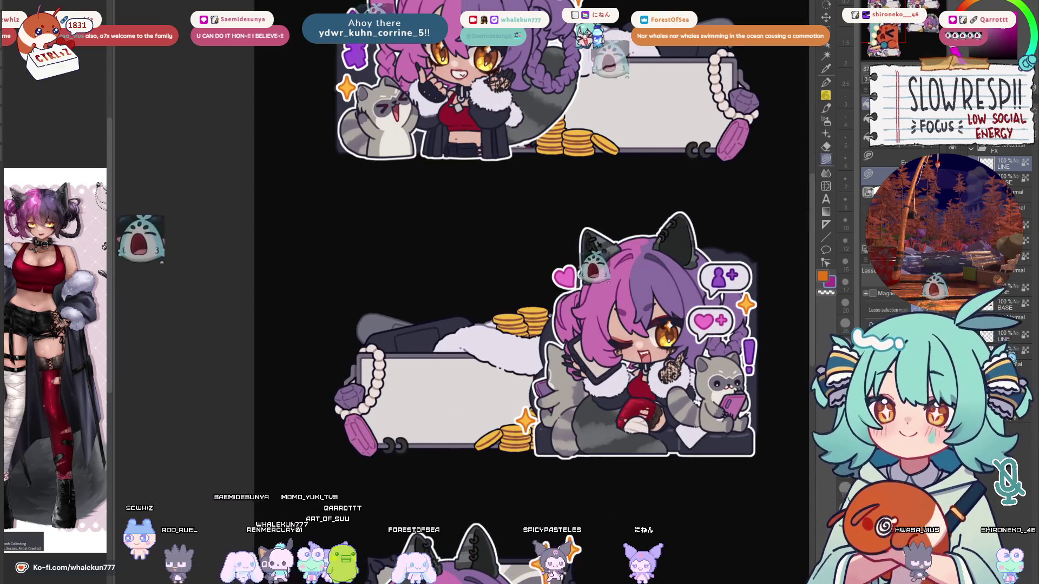
key(w)
scroll(610, 333, up, 5)
click(611, 334)
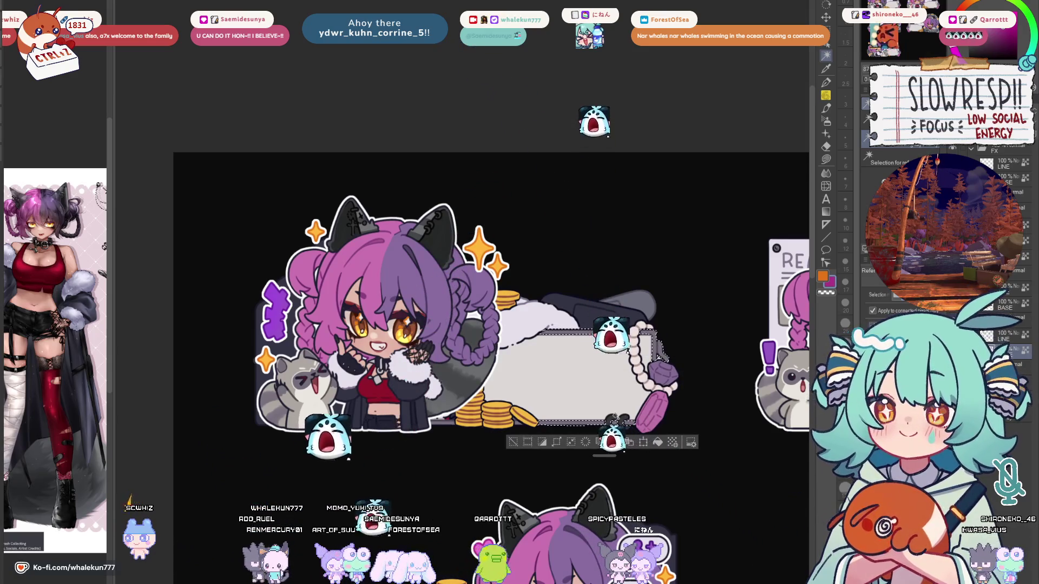
shift+click(514, 425)
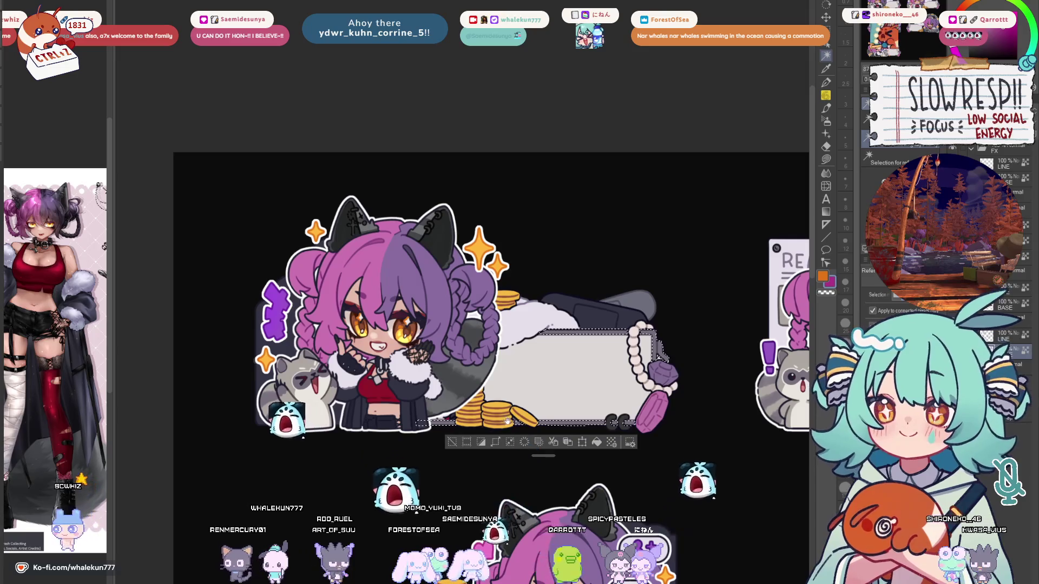
scroll(503, 433, left, 3)
scroll(671, 236, down, 3)
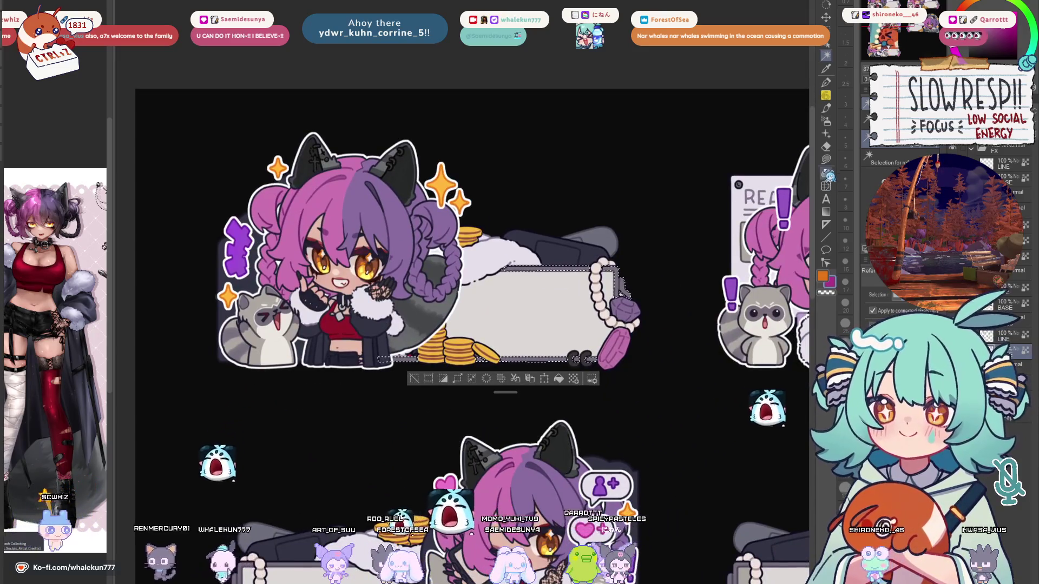
scroll(670, 236, up, 1)
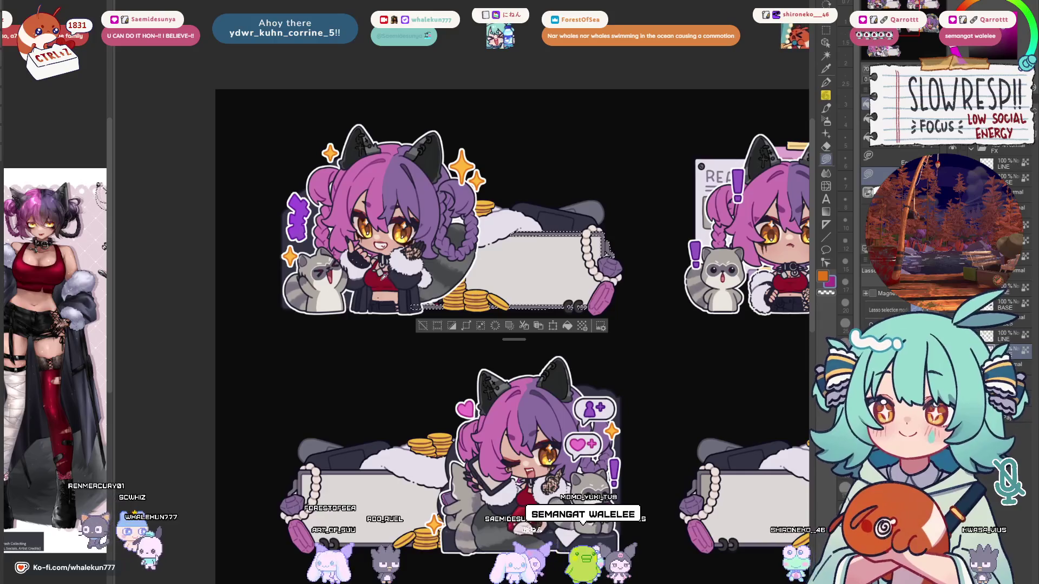
key(ctrl+z)
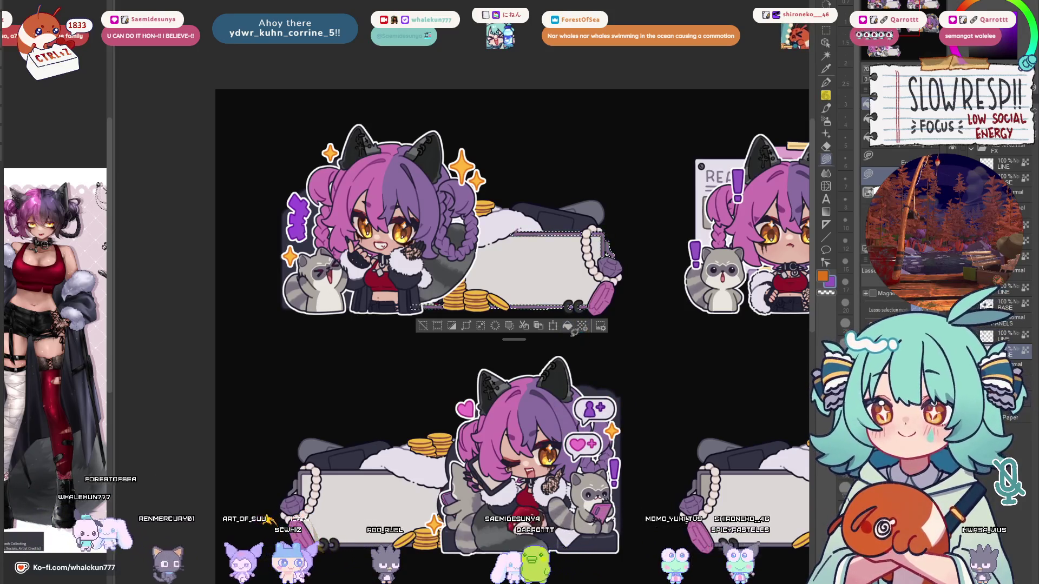
Select the area beside the crystal and the pink gem on the lower panels.
key(w)
click(612, 278)
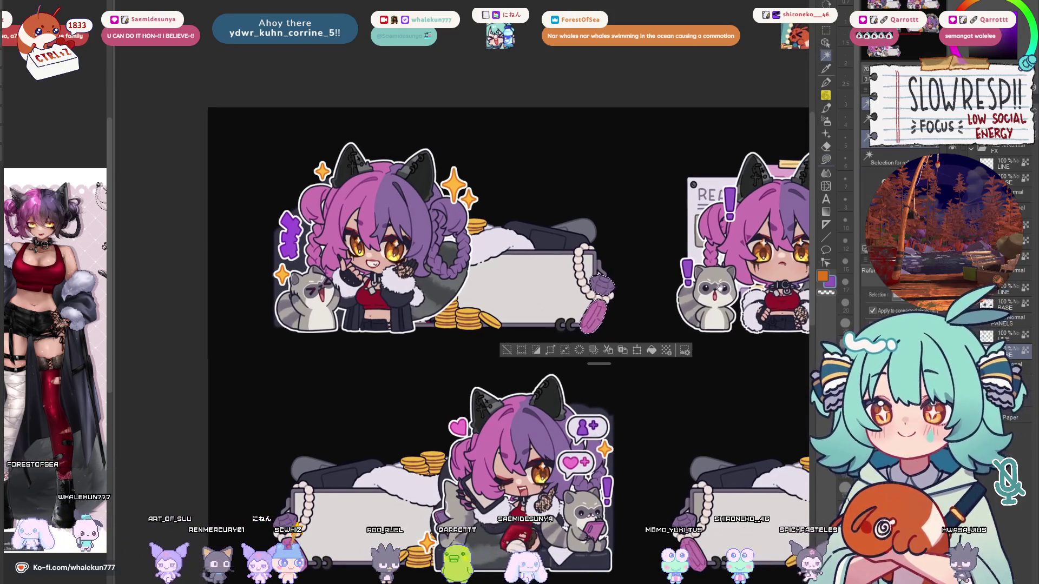
scroll(722, 264, down, 3)
mouse_move(260, 528)
mouse_down()
mouse_move(401, 393)
mouse_move(406, 459)
mouse_move(306, 278)
mouse_up()
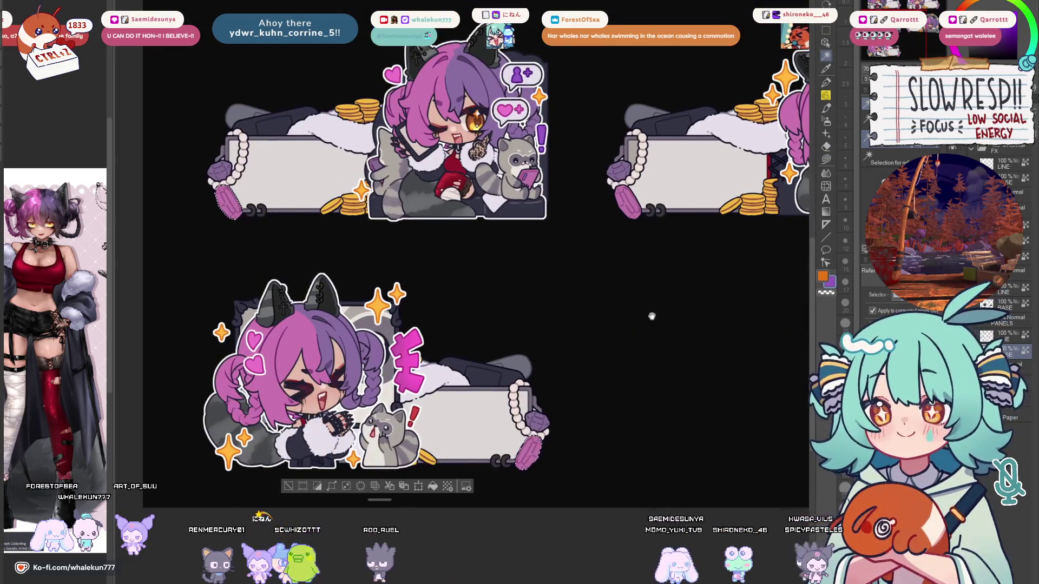
drag(636, 327, 311, 327)
click(826, 159)
drag(474, 94, 631, 206)
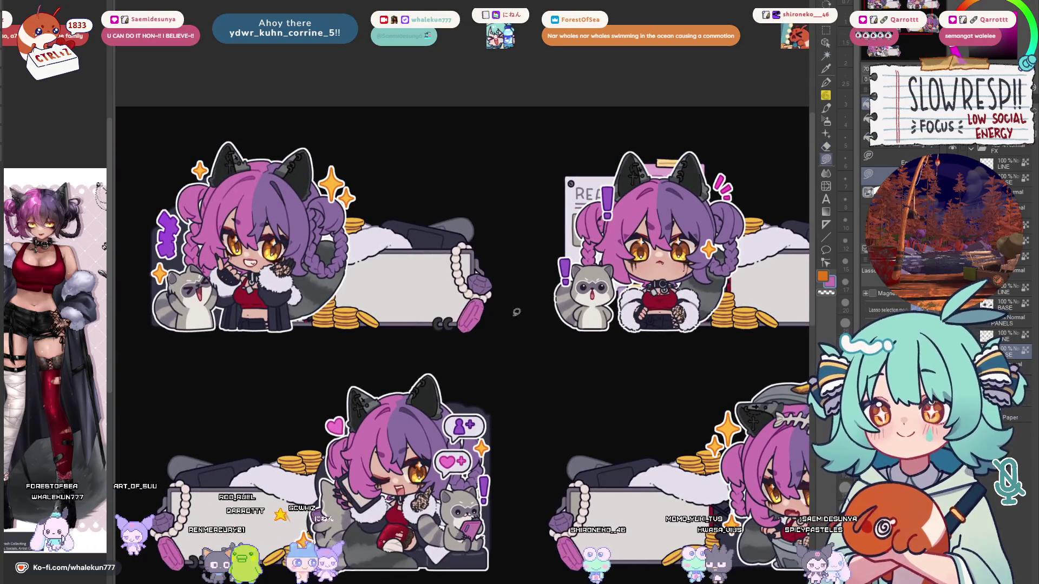
key(w)
click(478, 282)
drag(671, 355, 433, 339)
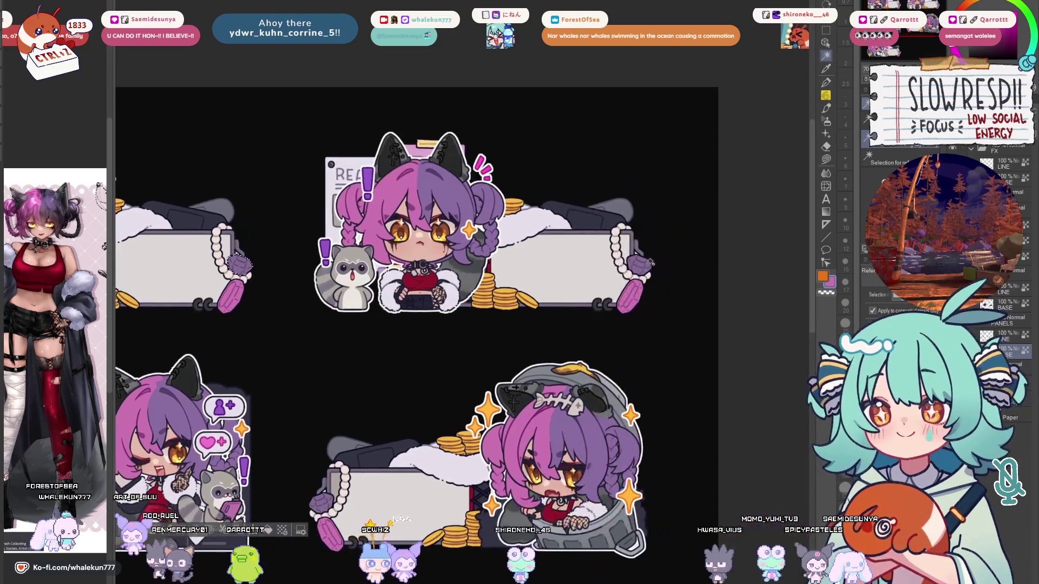
mouse_move(368, 582)
mouse_down()
mouse_move(499, 417)
mouse_move(630, 421)
mouse_up()
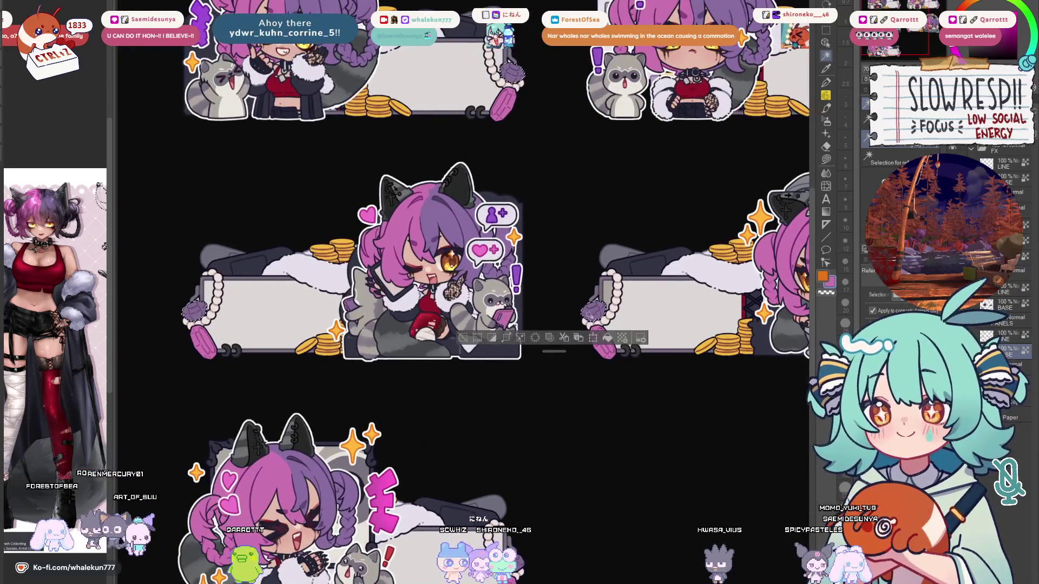
Adjust the selection with Ctrl+Shift+I and switch to freehand lasso selection.
key(ctrl+shift+i)
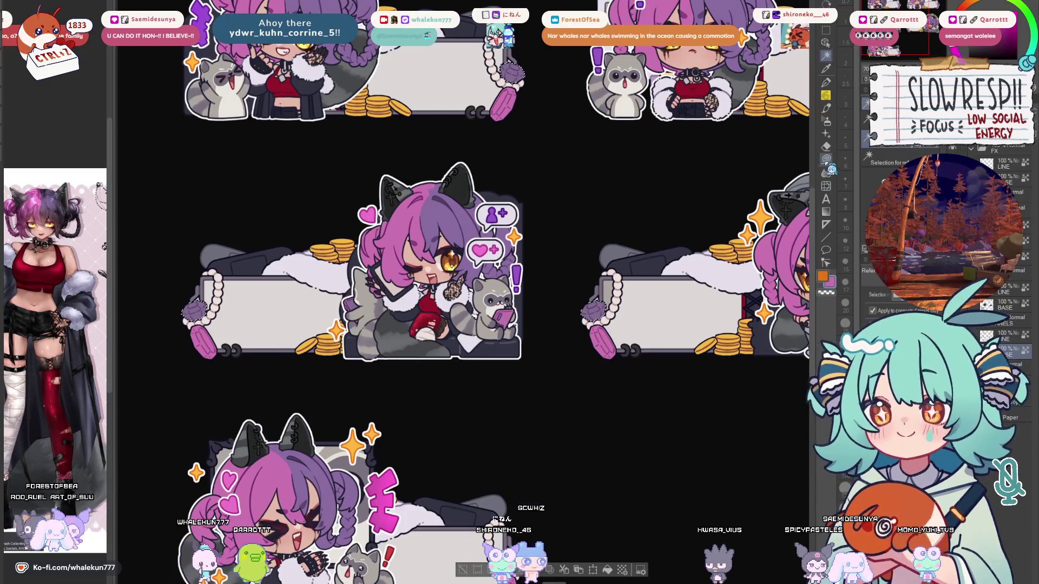
click(827, 161)
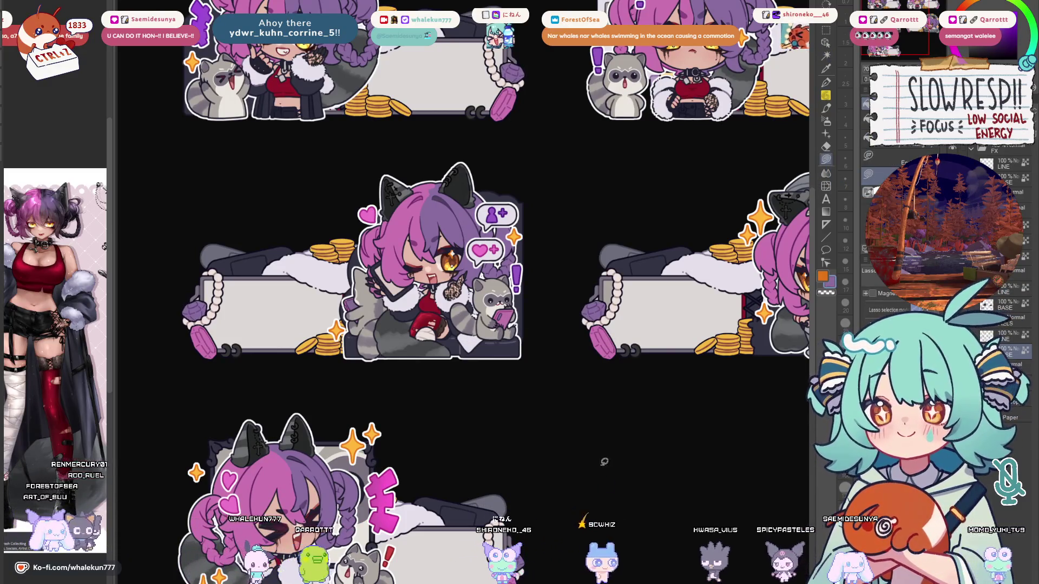
scroll(603, 466, down, 5)
scroll(585, 420, up, 6)
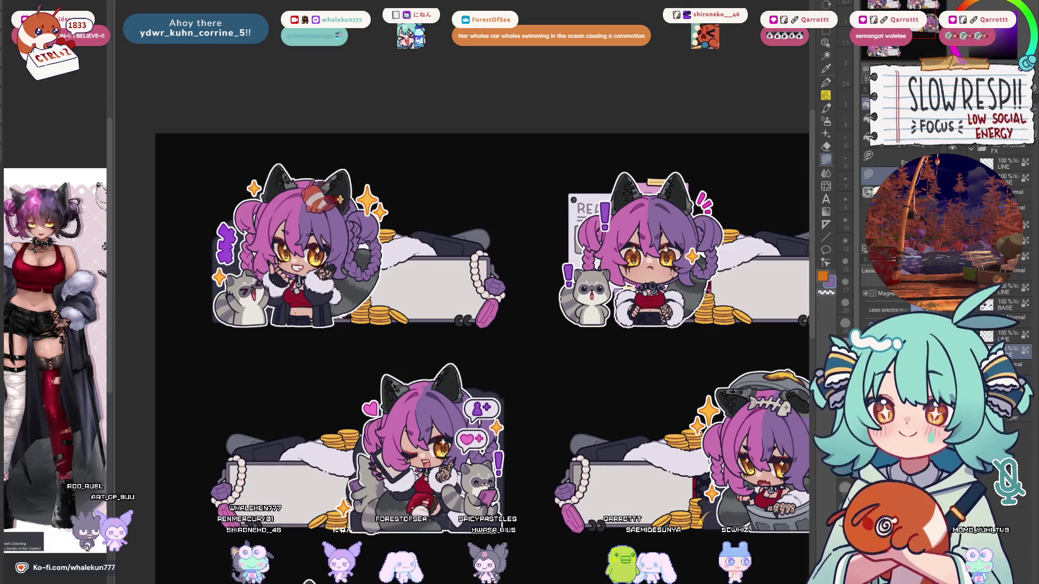
scroll(481, 325, down, 5)
scroll(482, 324, up, 3)
scroll(611, 405, up, 2)
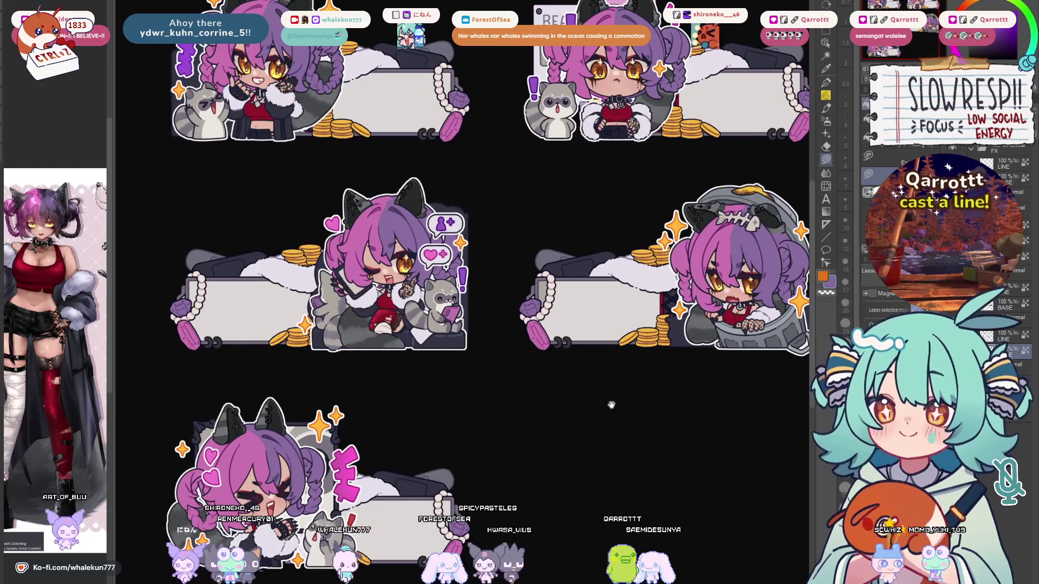
Select the top-left sticker's label box and hide the character art to show white silhouettes.
drag(612, 405, 671, 518)
key(w)
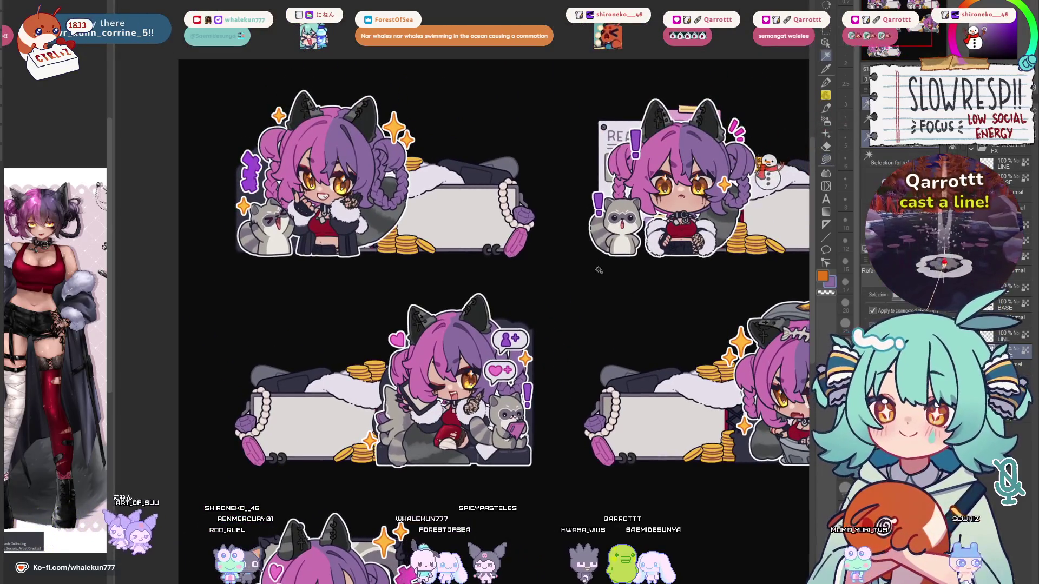
click(483, 203)
scroll(483, 203, up, 2)
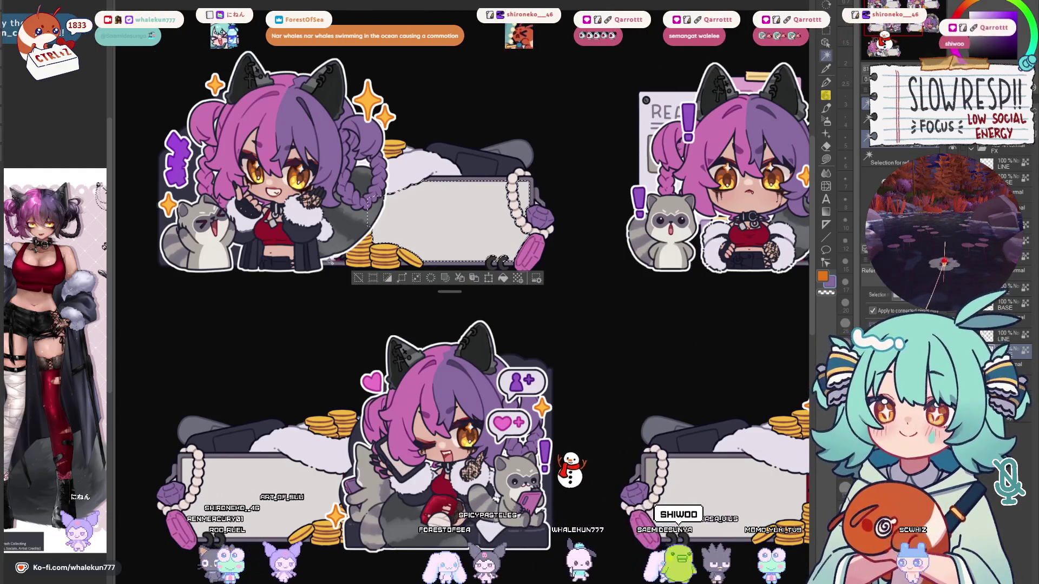
drag(662, 341, 617, 355)
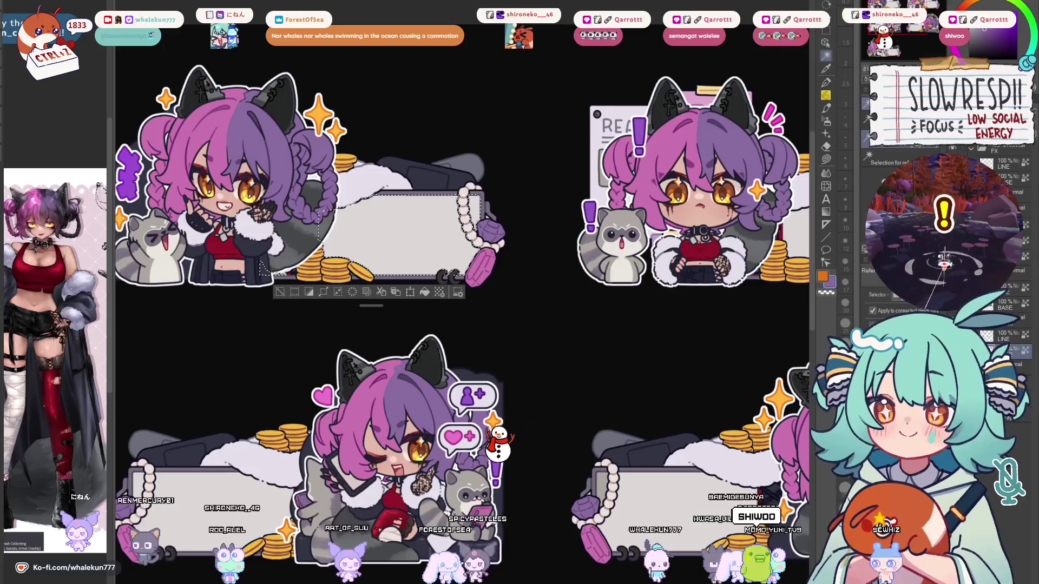
click(868, 335)
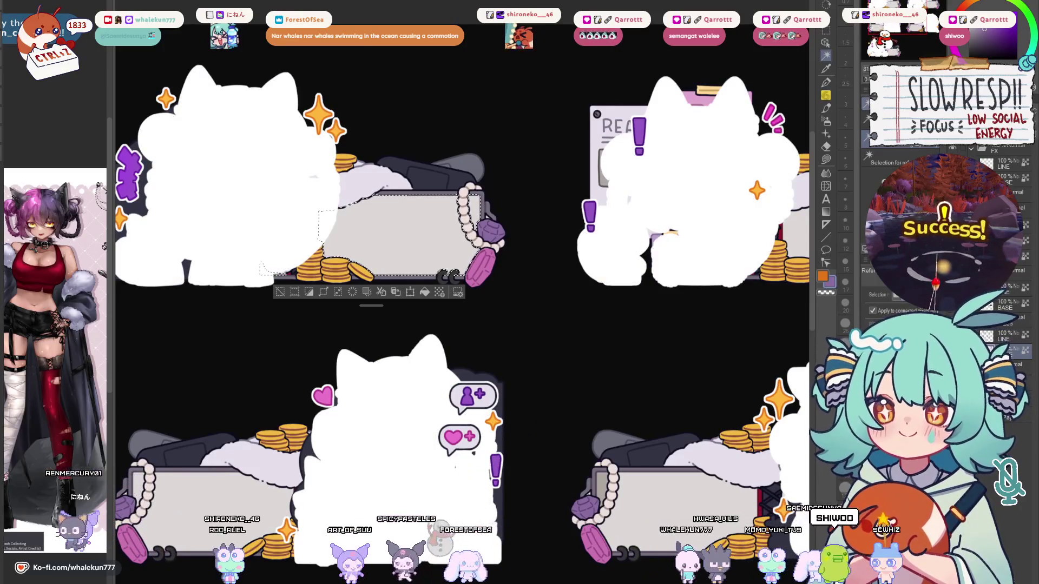
Hide the character art and show the white sparkle and bubble layer.
key(ctrl+z)
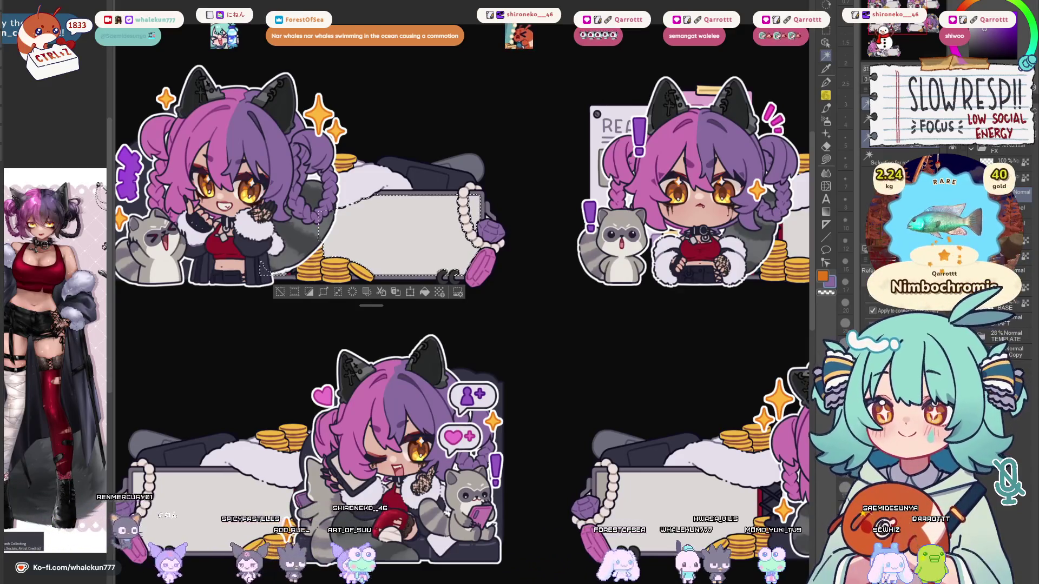
key(Delete)
drag(623, 359, 708, 375)
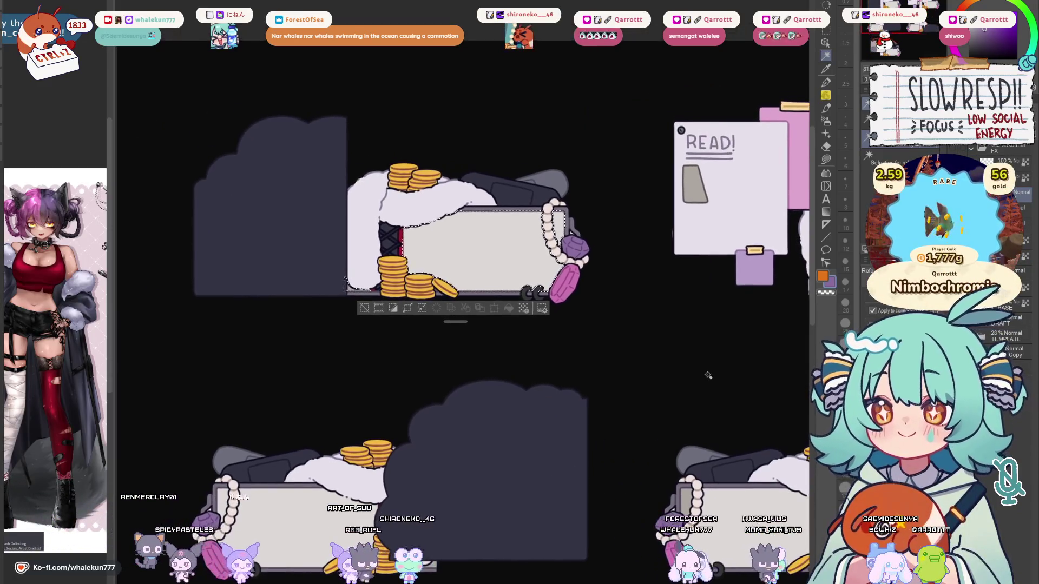
scroll(707, 375, down, 3)
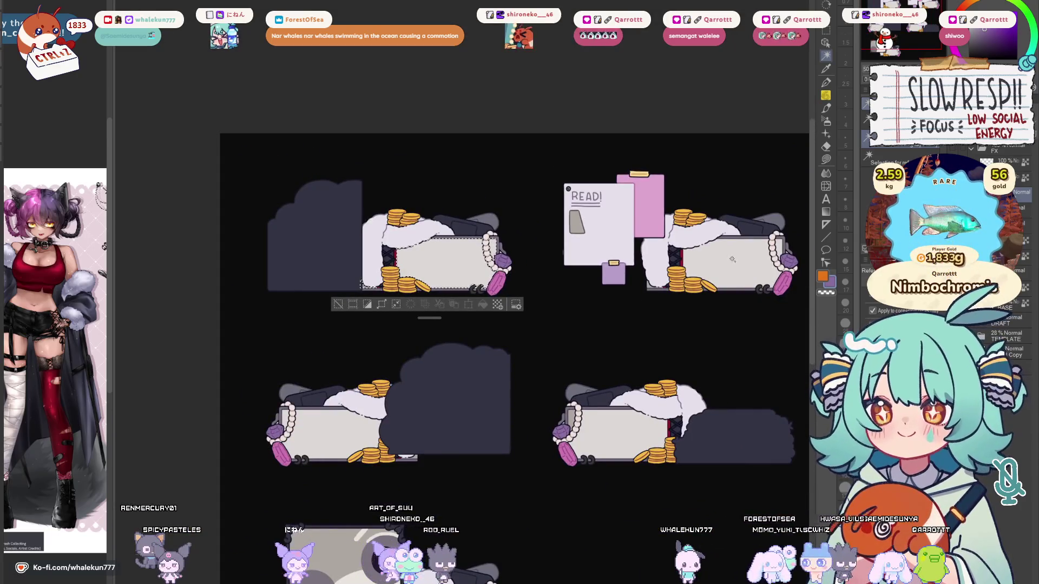
key(ctrl+v)
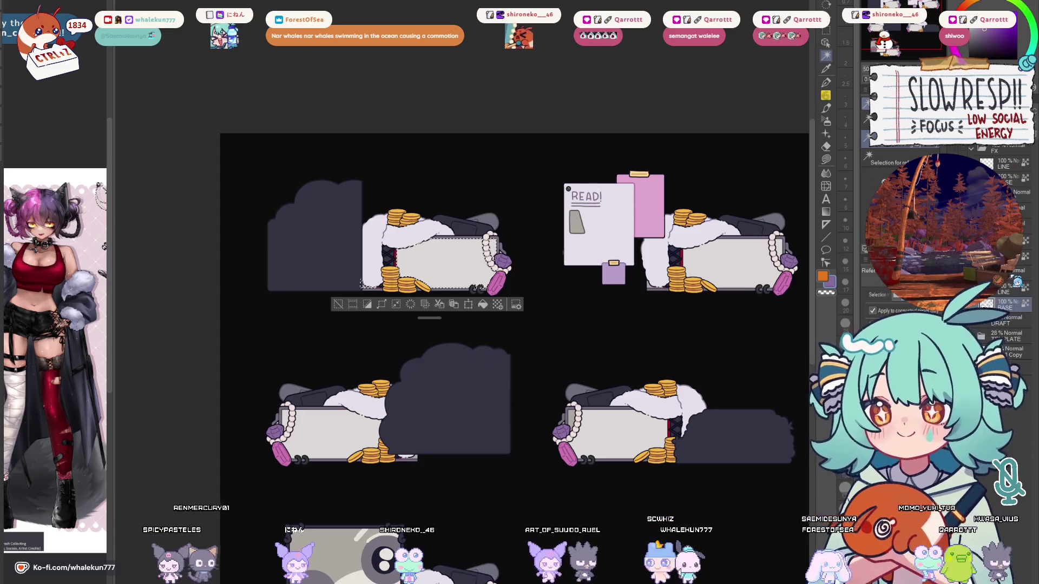
Add the bottom label box to the selection and eyedrop the READ note's pink-lilac.
scroll(615, 251, up, 2)
scroll(615, 250, up, 1)
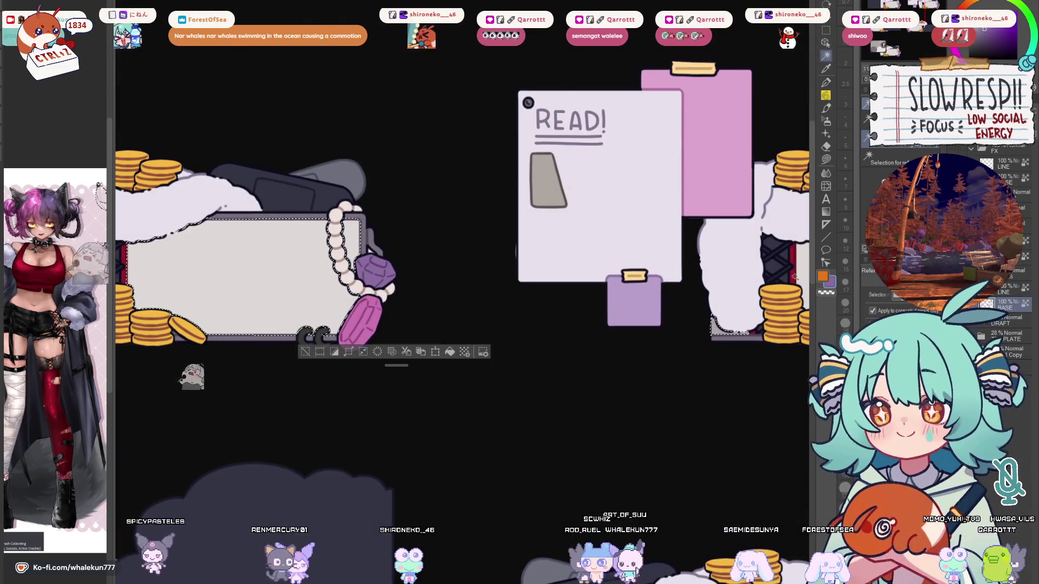
scroll(579, 293, down, 3)
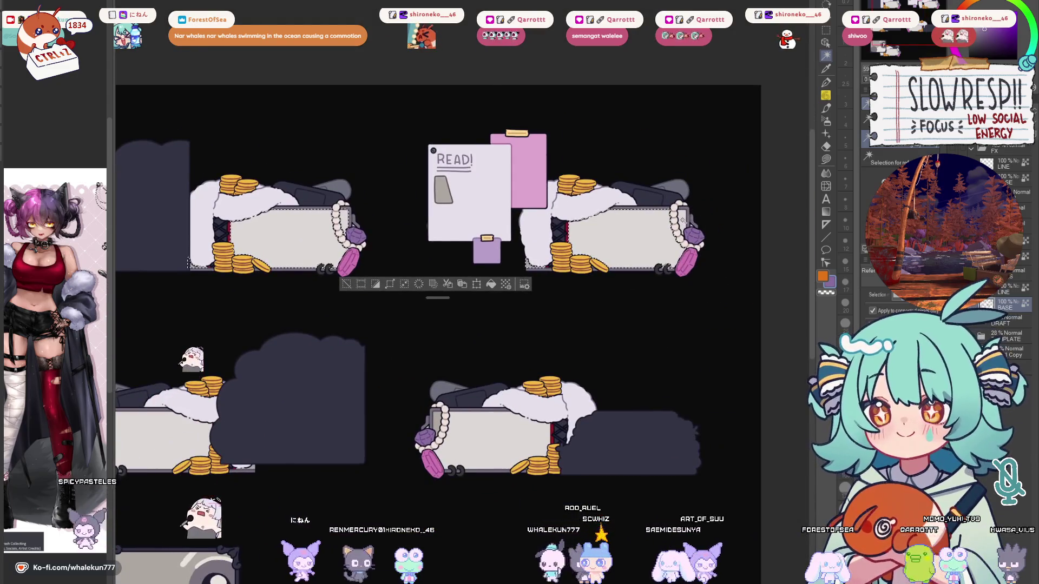
drag(241, 457, 452, 351)
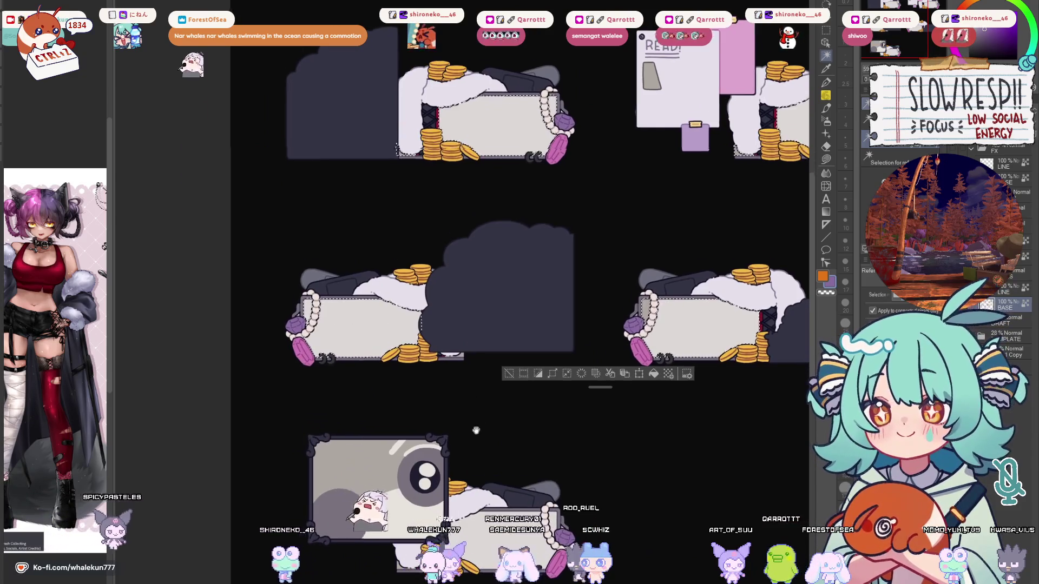
scroll(464, 379, down, 2)
scroll(490, 295, right, 2)
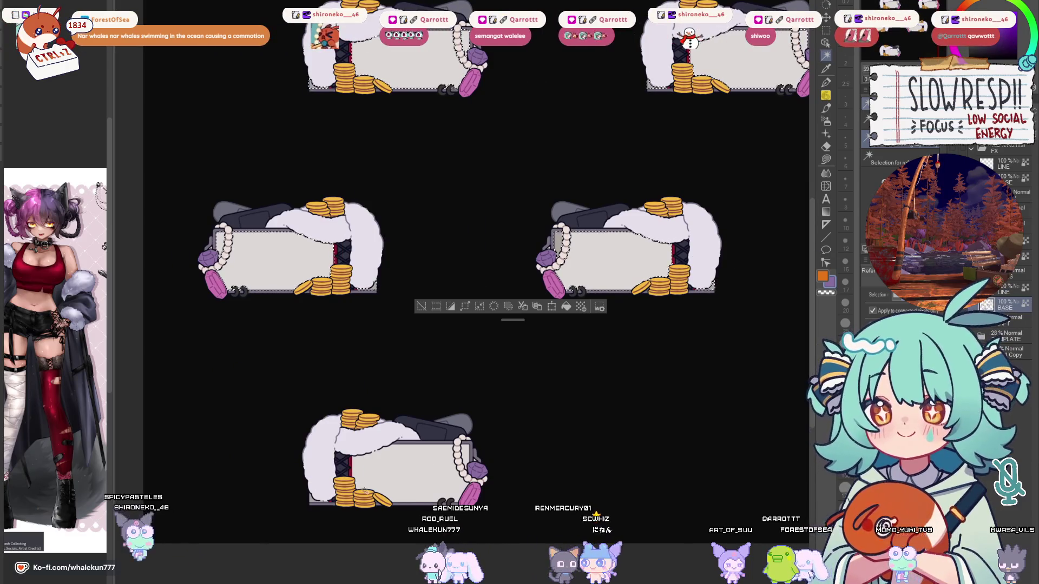
click(374, 485)
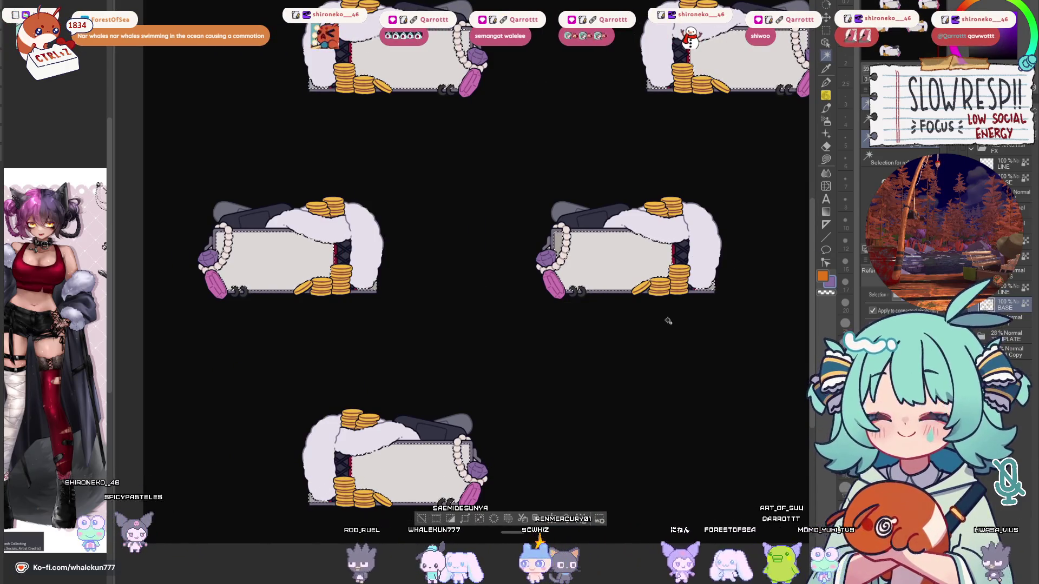
scroll(668, 321, up, 3)
click(826, 160)
drag(712, 247, 666, 276)
alt+click(587, 162)
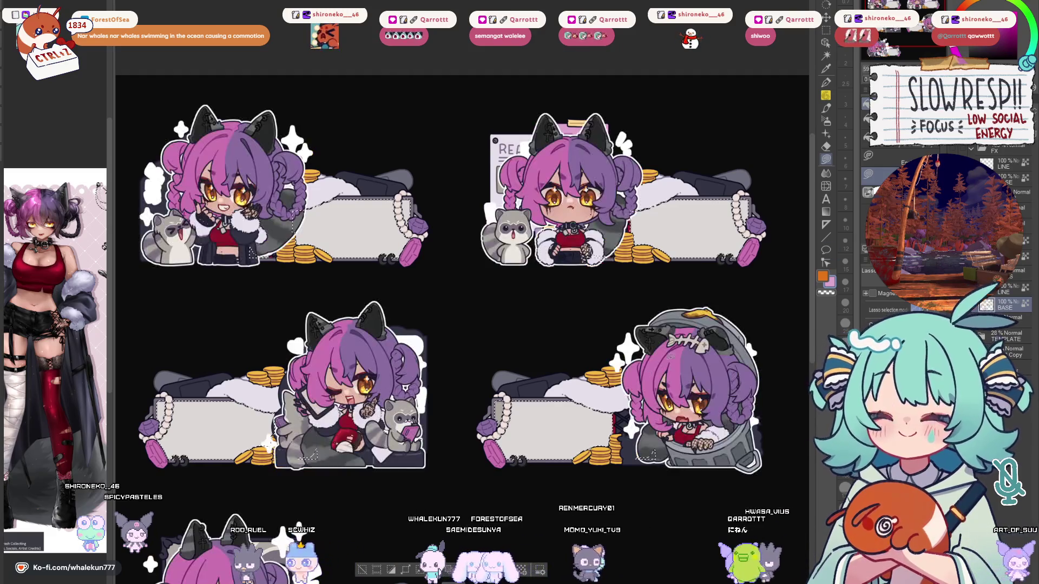
Fill the selected label boxes pink-lilac, then near-white, and finally dark grey.
key(alt+BackSpace)
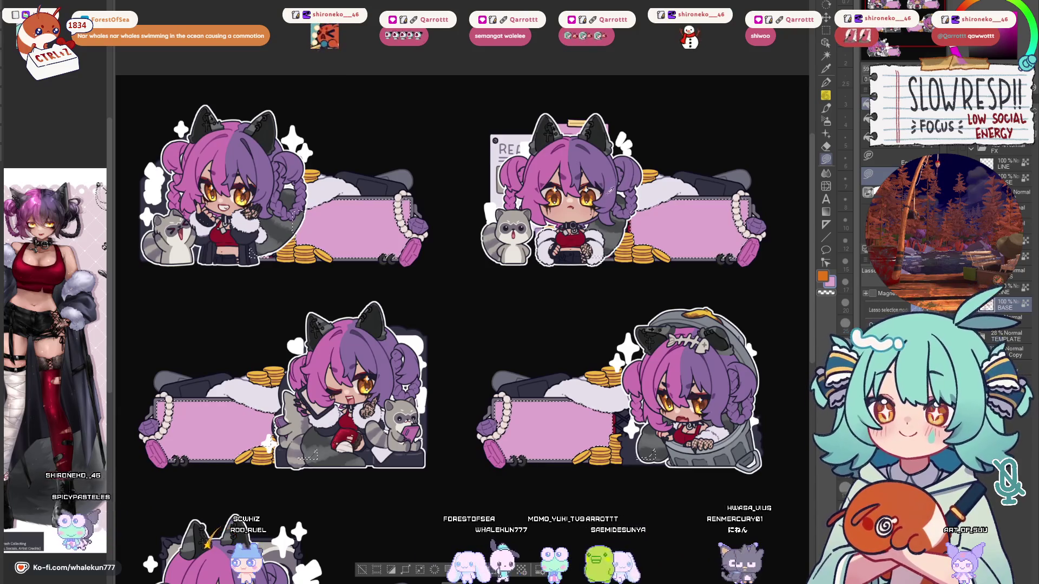
alt+click(593, 196)
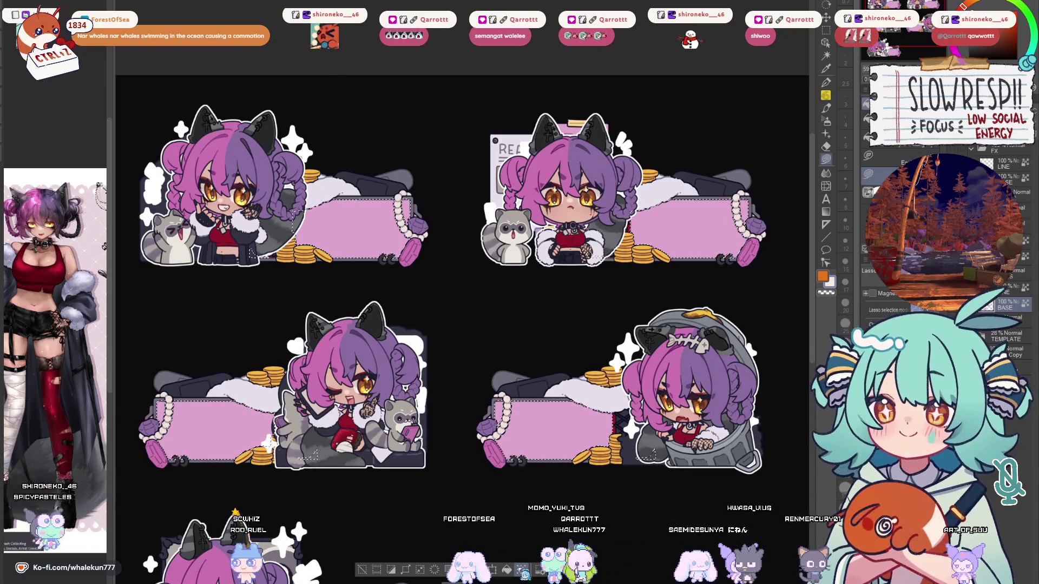
key(alt+BackSpace)
scroll(555, 433, down, 2)
scroll(540, 419, down, 3)
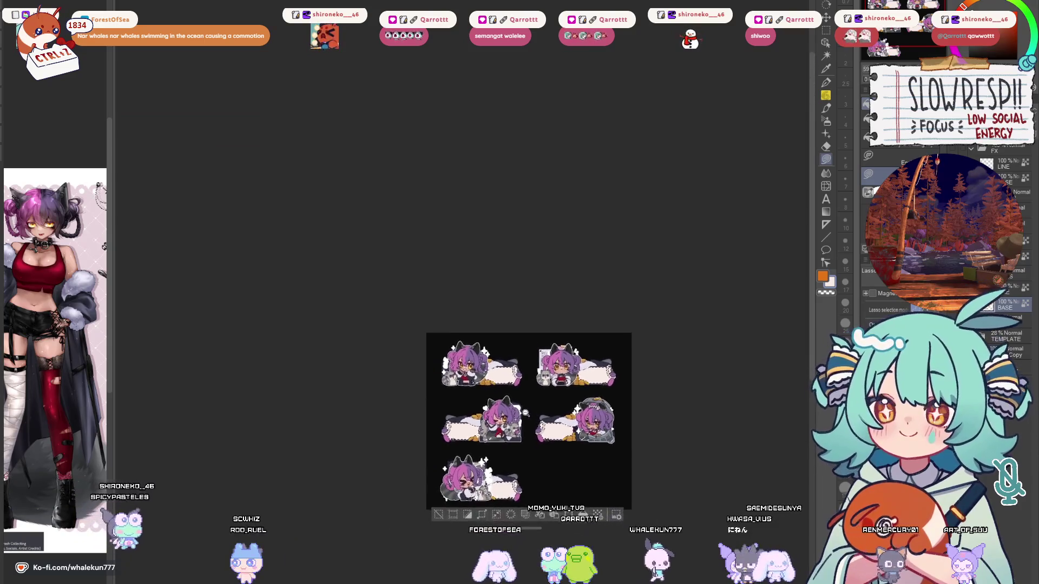
scroll(547, 417, up, 4)
drag(551, 416, 552, 391)
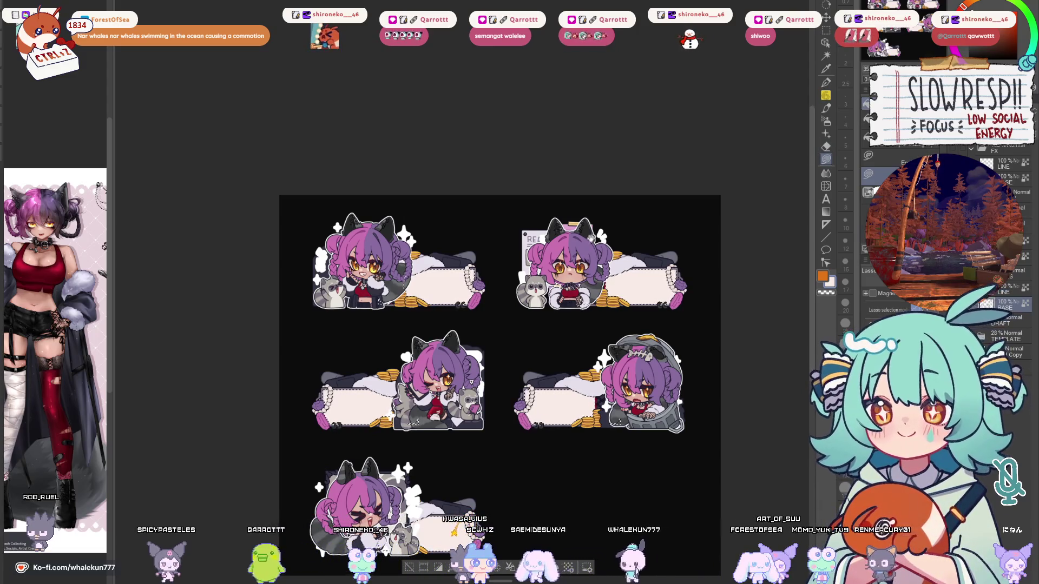
scroll(438, 255, up, 4)
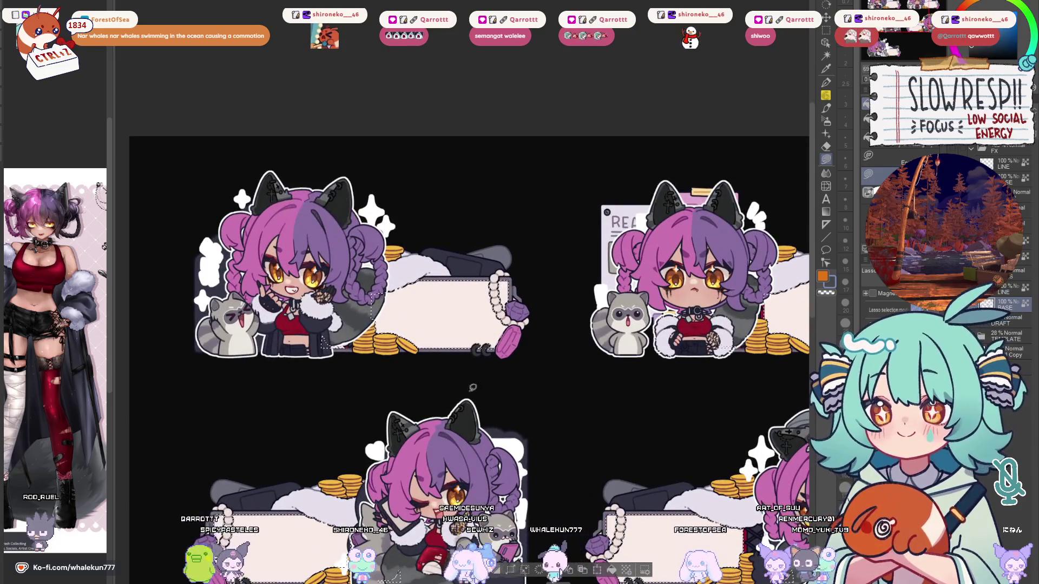
key(alt+Delete)
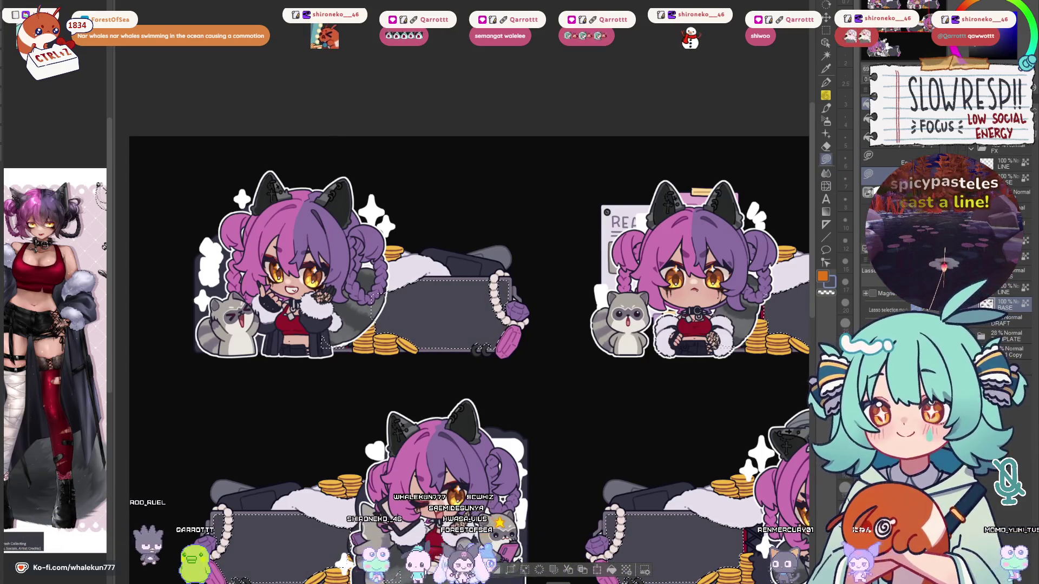
Switch from Auto Select to the Pen tool with P and zoom in on the chest stickers.
scroll(568, 348, down, 5)
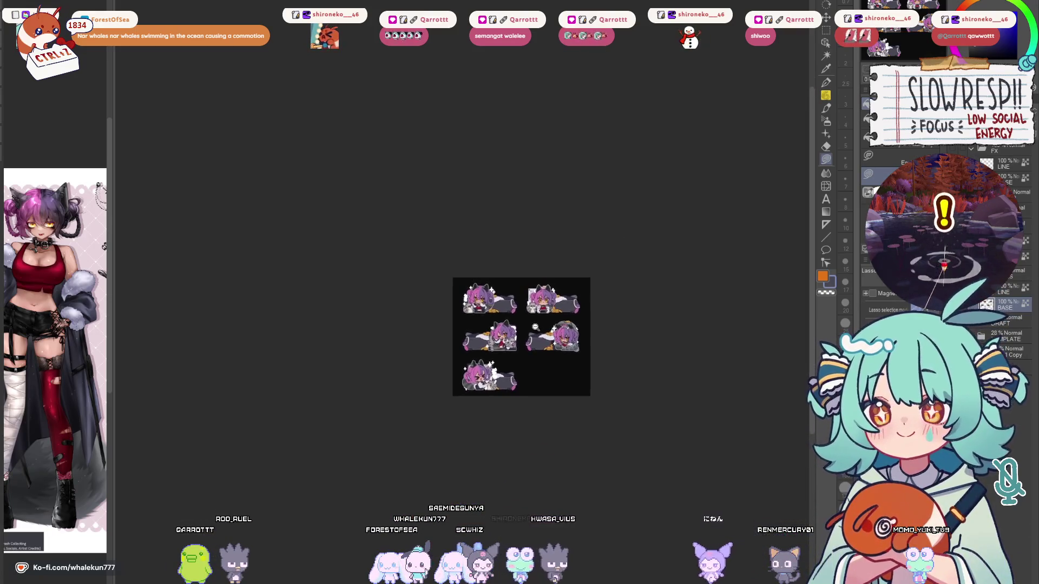
scroll(541, 329, up, 5)
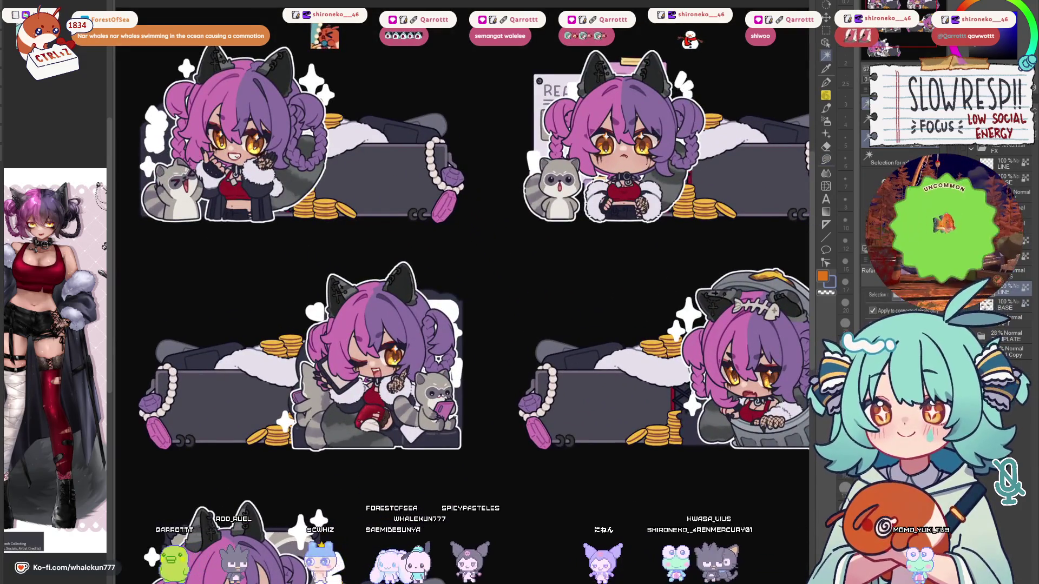
key(p)
scroll(624, 405, up, 2)
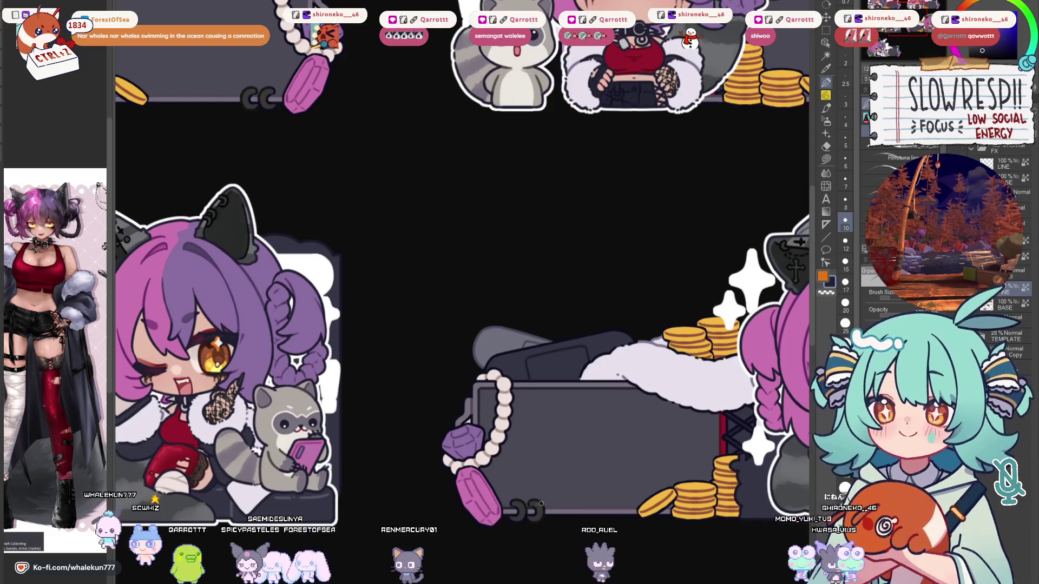
Set the brush size to 17 and survey the right sticker column, briefly mirroring the canvas.
click(845, 282)
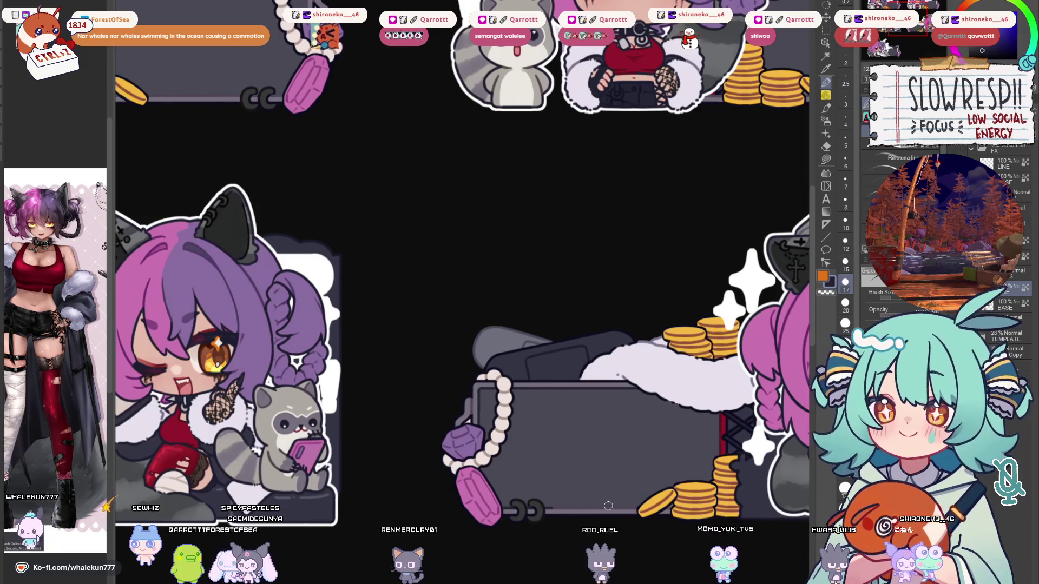
scroll(698, 337, down, 3)
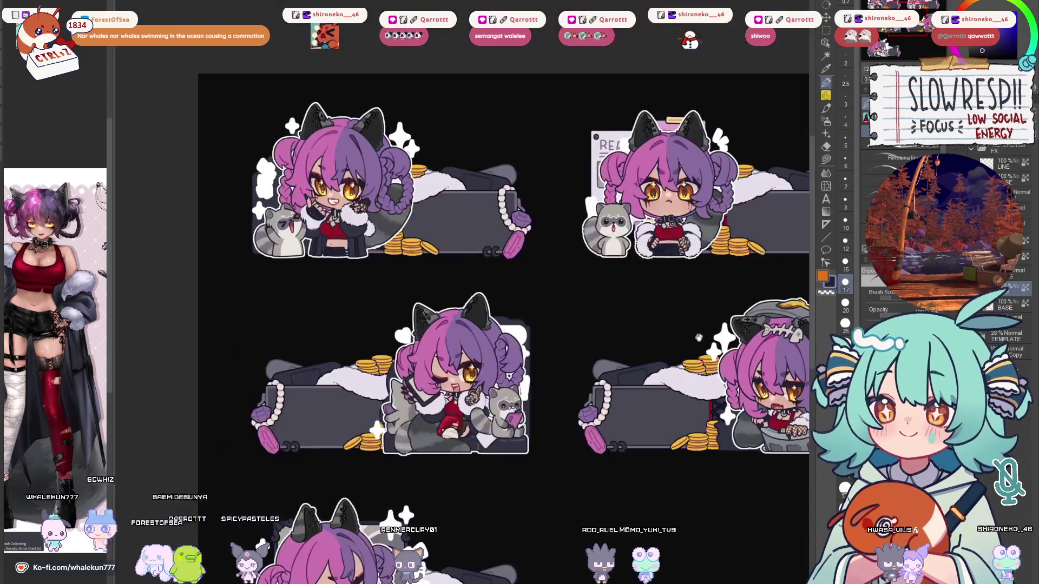
scroll(699, 337, left, 3)
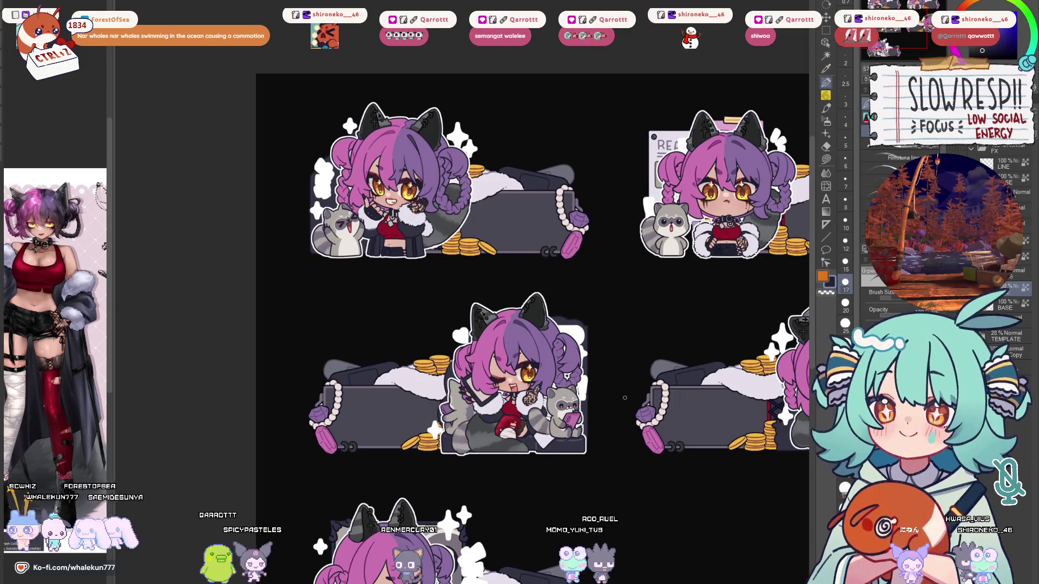
drag(717, 436, 525, 445)
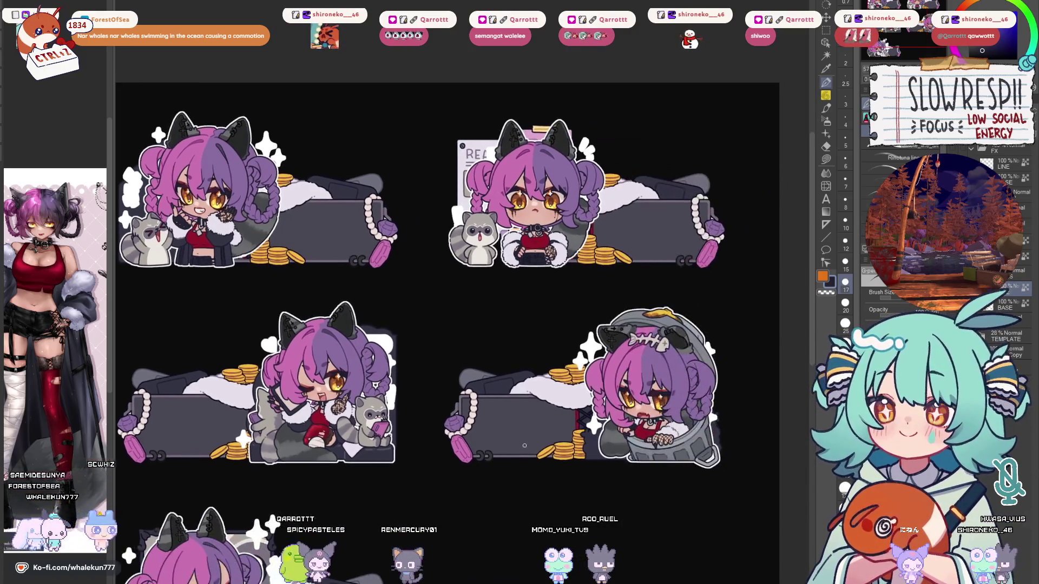
key(h)
key(h)
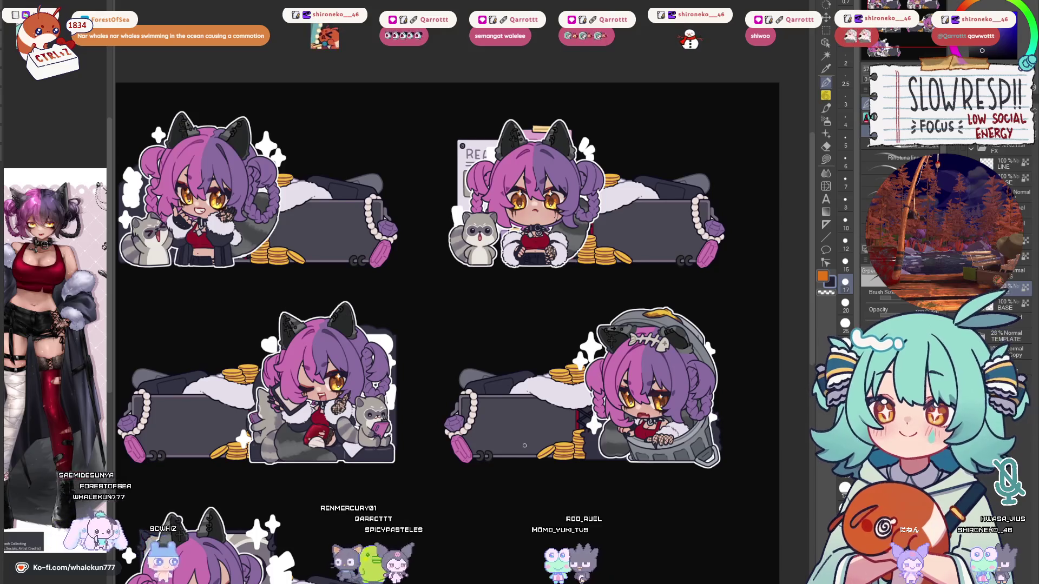
drag(525, 446, 579, 435)
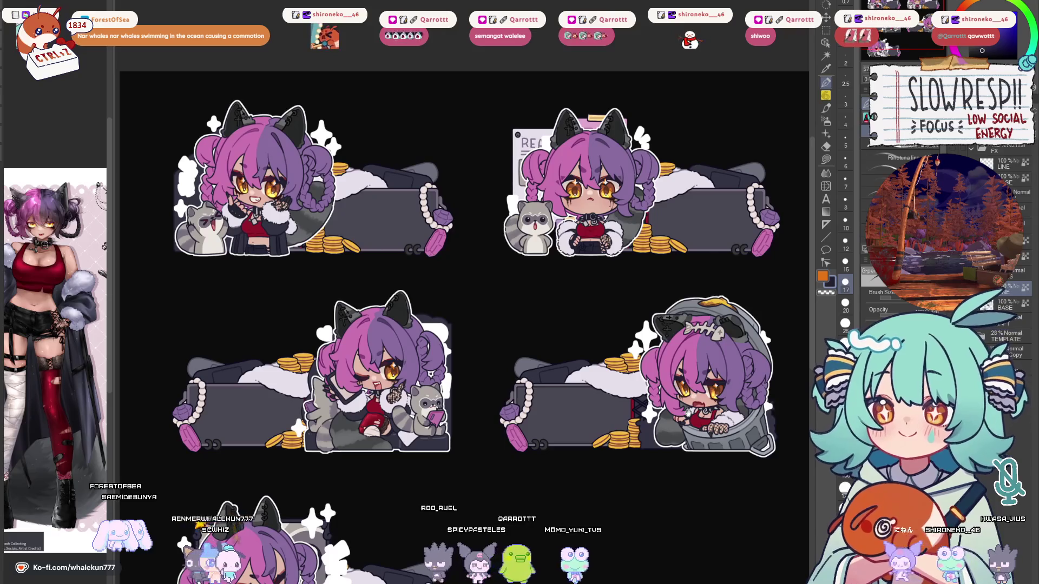
scroll(687, 414, up, 2)
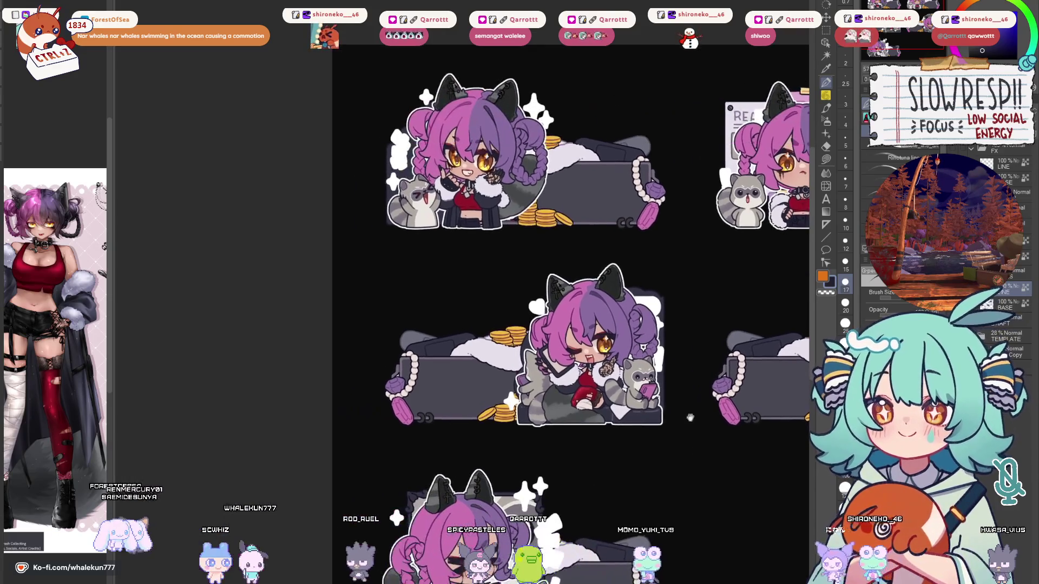
scroll(402, 392, up, 5)
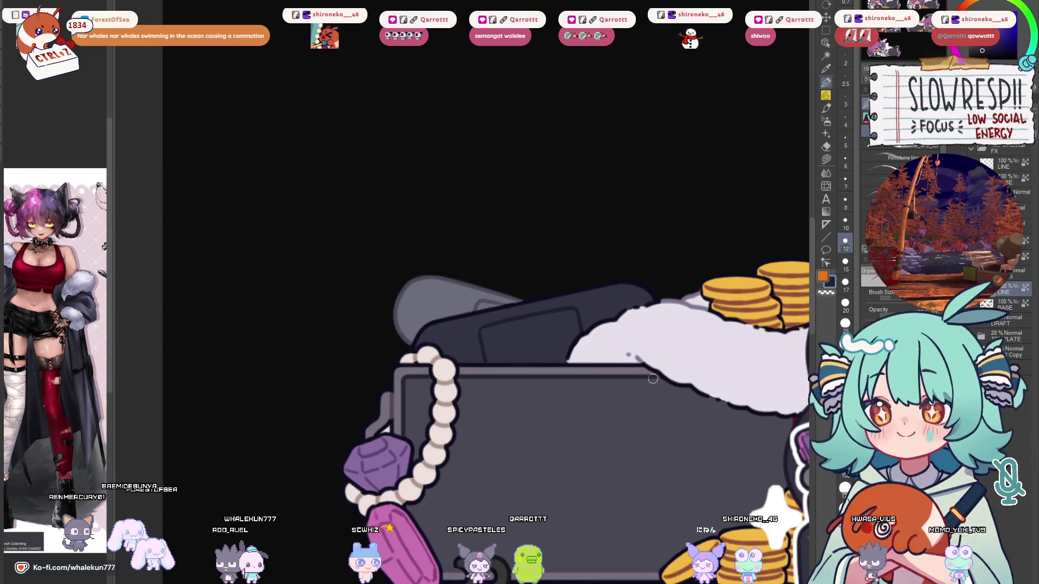
drag(576, 548, 509, 383)
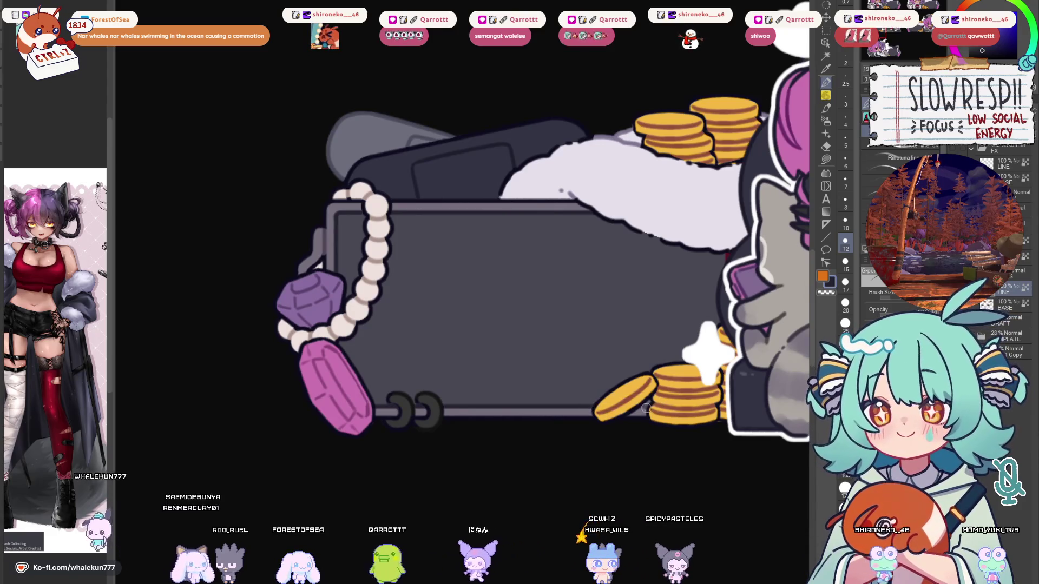
Draw straight lines along the case's top and bottom edges.
scroll(639, 413, down, 5)
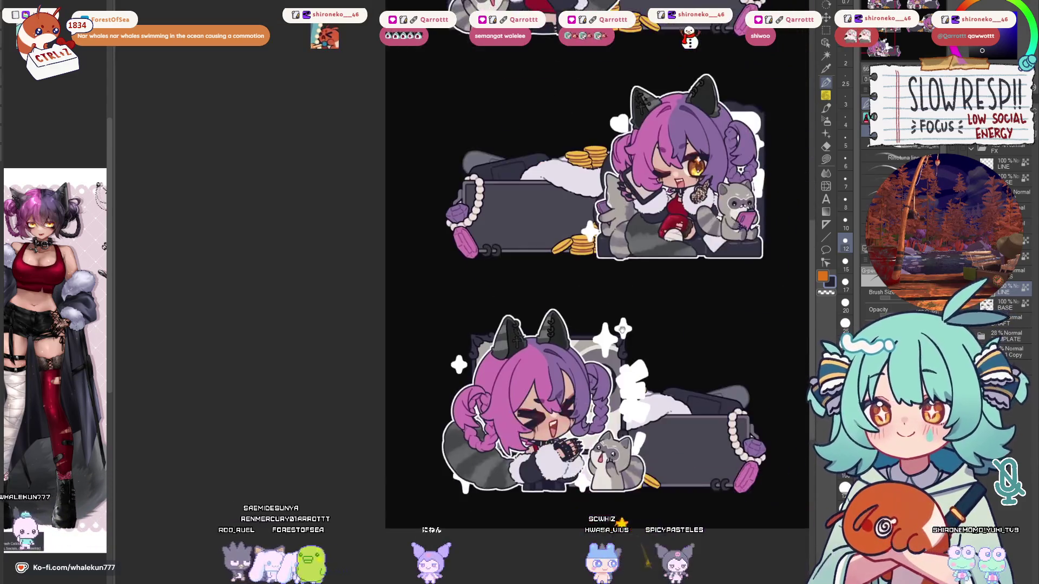
scroll(599, 359, up, 5)
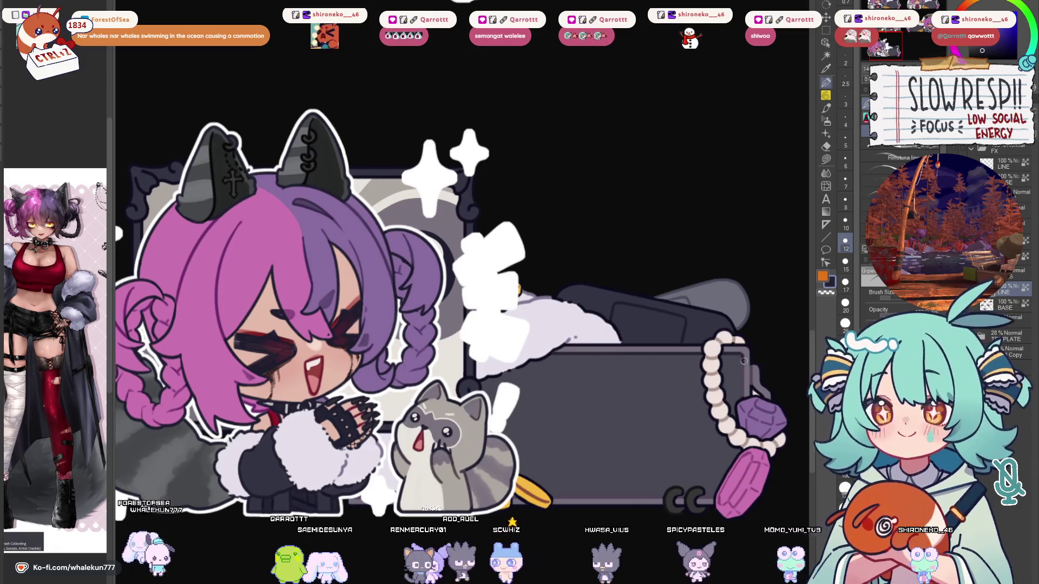
scroll(719, 378, down, 2)
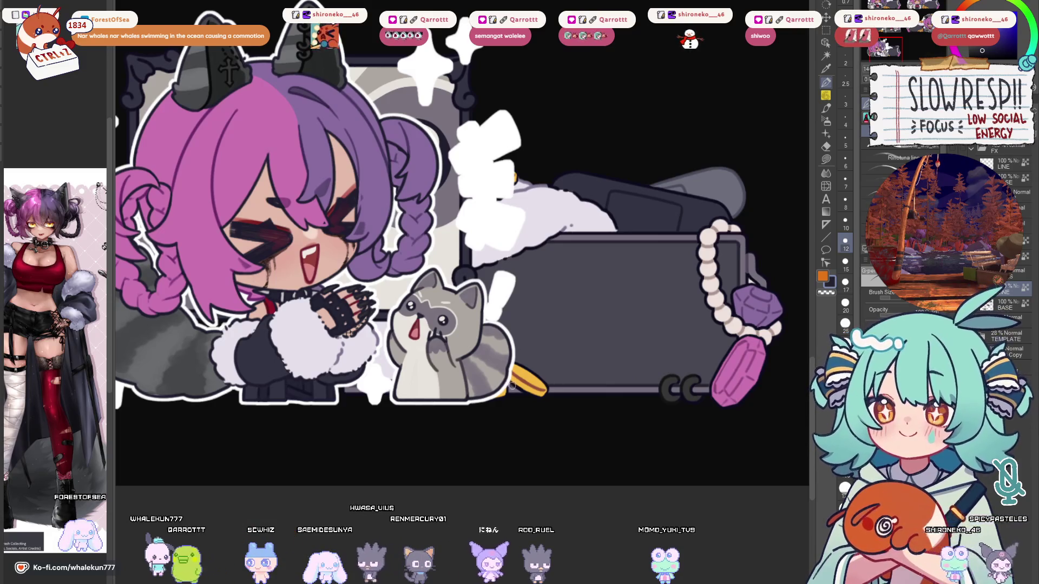
scroll(564, 343, down, 5)
scroll(619, 452, up, 2)
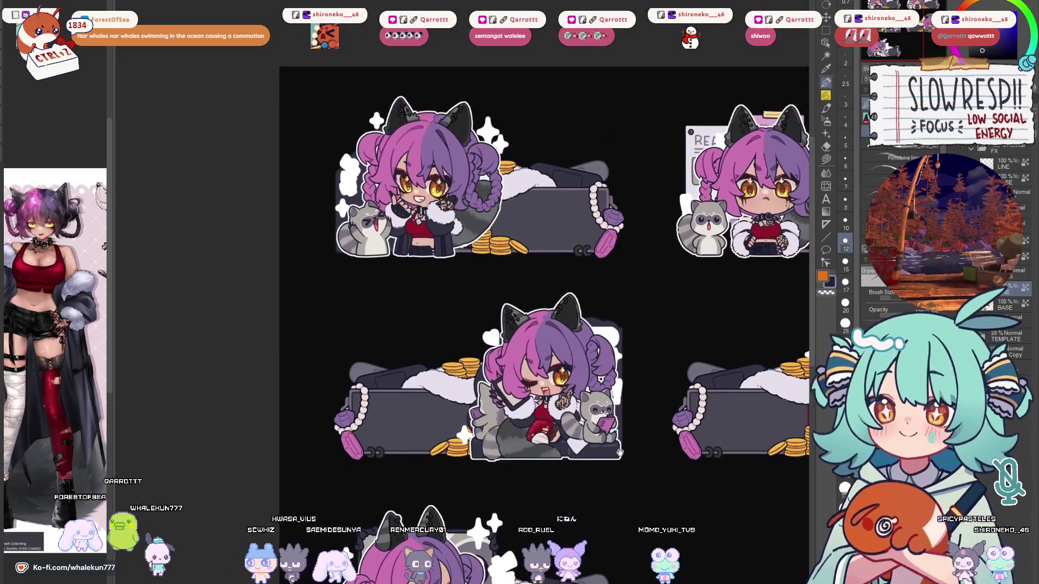
scroll(490, 436, up, 4)
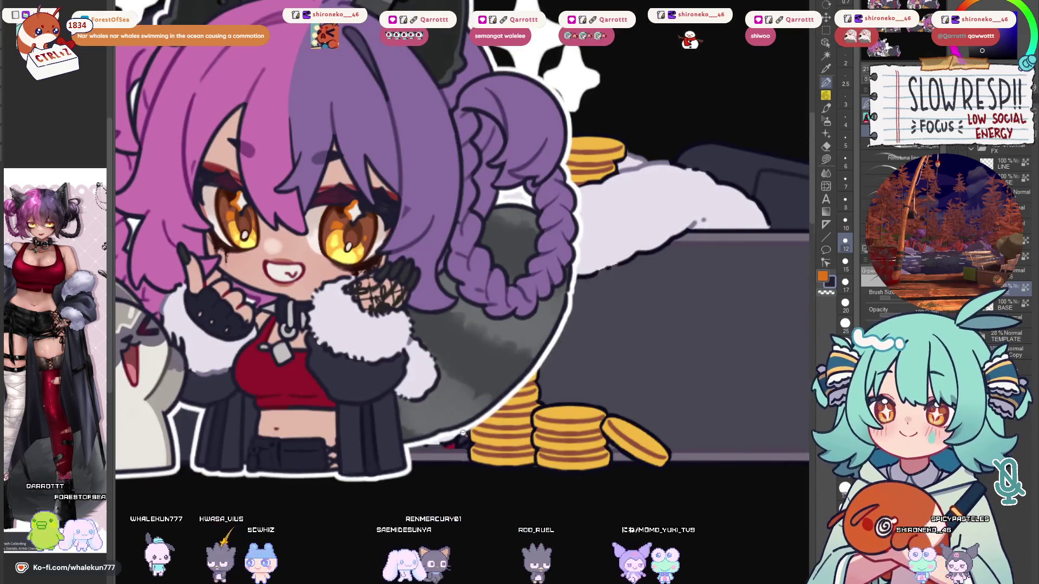
scroll(464, 433, down, 5)
scroll(517, 312, up, 6)
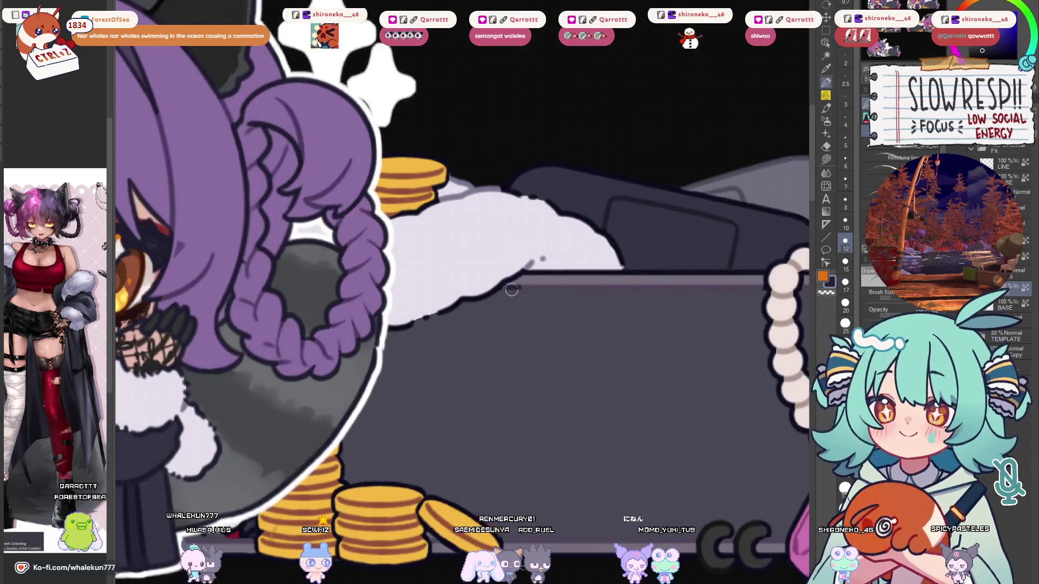
drag(724, 287, 731, 276)
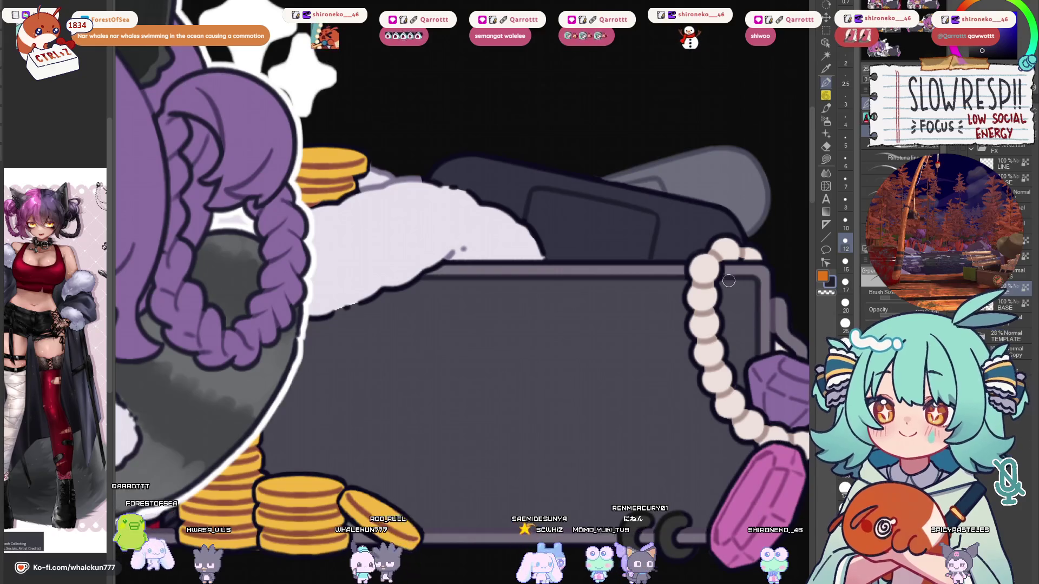
scroll(728, 281, down, 4)
drag(618, 428, 624, 425)
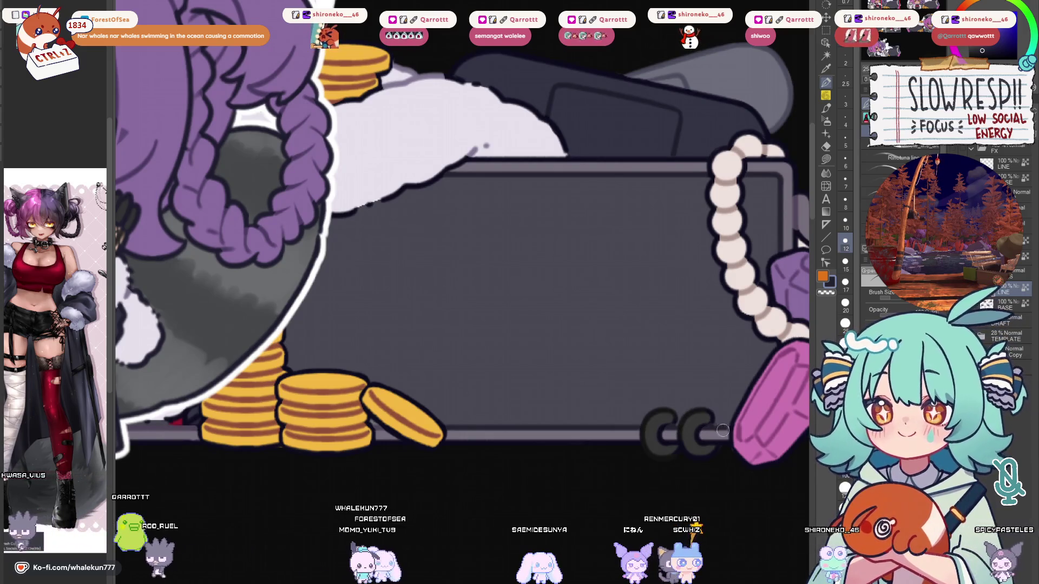
Inspect the character's face, pearl strand and purple gem, leaving the brush size at 12.
mouse_move(382, 425)
mouse_down()
mouse_move(498, 385)
mouse_move(582, 370)
mouse_up()
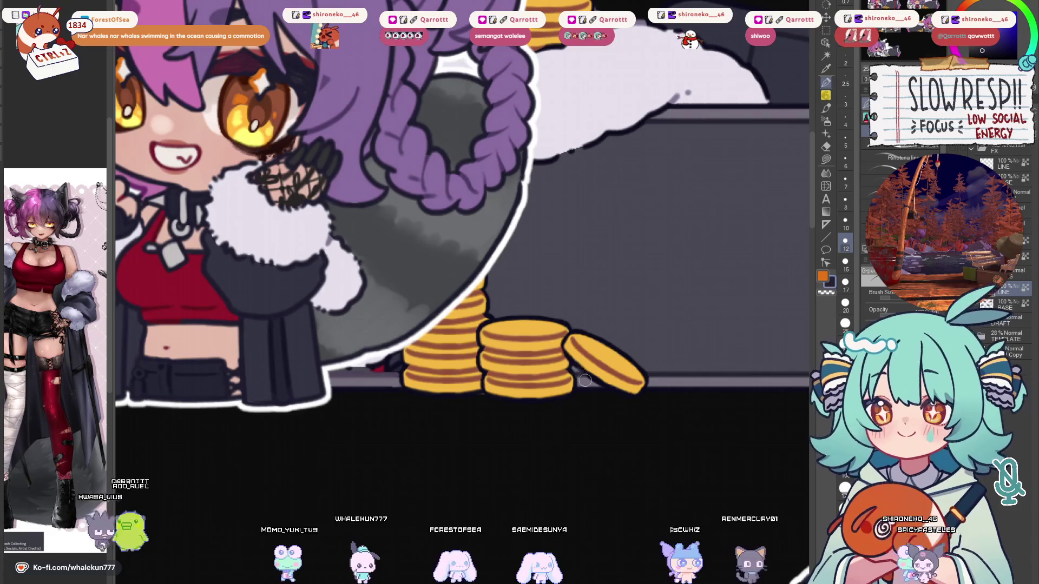
key(bracketleft)
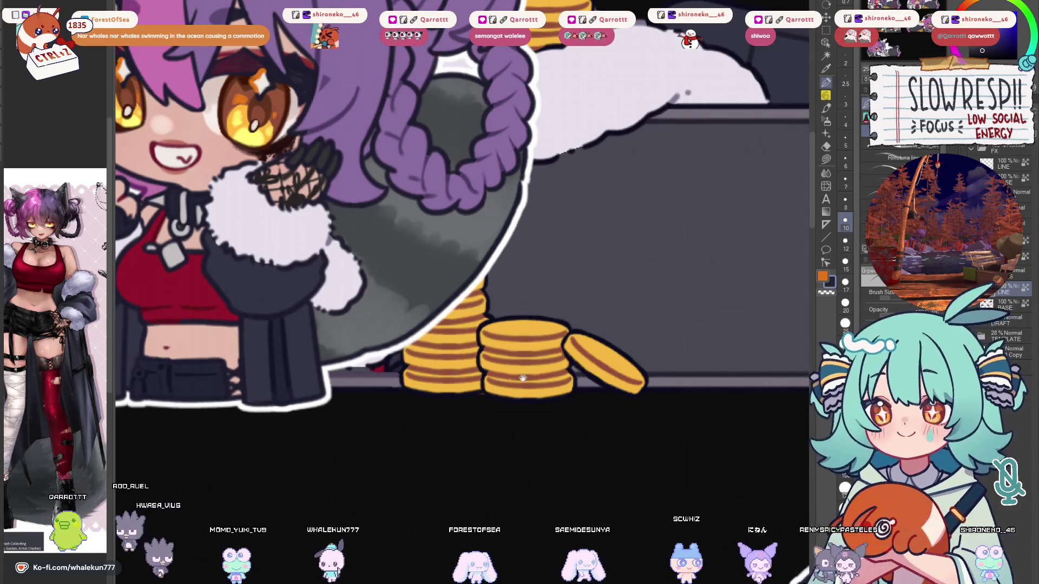
drag(532, 376, 600, 403)
key(bracketright)
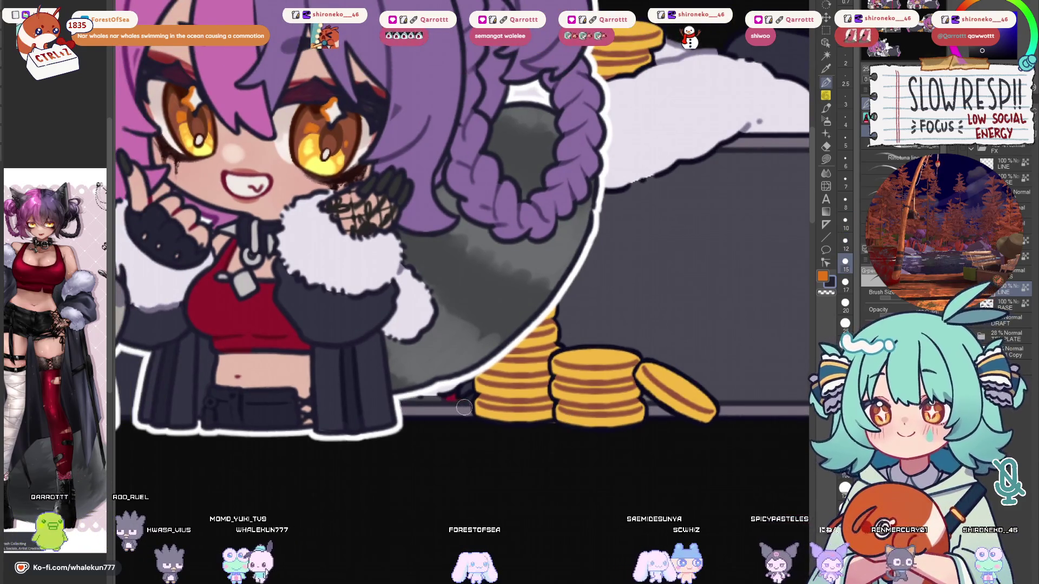
scroll(478, 390, down, 5)
scroll(606, 339, up, 3)
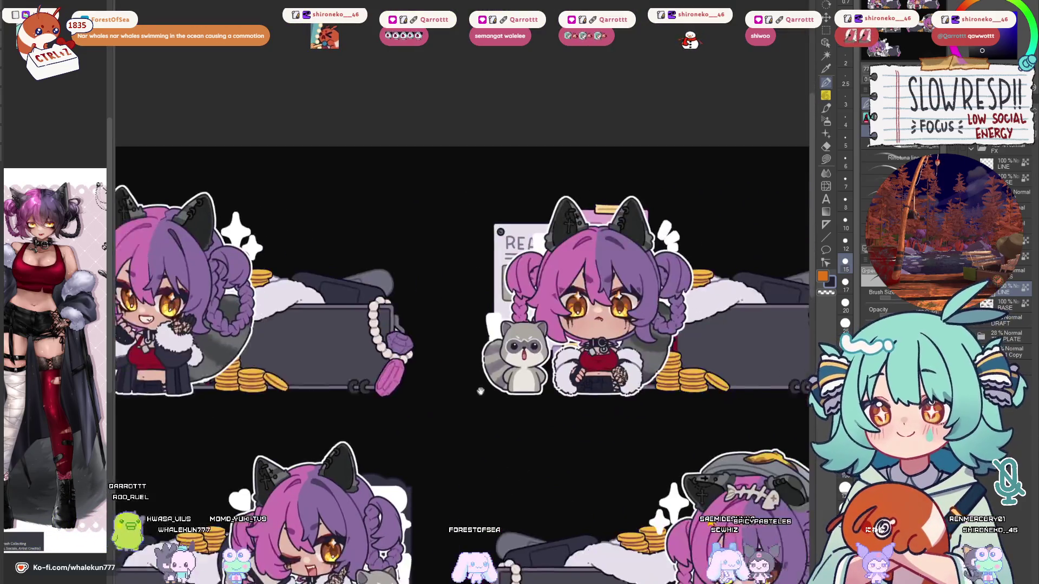
drag(618, 338, 602, 388)
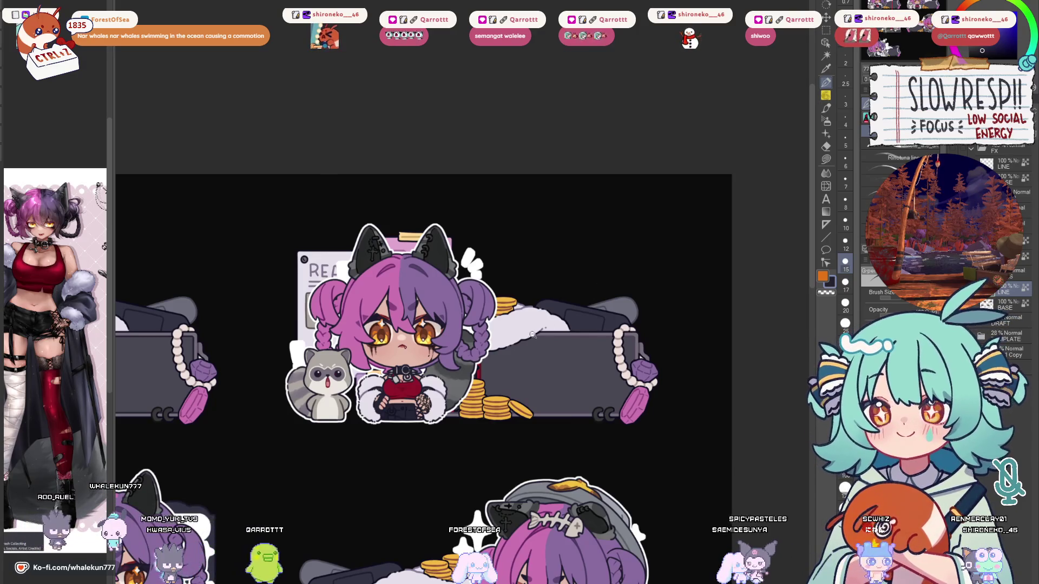
scroll(536, 334, up, 4)
drag(678, 347, 482, 337)
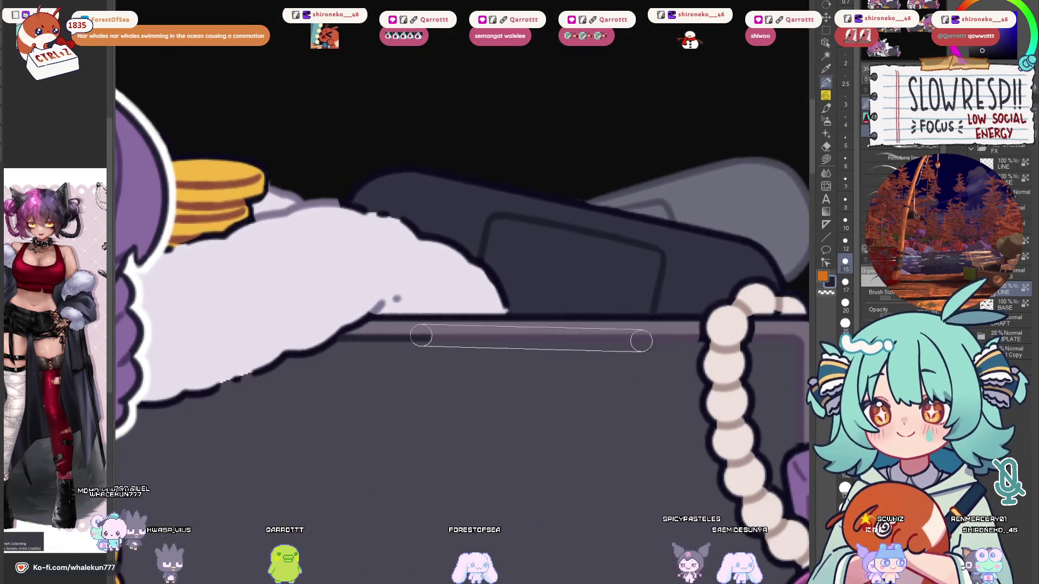
drag(689, 341, 600, 303)
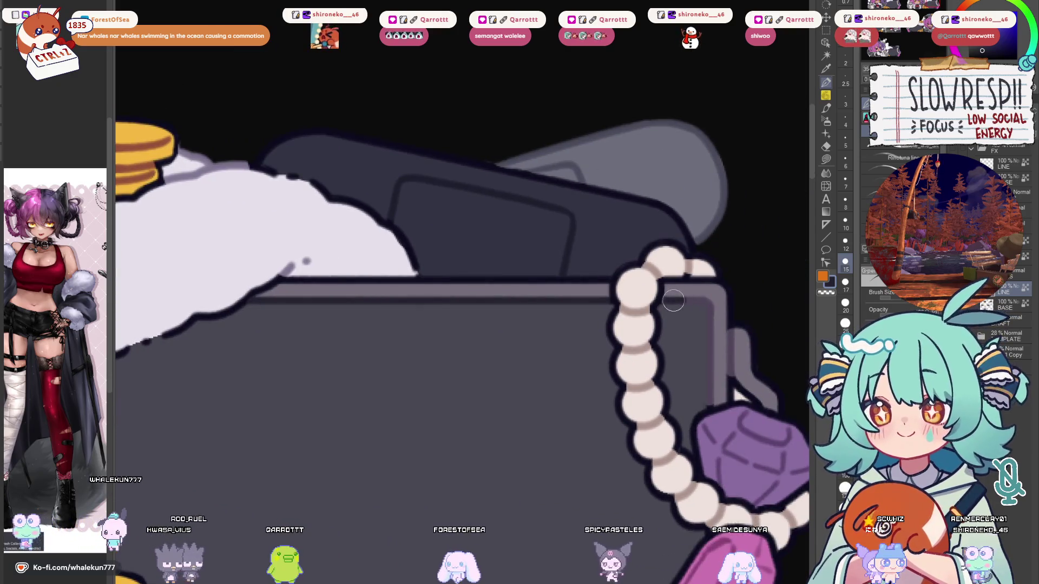
scroll(703, 390, down, 3)
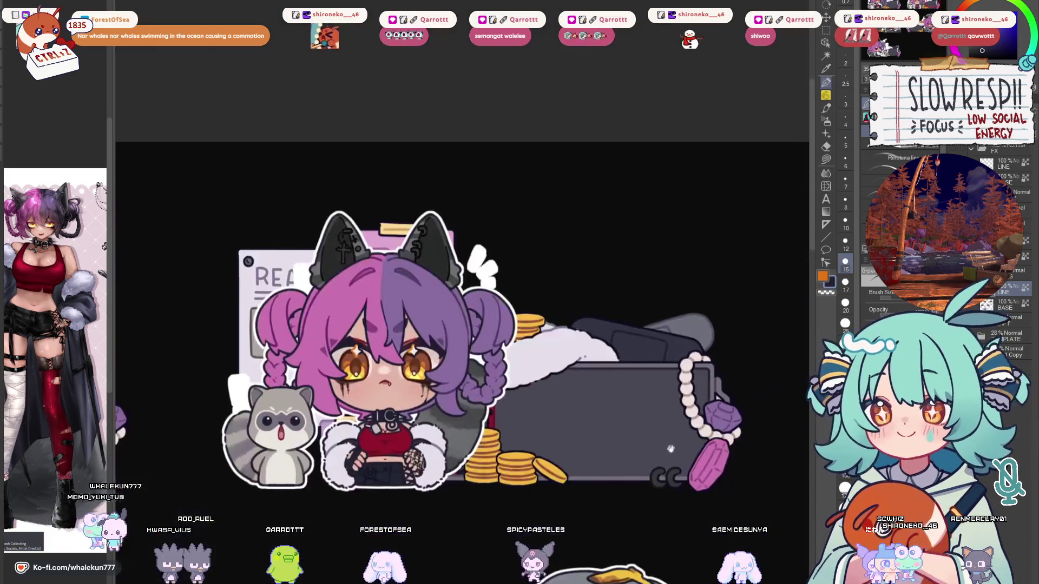
scroll(693, 306, up, 4)
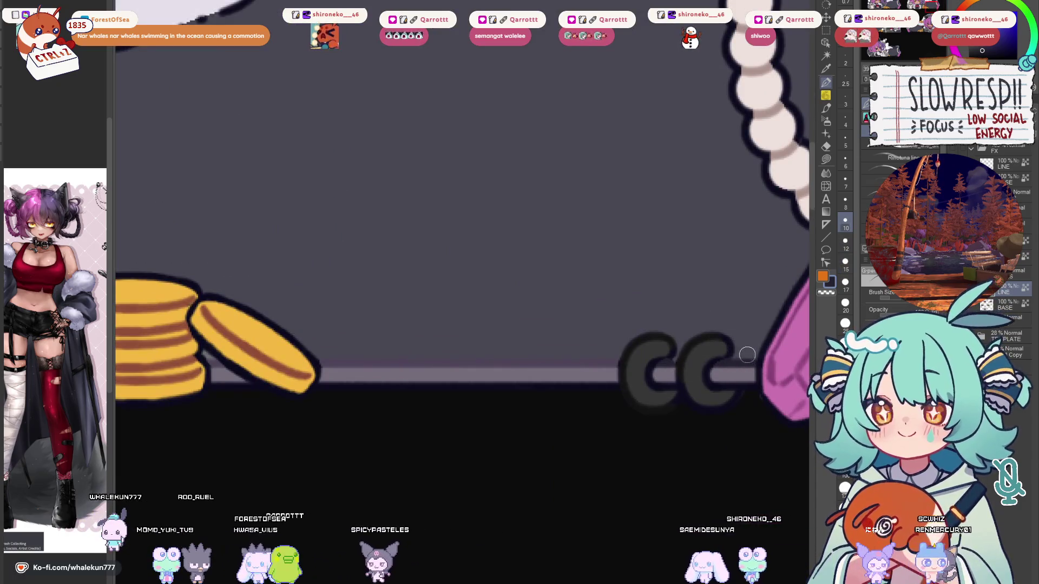
Line the box's bottom edge and ink dark strokes along the grey bar beneath the fur.
mouse_move(605, 363)
mouse_down()
mouse_move(325, 366)
mouse_move(496, 378)
mouse_move(555, 399)
mouse_move(806, 401)
mouse_move(541, 389)
mouse_move(564, 437)
mouse_up()
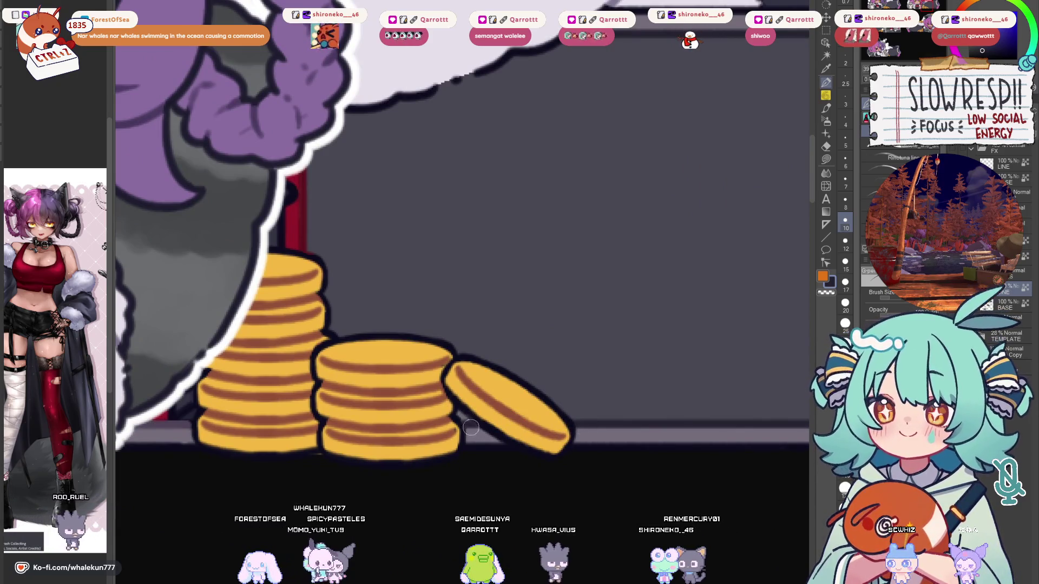
drag(468, 422, 622, 352)
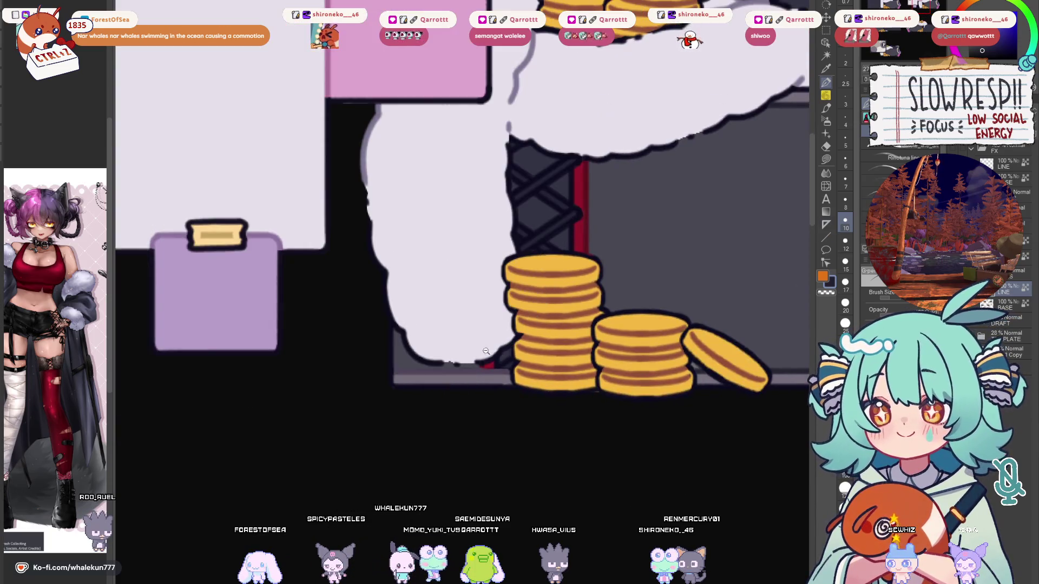
scroll(373, 379, up, 3)
mouse_move(373, 379)
mouse_down()
mouse_move(435, 383)
mouse_move(421, 386)
mouse_up()
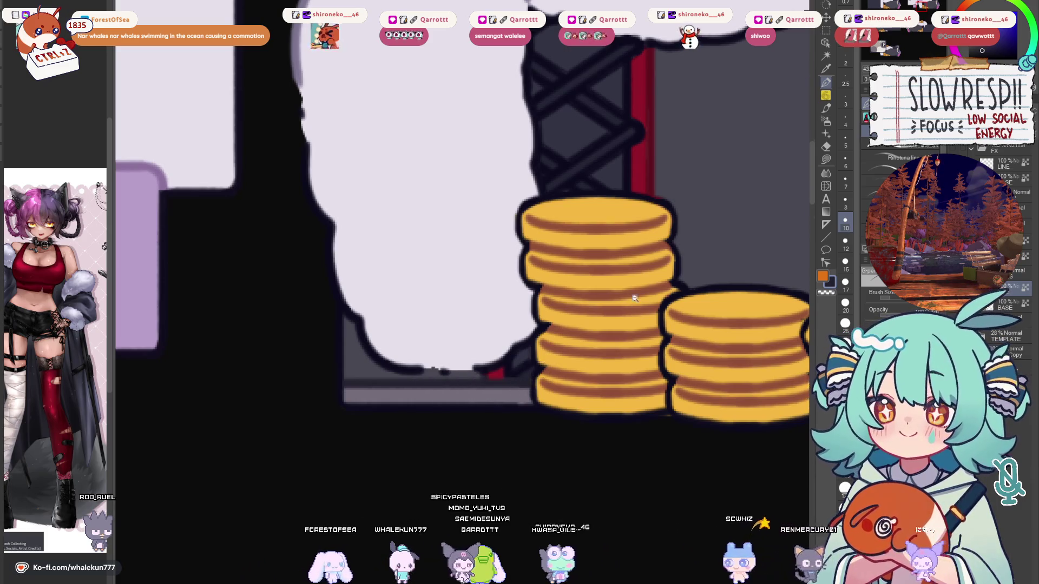
scroll(601, 281, down, 3)
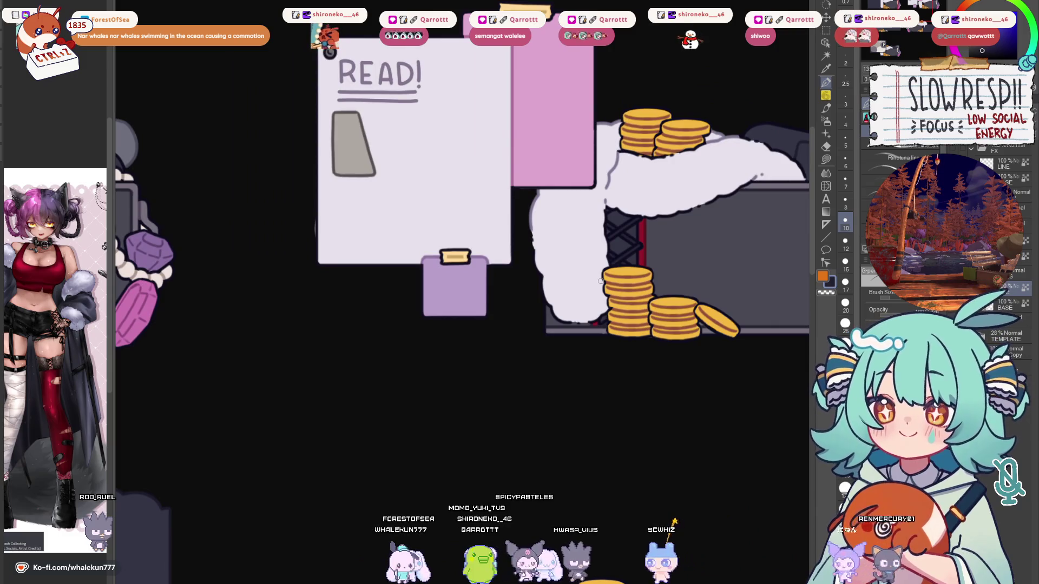
Pan across the other panels' coin stacks and centre on the READ! note panel.
mouse_move(498, 399)
mouse_down()
mouse_move(689, 410)
mouse_move(624, 434)
mouse_move(602, 288)
mouse_move(781, 285)
mouse_move(765, 285)
mouse_up()
scroll(515, 323, up, 3)
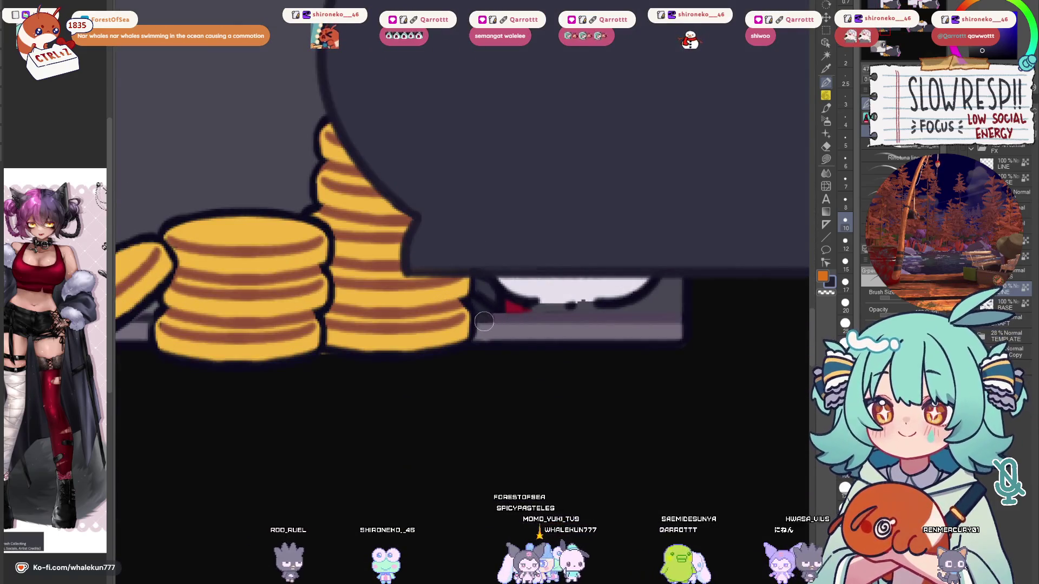
scroll(673, 336, down, 5)
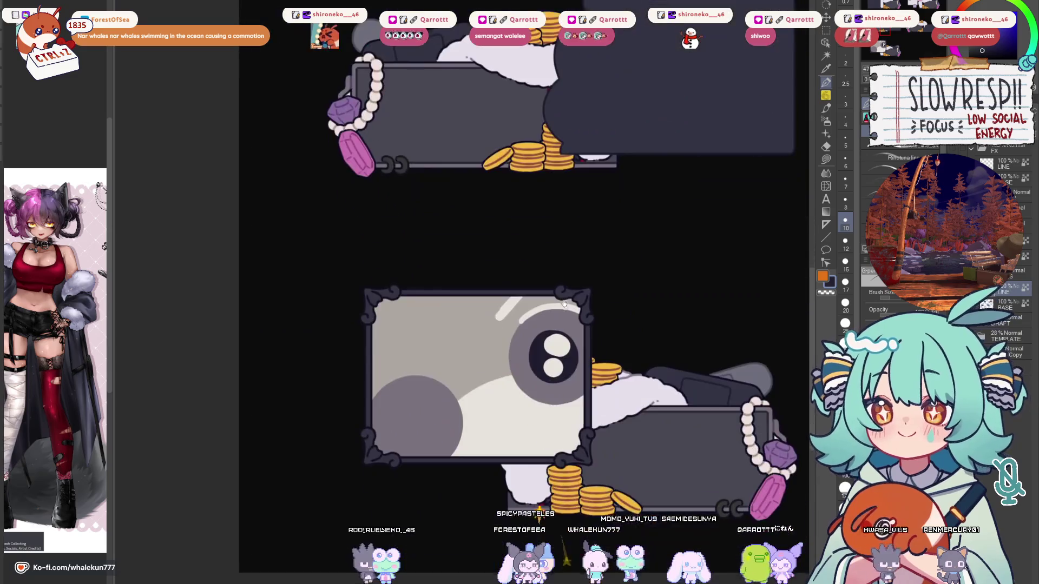
drag(493, 506, 378, 413)
scroll(377, 413, up, 5)
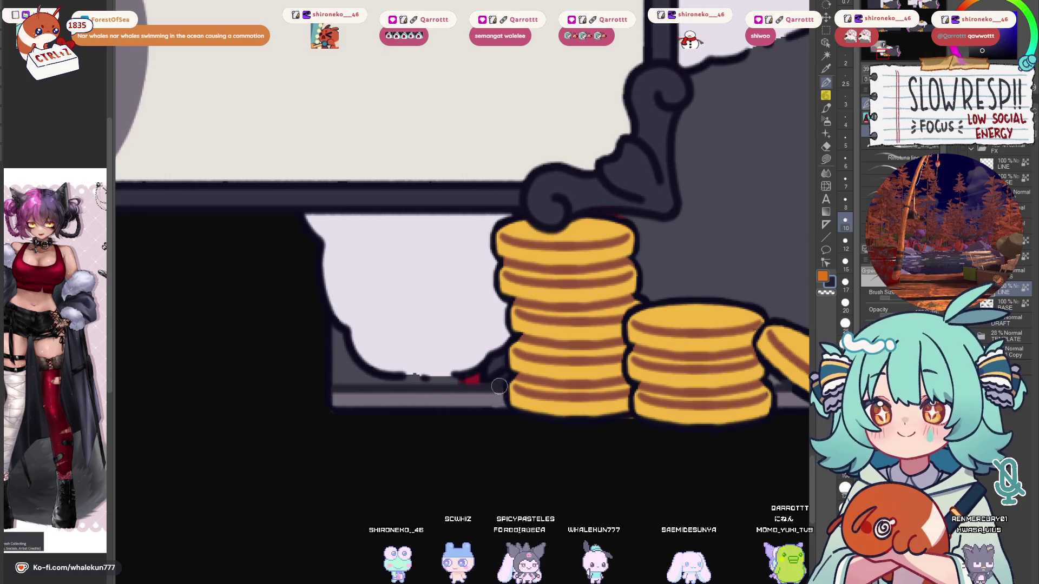
scroll(638, 303, down, 5)
mouse_move(640, 388)
mouse_down()
mouse_move(486, 447)
mouse_move(525, 417)
mouse_move(618, 539)
mouse_up()
drag(554, 293, 528, 496)
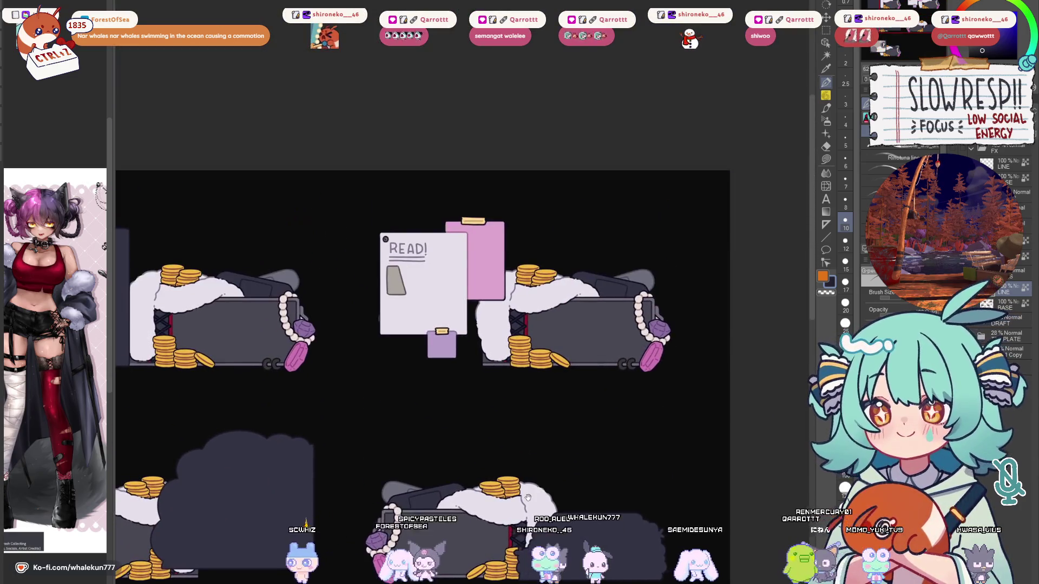
drag(467, 458, 651, 407)
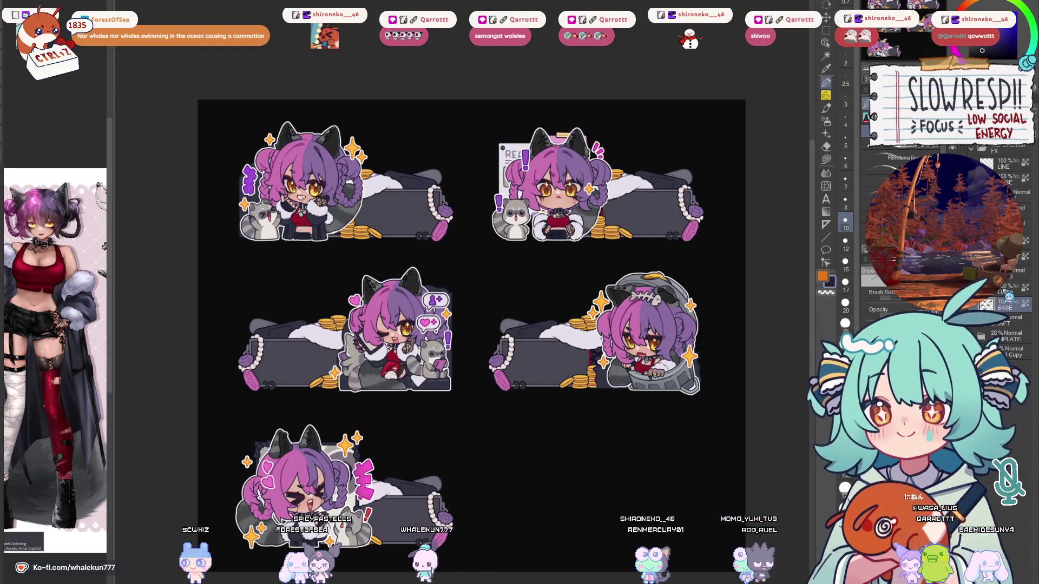
Switch to the pink-coin document and frame the sticker sheet in view.
key(w)
key(ctrl+Tab)
key(p)
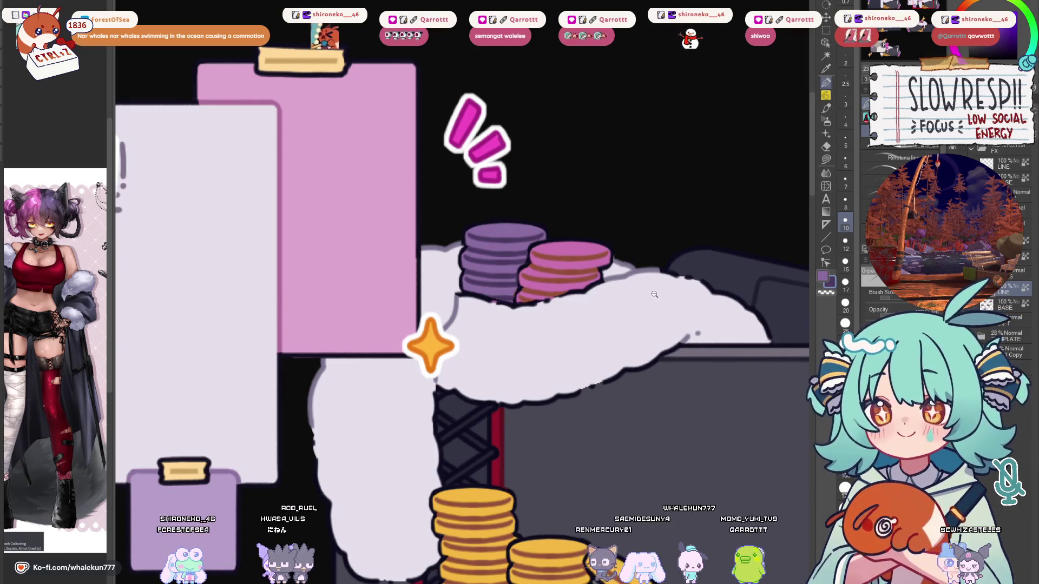
scroll(654, 294, down, 5)
scroll(354, 292, up, 5)
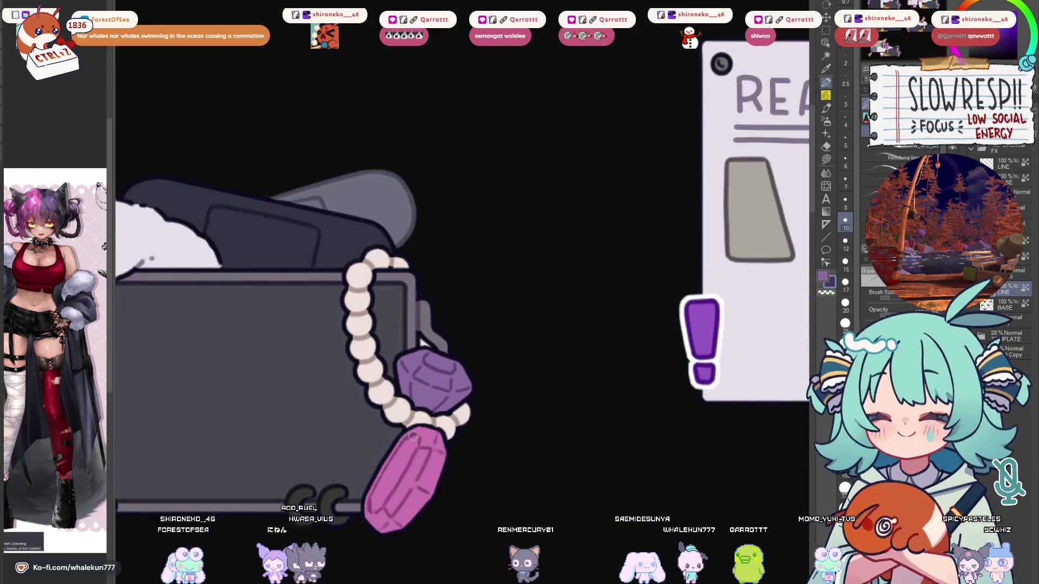
scroll(413, 436, down, 5)
mouse_move(413, 436)
mouse_down()
mouse_move(593, 372)
mouse_move(517, 332)
mouse_up()
scroll(593, 372, up, 5)
scroll(518, 332, up, 2)
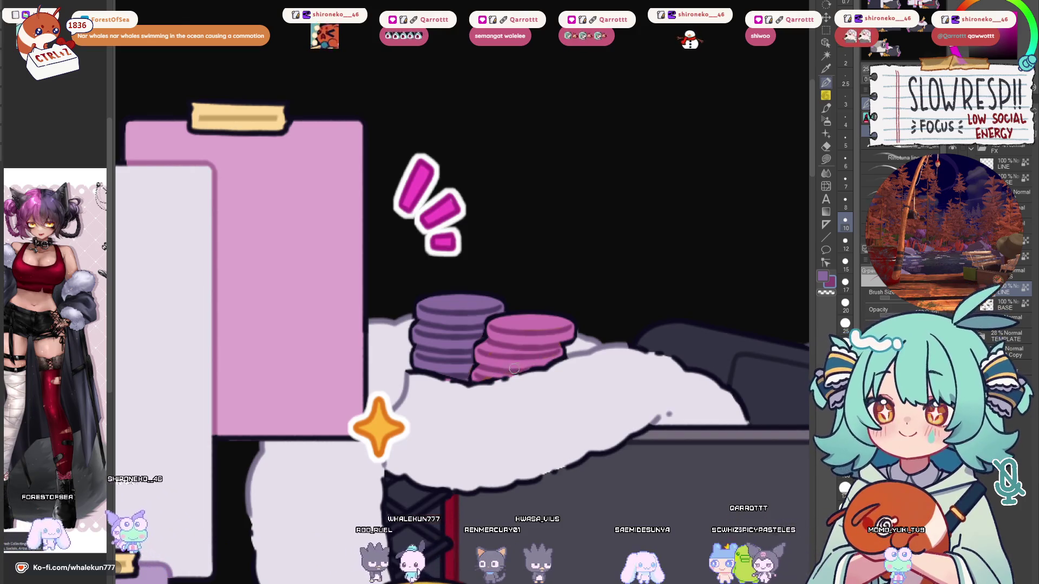
scroll(565, 315, down, 8)
scroll(607, 306, up, 1)
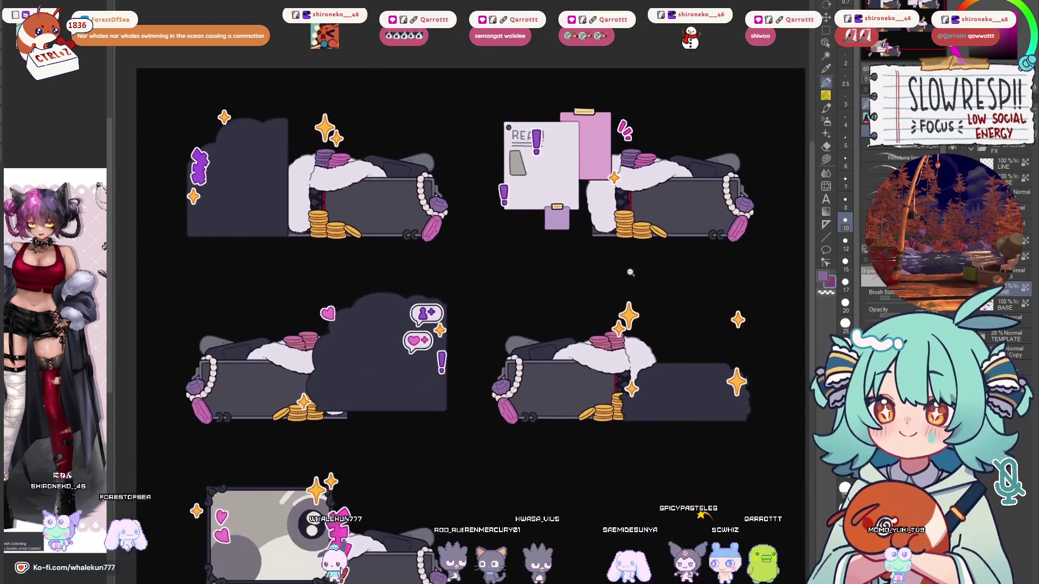
mouse_move(607, 305)
mouse_down()
mouse_move(628, 233)
mouse_move(658, 358)
mouse_up()
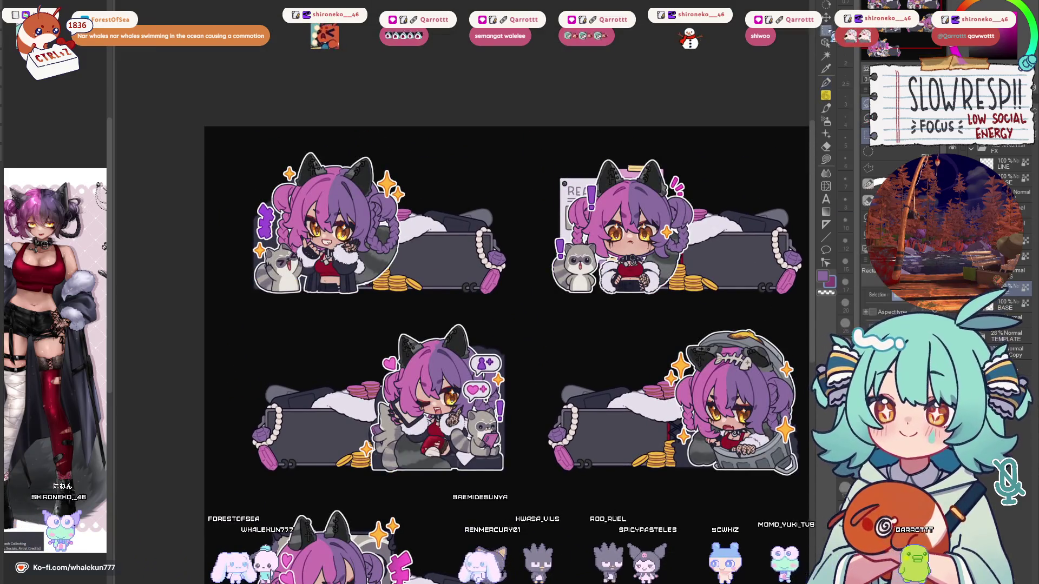
drag(689, 306, 628, 195)
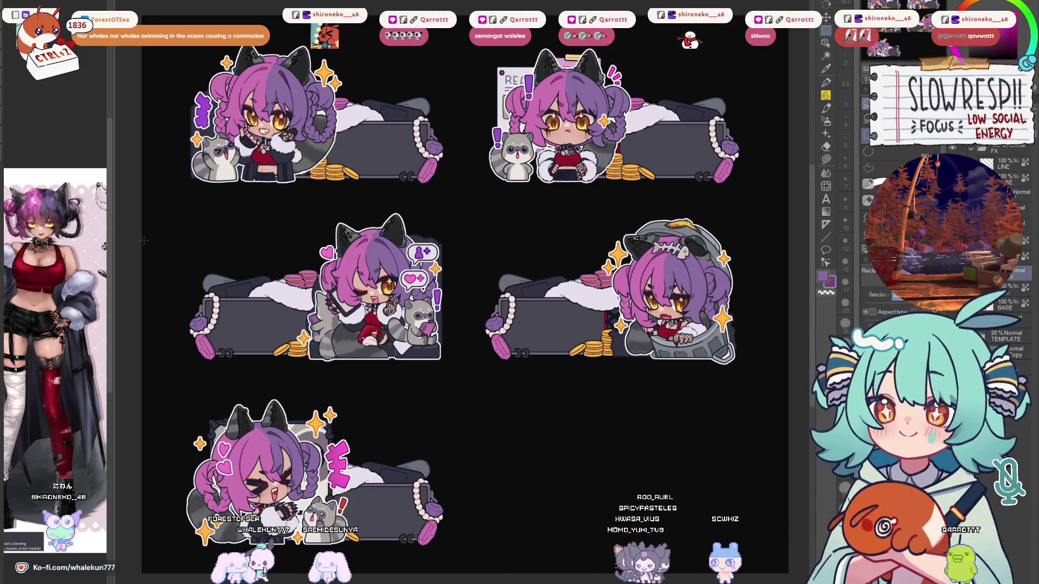
Delete the middle-row label boxes and coins inside a rectangle selection, then deselect.
drag(144, 240, 737, 464)
drag(747, 569, 747, 569)
key(Delete)
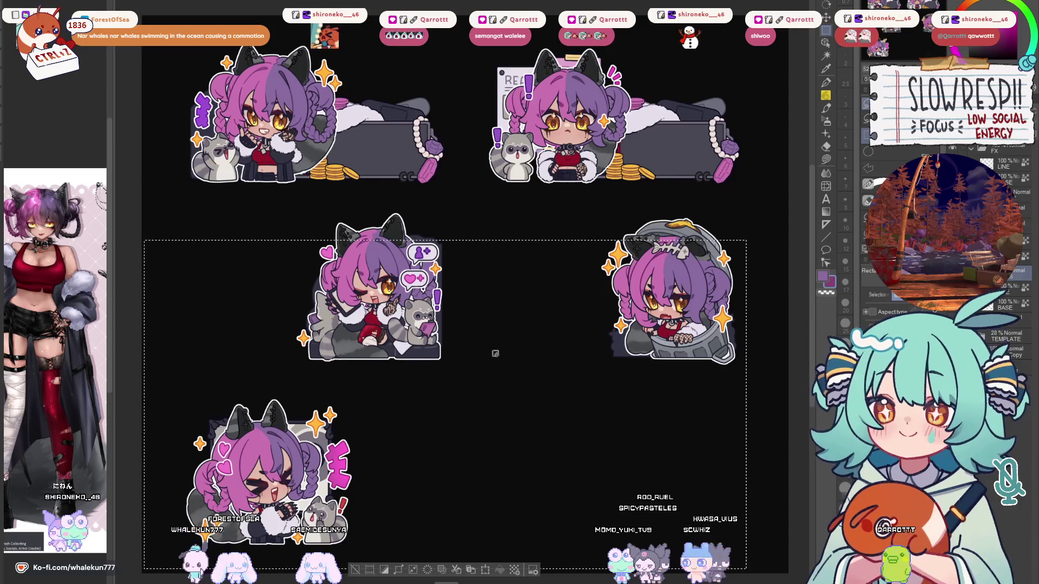
key(ctrl+d)
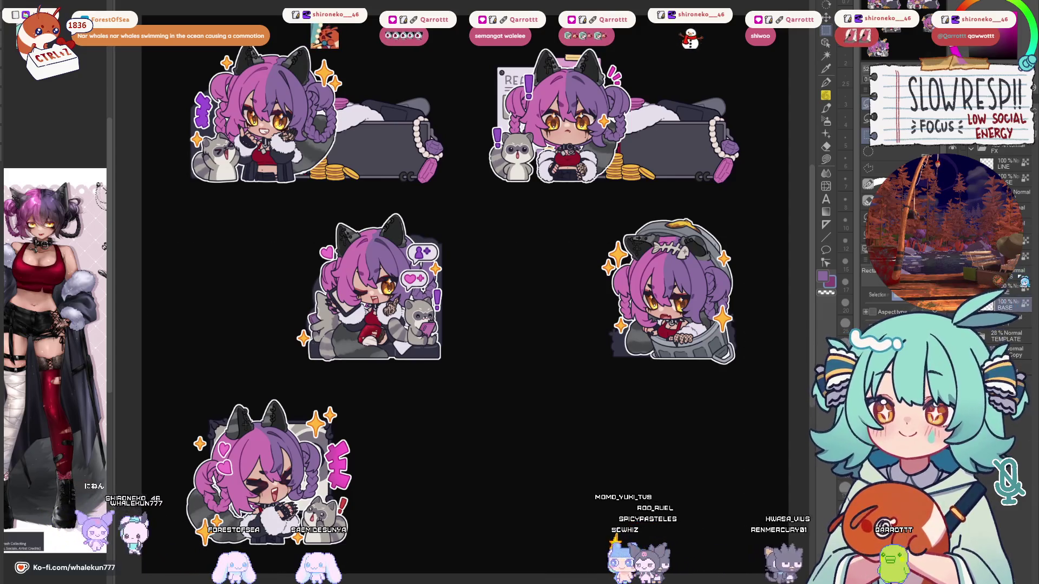
key(m)
scroll(381, 367, down, 2)
scroll(381, 367, up, 5)
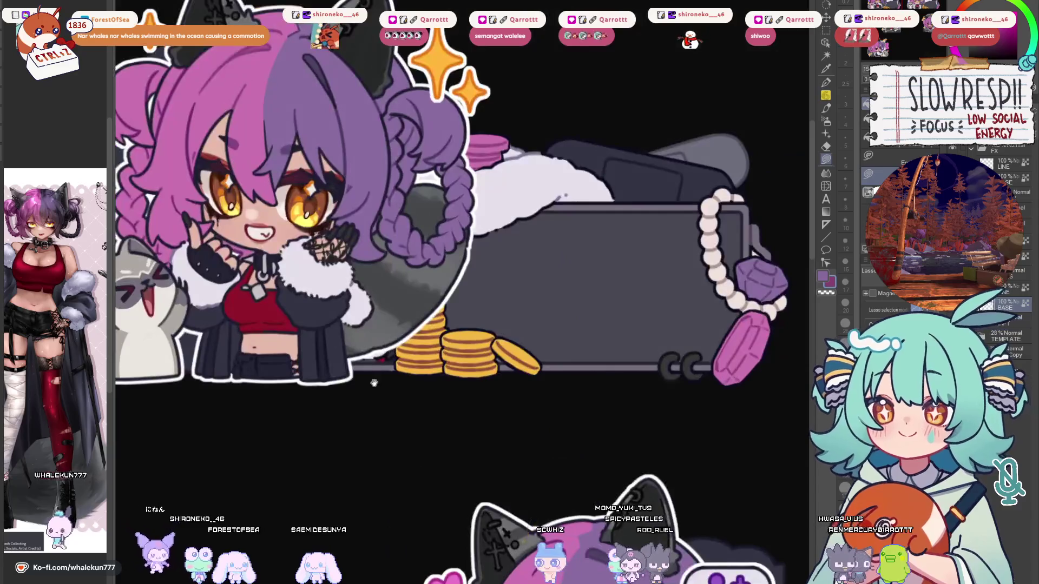
Select the top-left panel's gold coin stacks by colour and fill them pink.
drag(381, 368, 383, 449)
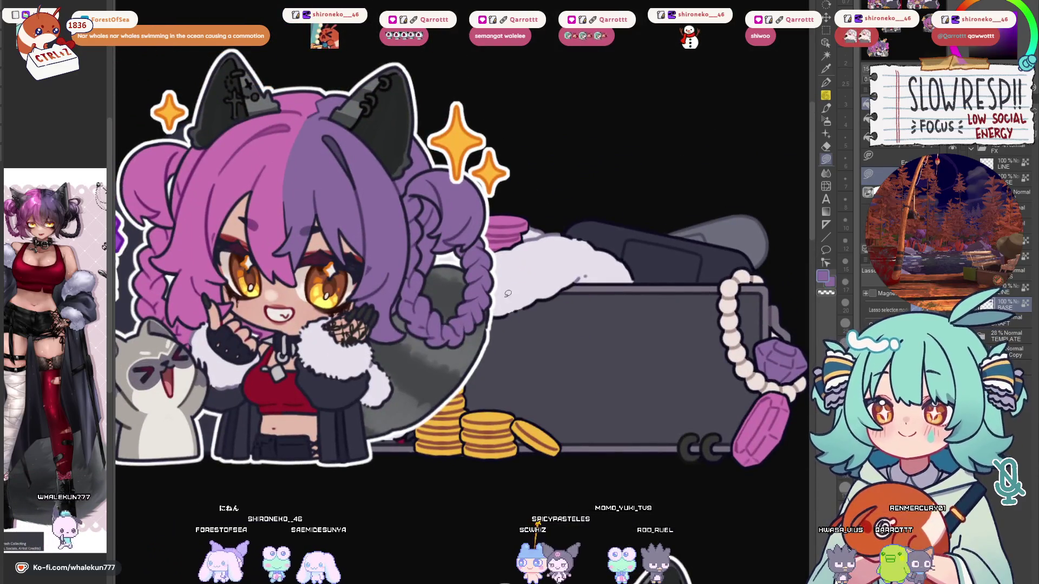
key(w)
scroll(595, 281, up, 3)
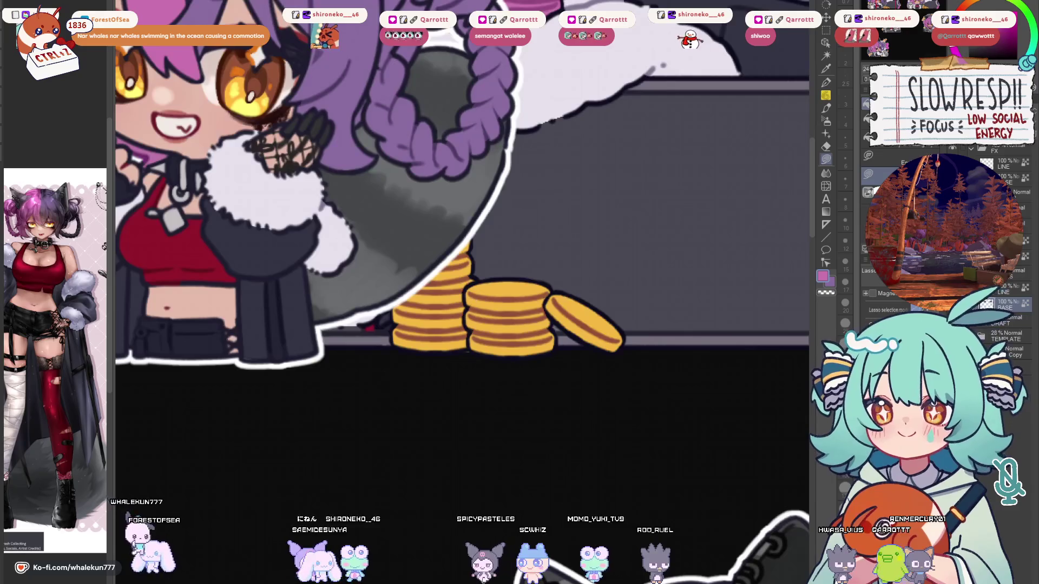
click(508, 319)
click(556, 376)
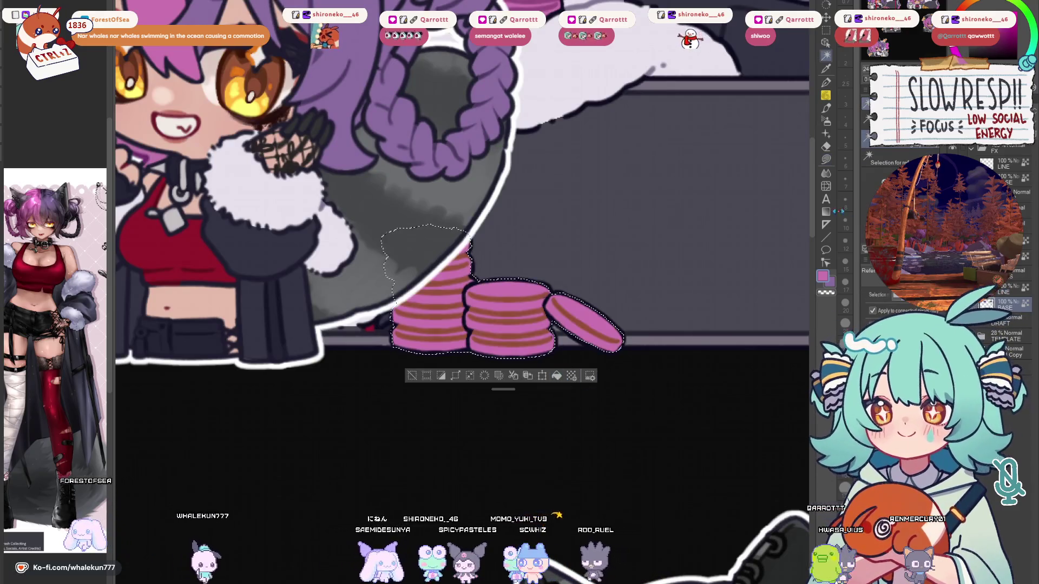
Lasso the middle coin stack, pick dark purple, hide the character layer, and set brush size 12.
key(m)
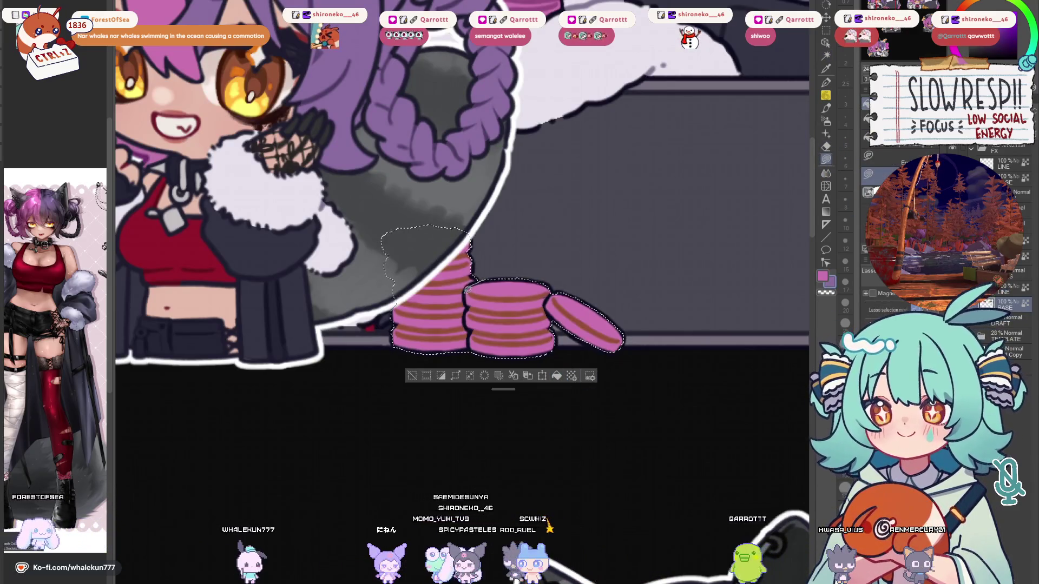
drag(469, 349, 556, 290)
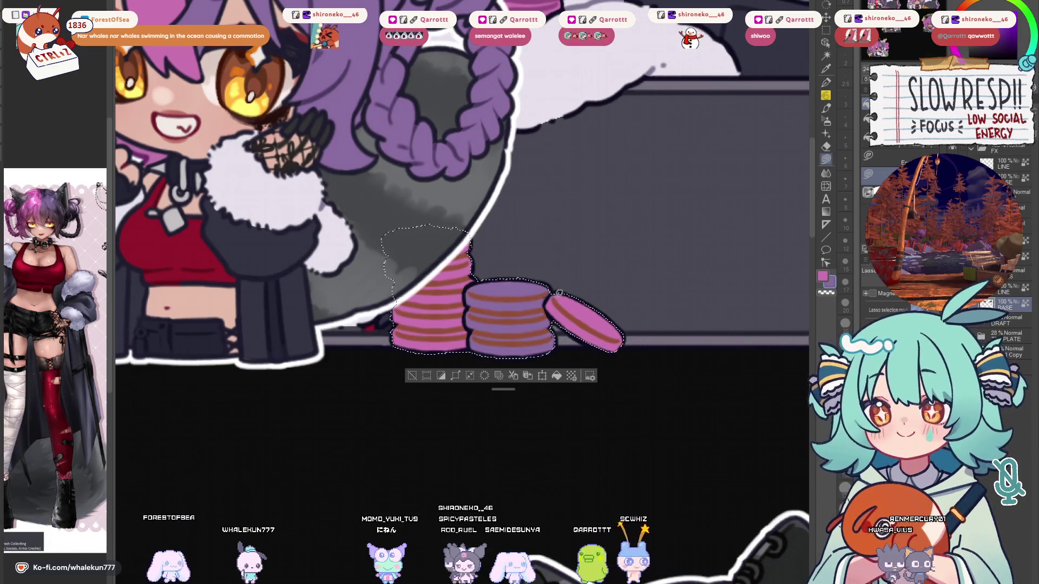
drag(532, 242, 568, 399)
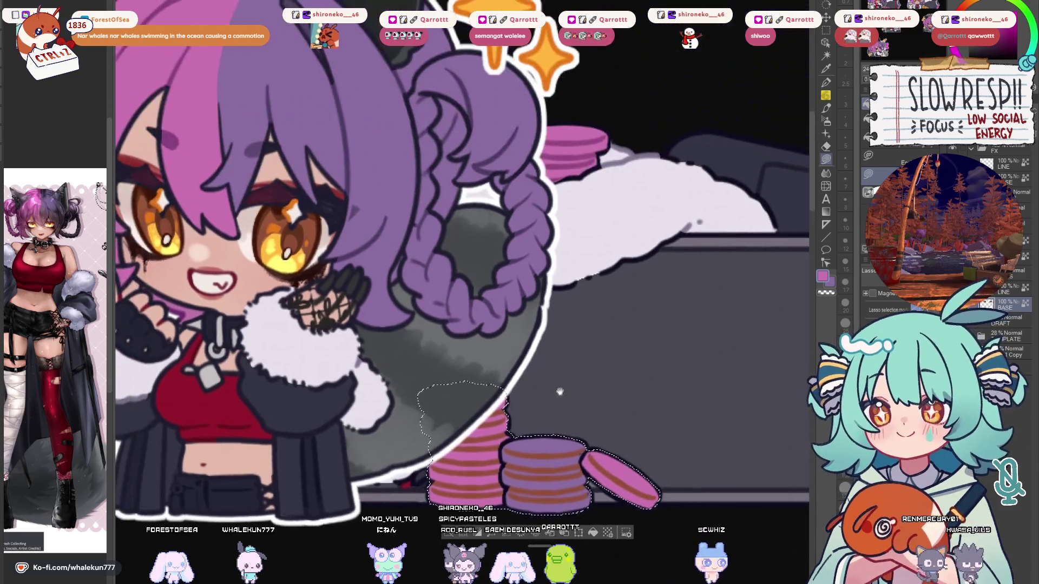
alt+click(381, 291)
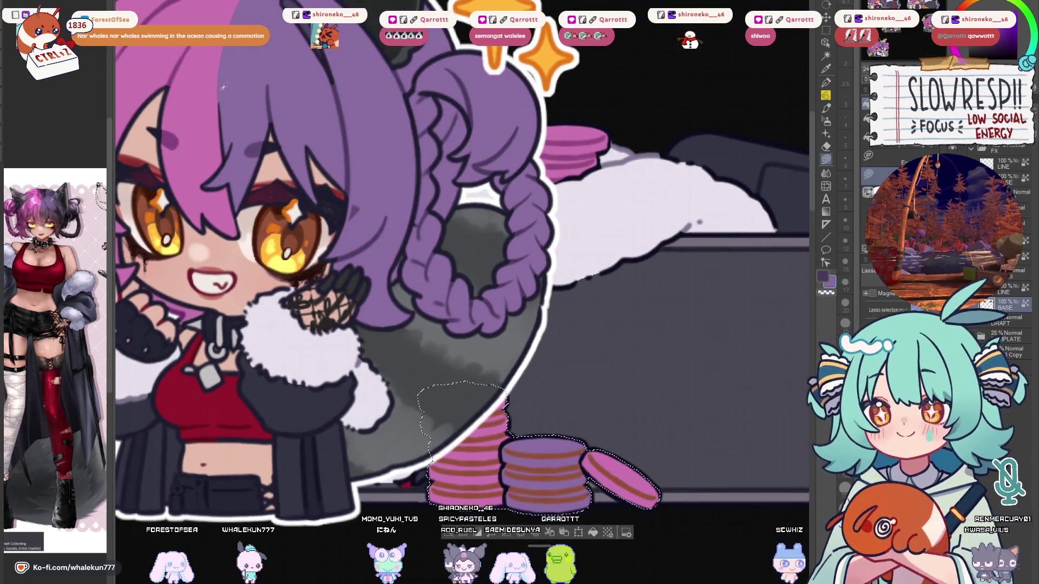
drag(487, 325, 398, 259)
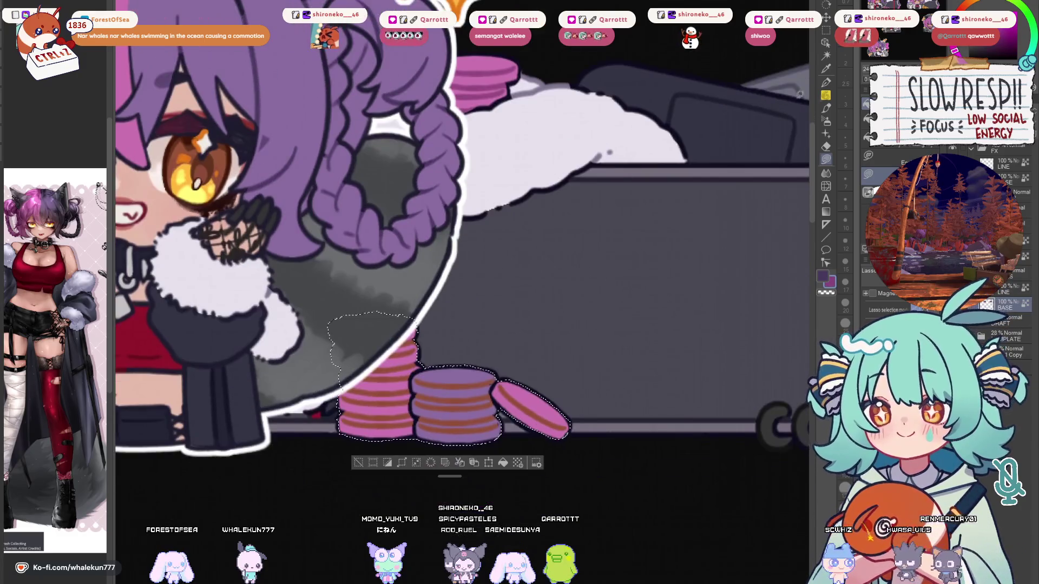
key(p)
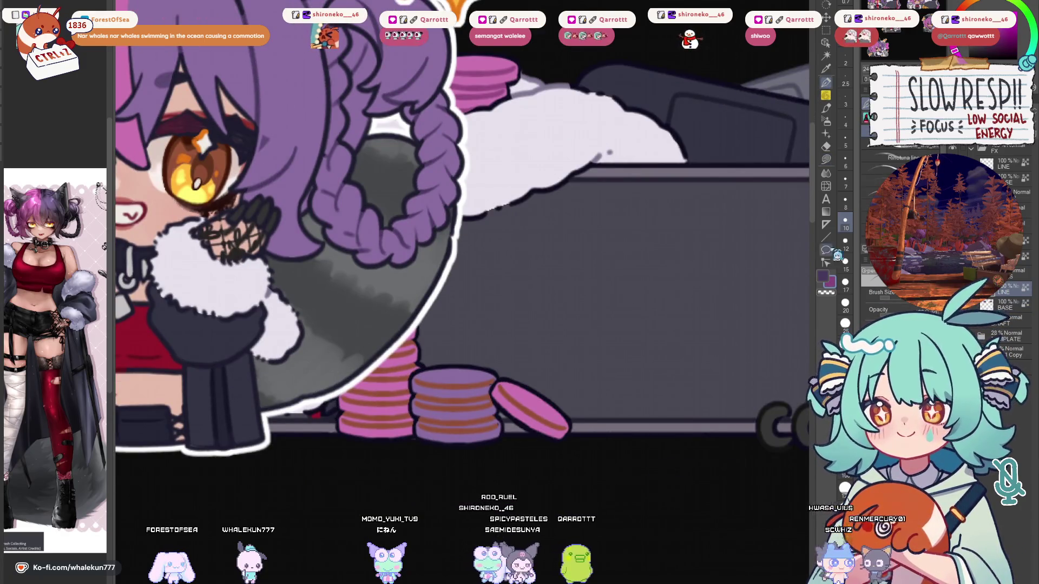
click(864, 248)
click(845, 241)
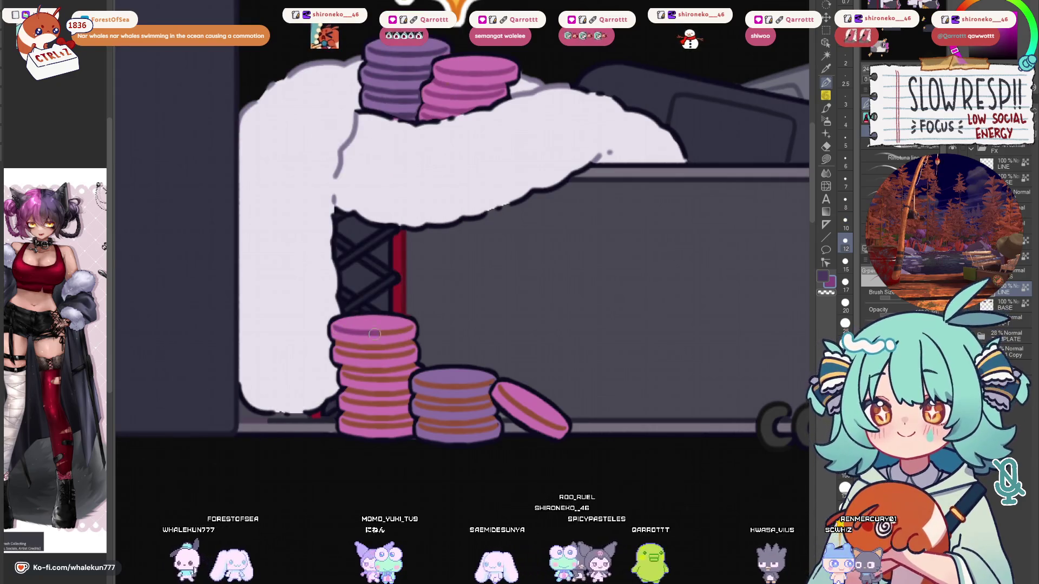
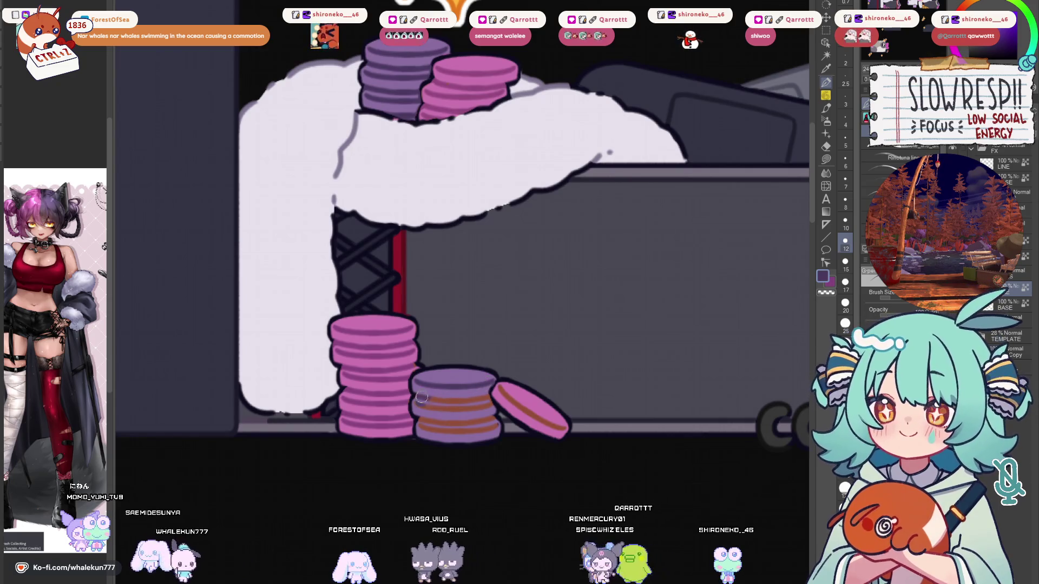
Paint the front coin stack's upper and lower orange stripes purple with the G-pen.
drag(421, 396, 485, 401)
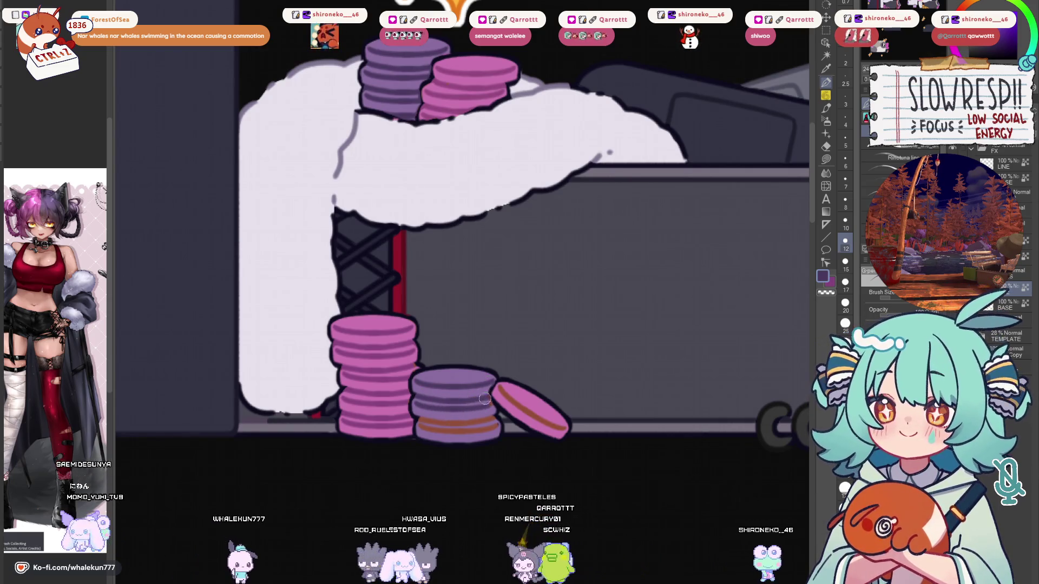
mouse_move(489, 424)
mouse_down()
mouse_move(450, 423)
mouse_move(466, 429)
mouse_up()
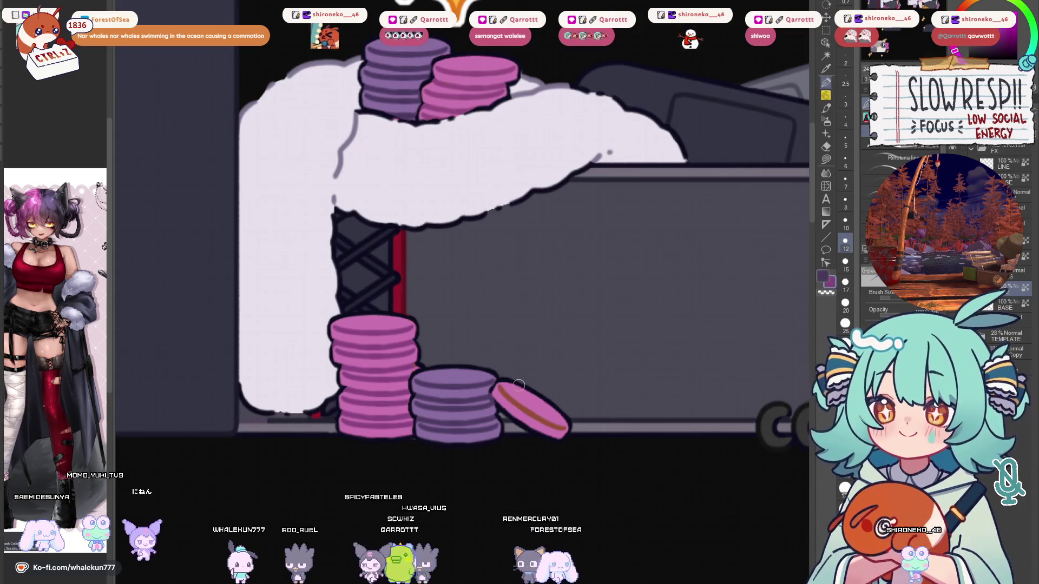
scroll(566, 299, down, 5)
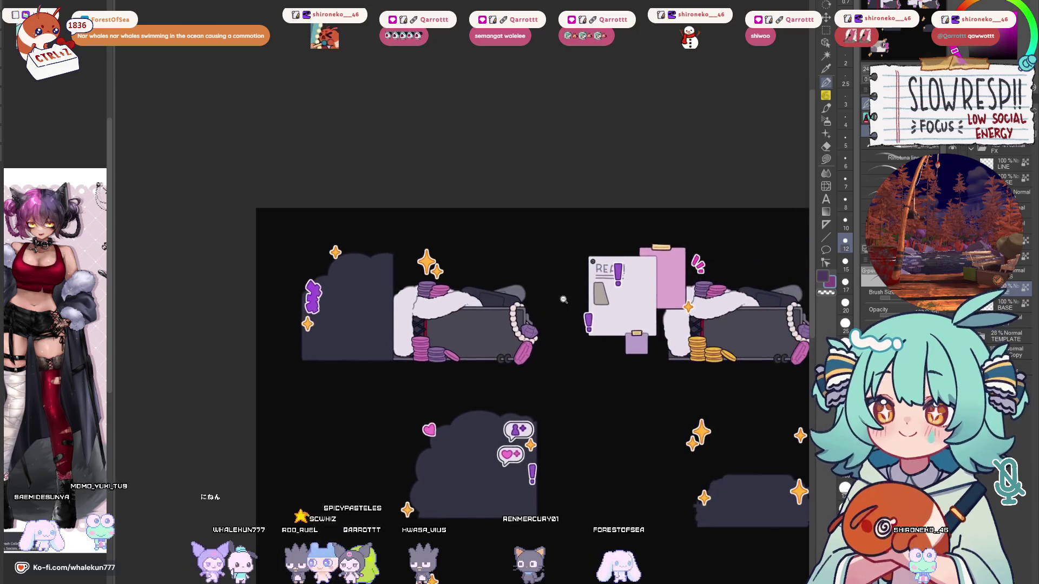
scroll(566, 299, up, 2)
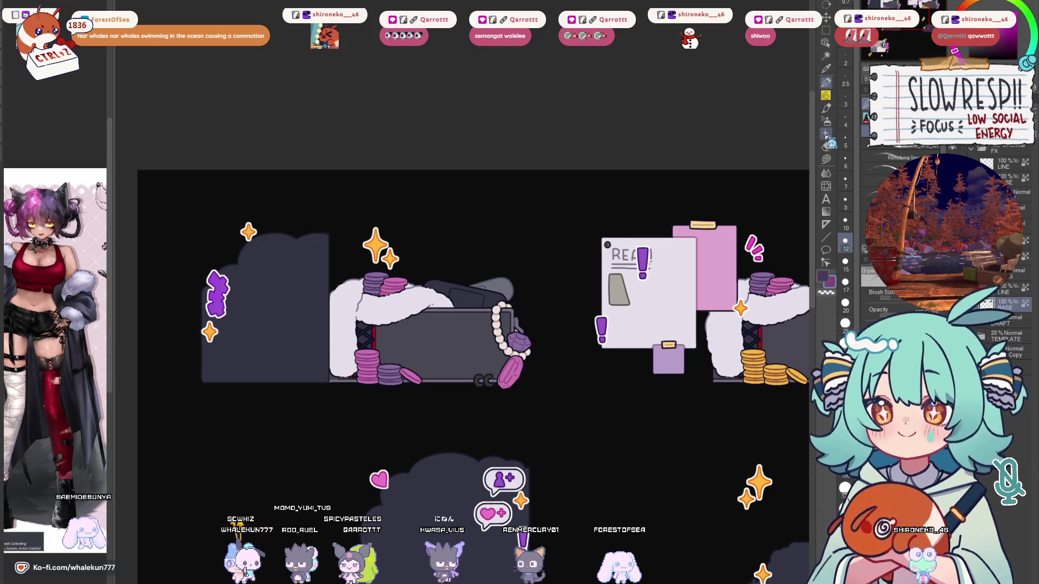
Erase the box-and-coins artwork from the top-right panel with a rectangle selection.
key(w)
scroll(438, 331, down, 4)
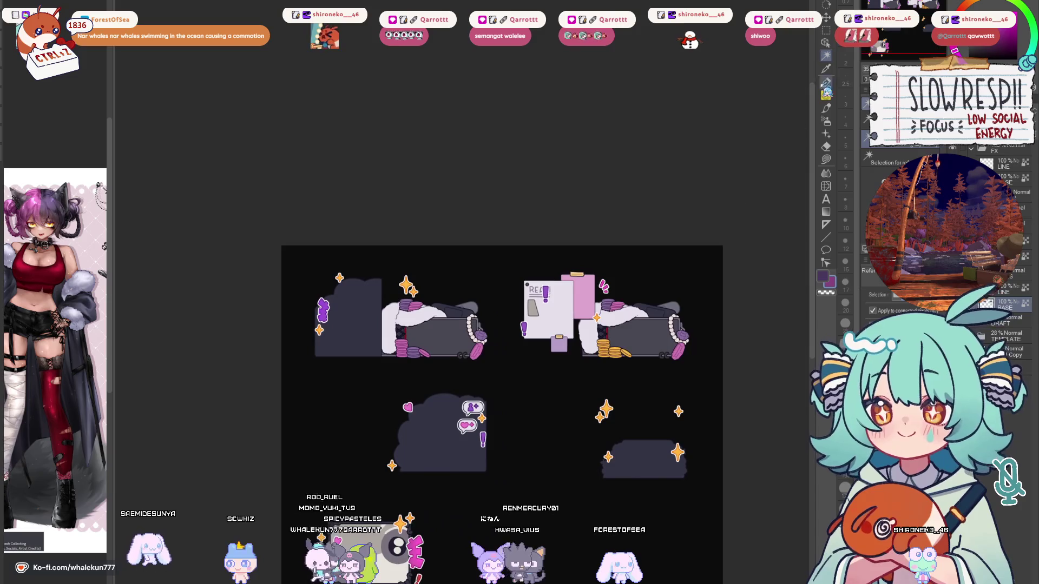
key(m)
drag(511, 244, 749, 379)
key(Delete)
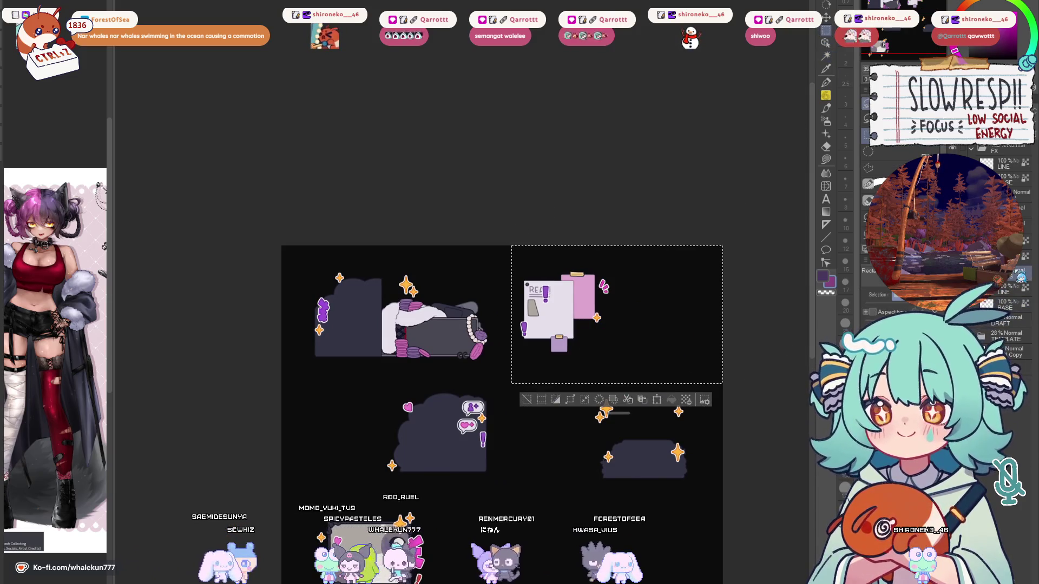
key(ctrl+d)
scroll(444, 323, up, 5)
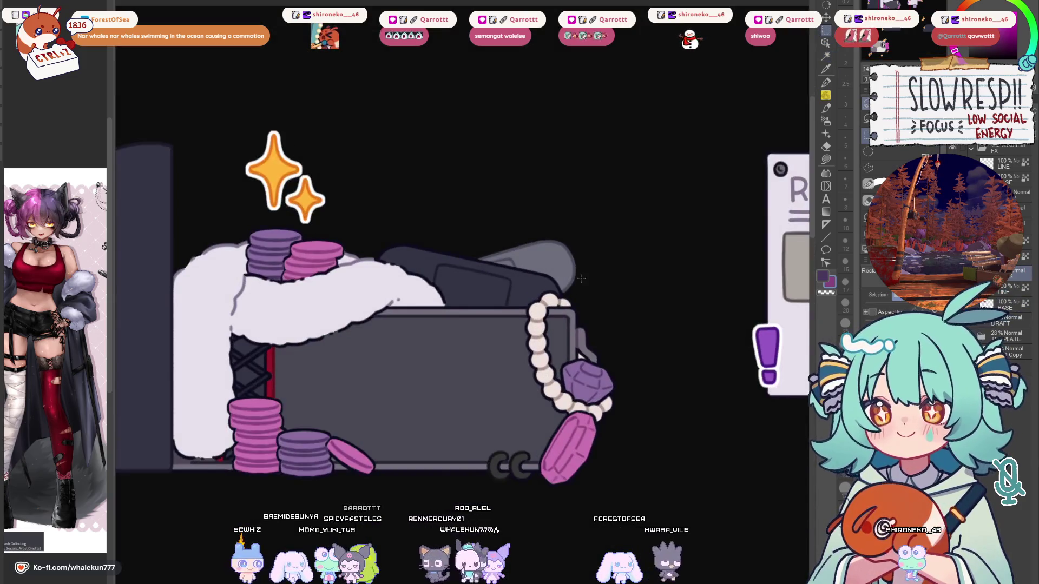
Auto-select the grey box body and fill it a lighter grey.
click(827, 159)
click(826, 55)
mouse_move(378, 336)
mouse_down()
mouse_move(464, 354)
mouse_move(497, 328)
mouse_up()
click(487, 406)
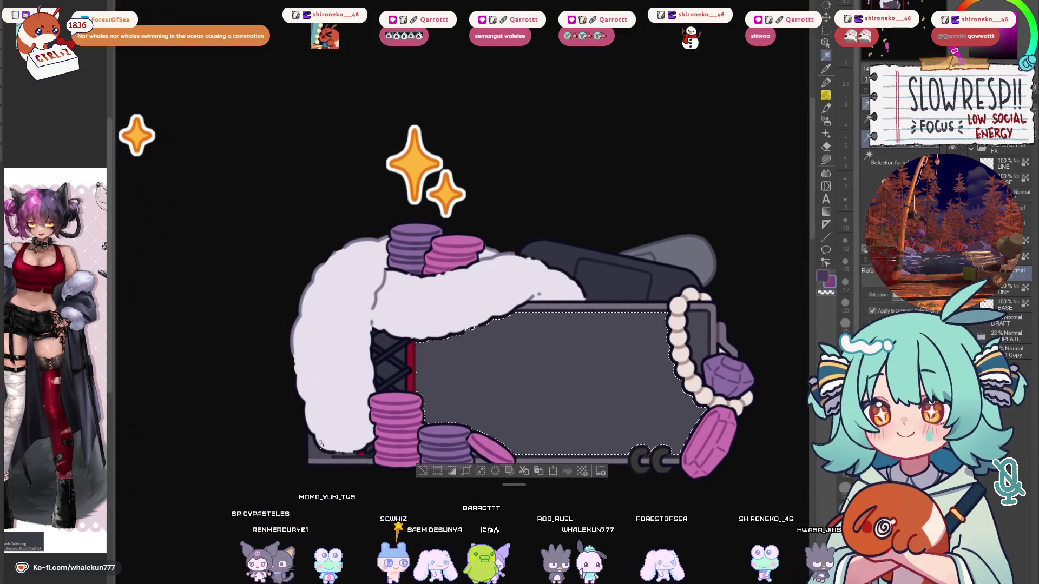
click(826, 160)
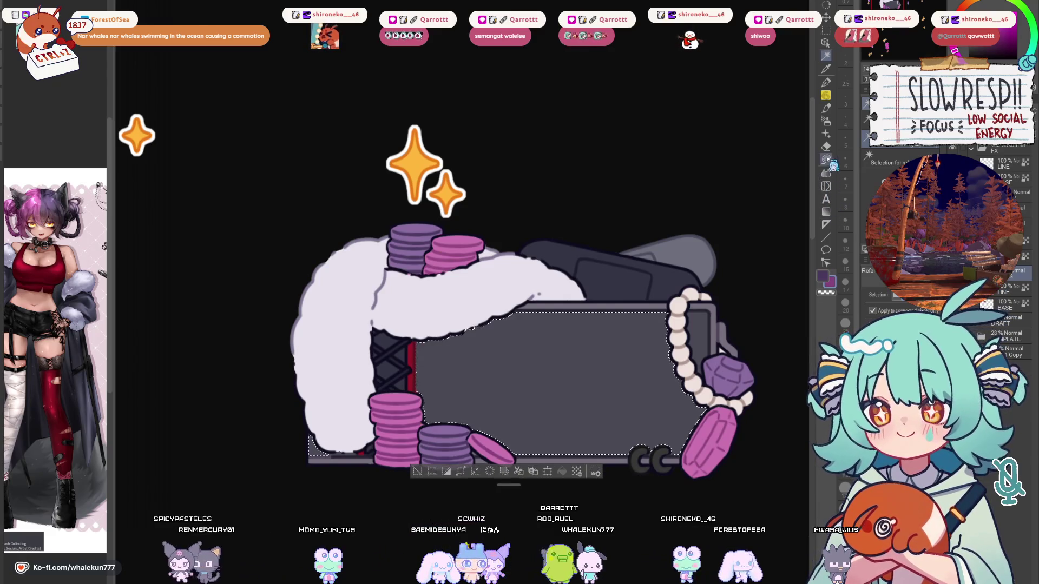
drag(691, 270, 653, 231)
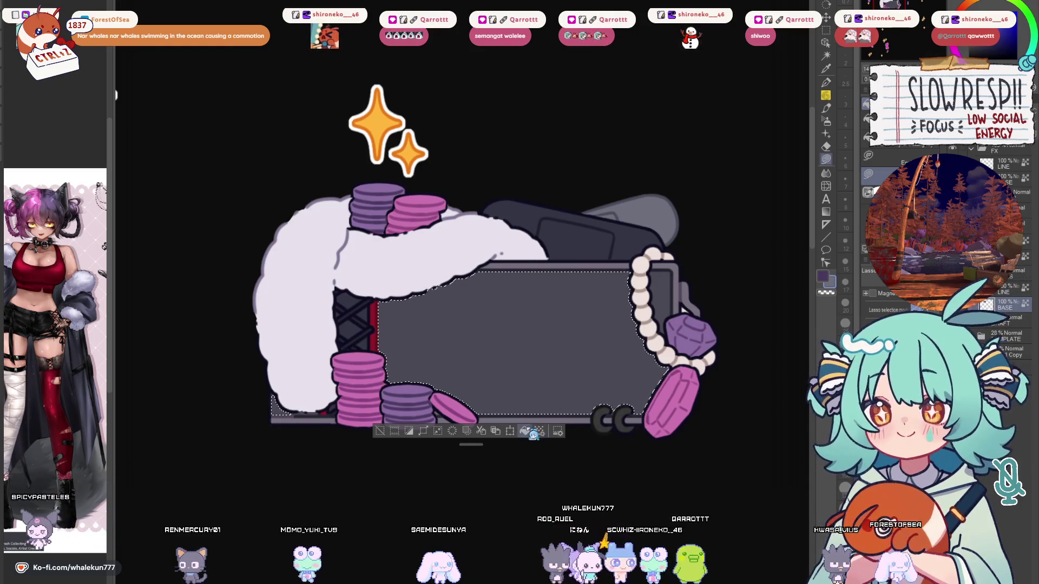
click(534, 428)
Select the pearl gap, the box's grey face and the strip under the fur, then deselect.
key(w)
click(720, 340)
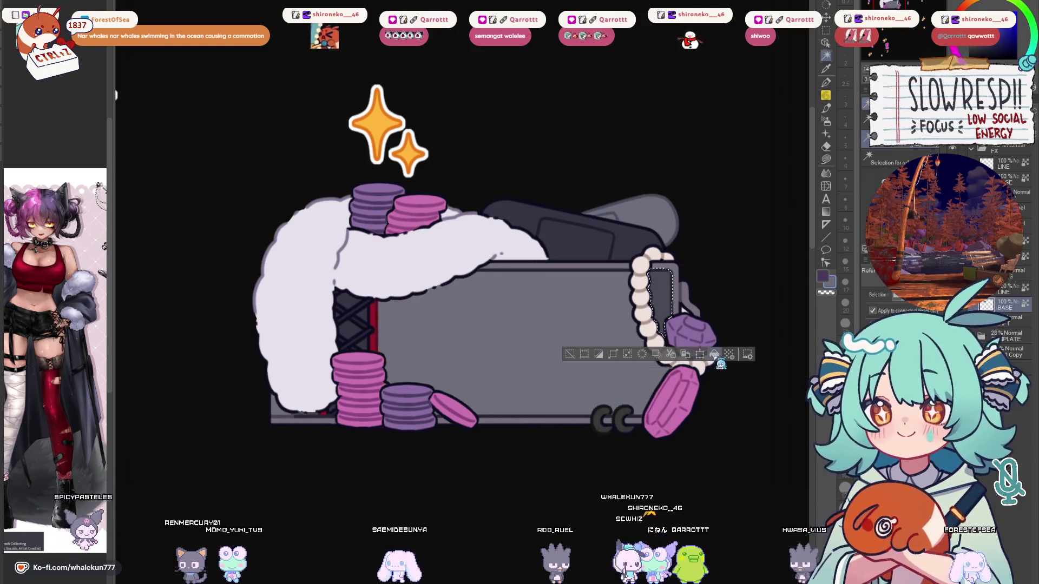
click(684, 263)
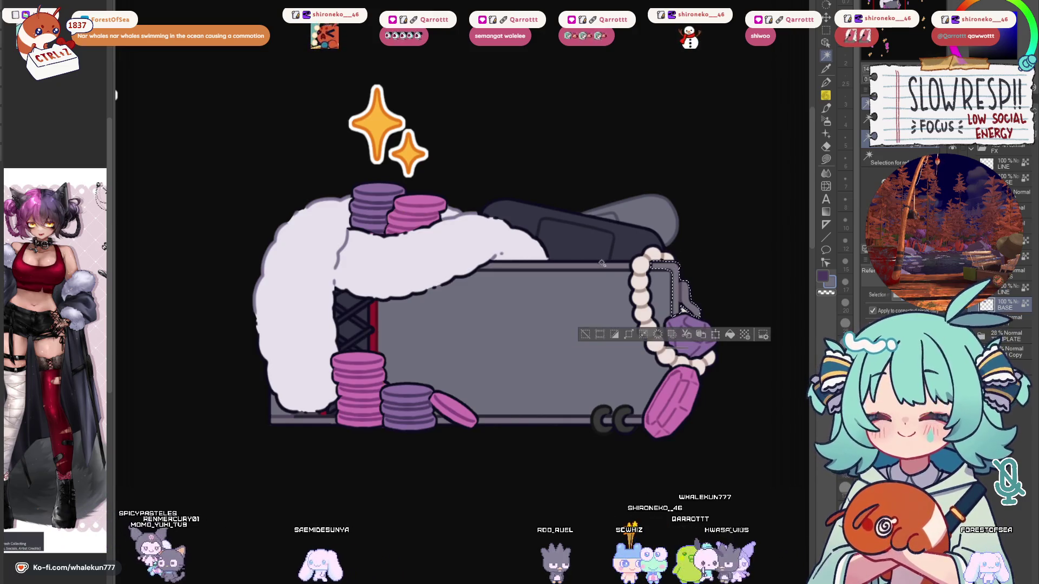
shift+click(599, 404)
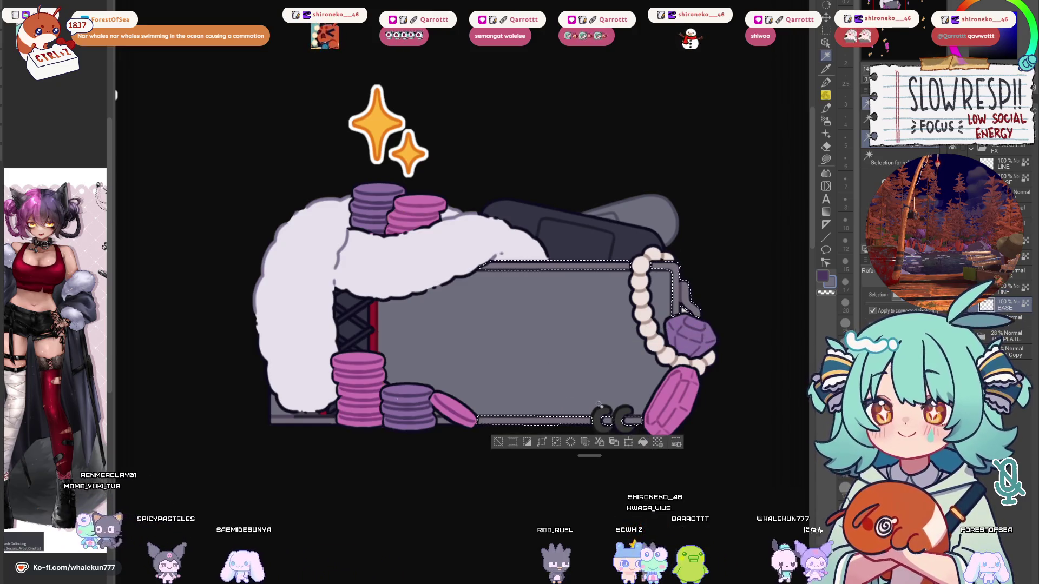
shift+click(335, 407)
click(826, 160)
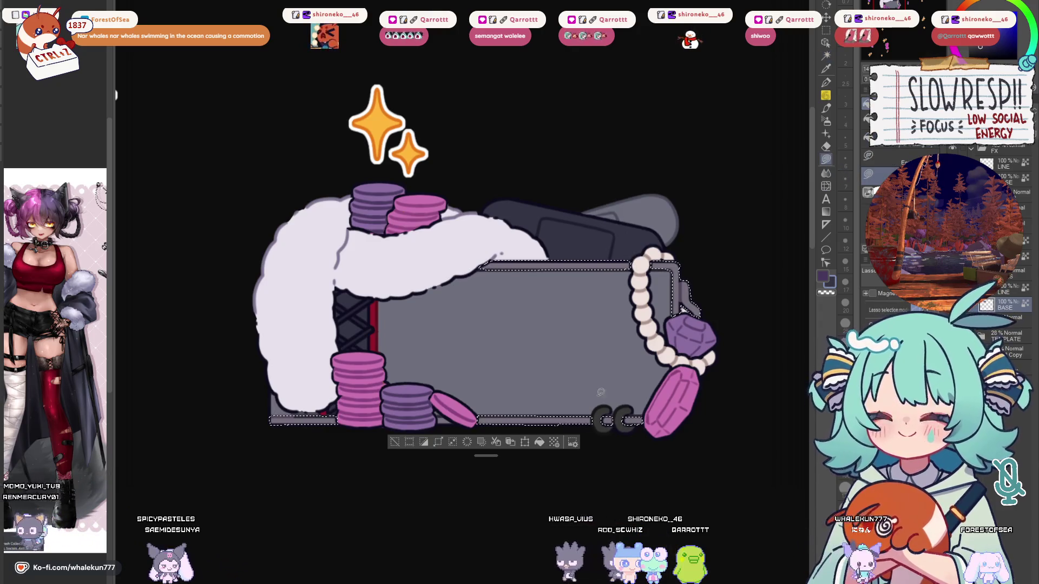
key(ctrl+d)
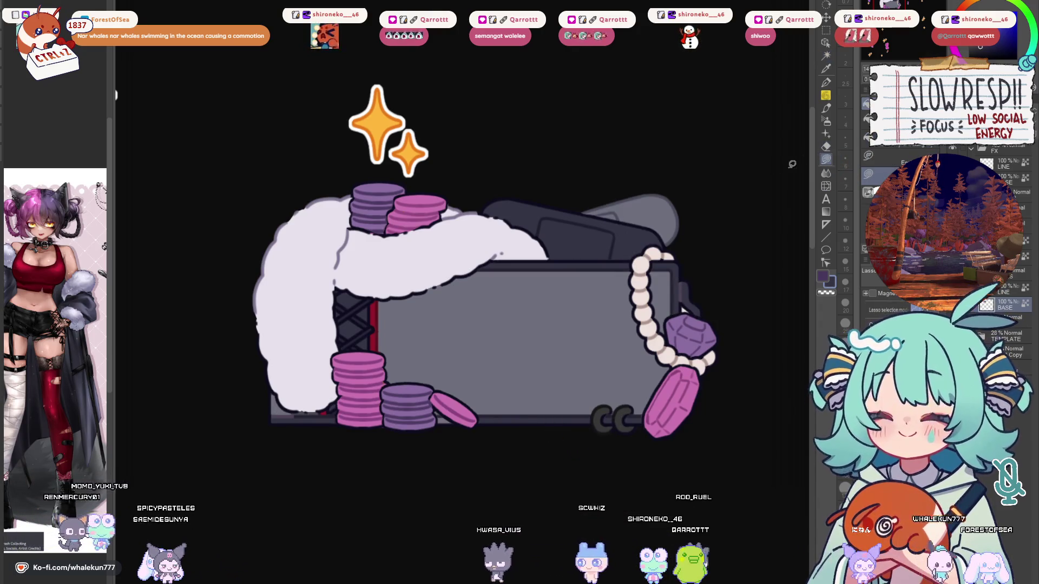
scroll(345, 382, up, 2)
mouse_move(285, 424)
mouse_down()
mouse_move(308, 423)
mouse_move(261, 425)
mouse_move(303, 426)
mouse_move(272, 427)
mouse_up()
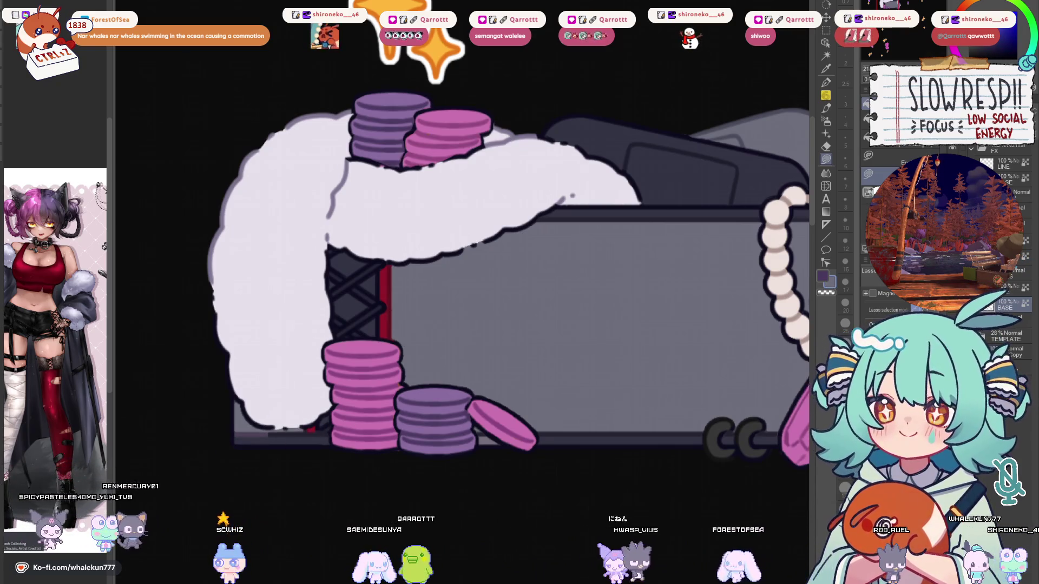
key(p)
scroll(308, 414, up, 2)
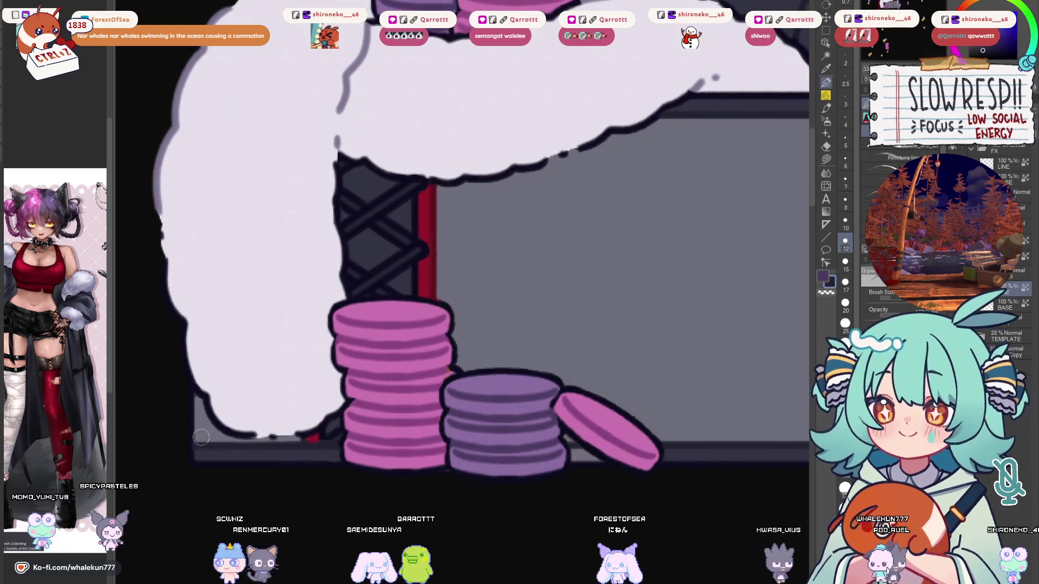
scroll(200, 437, down, 3)
scroll(541, 371, up, 3)
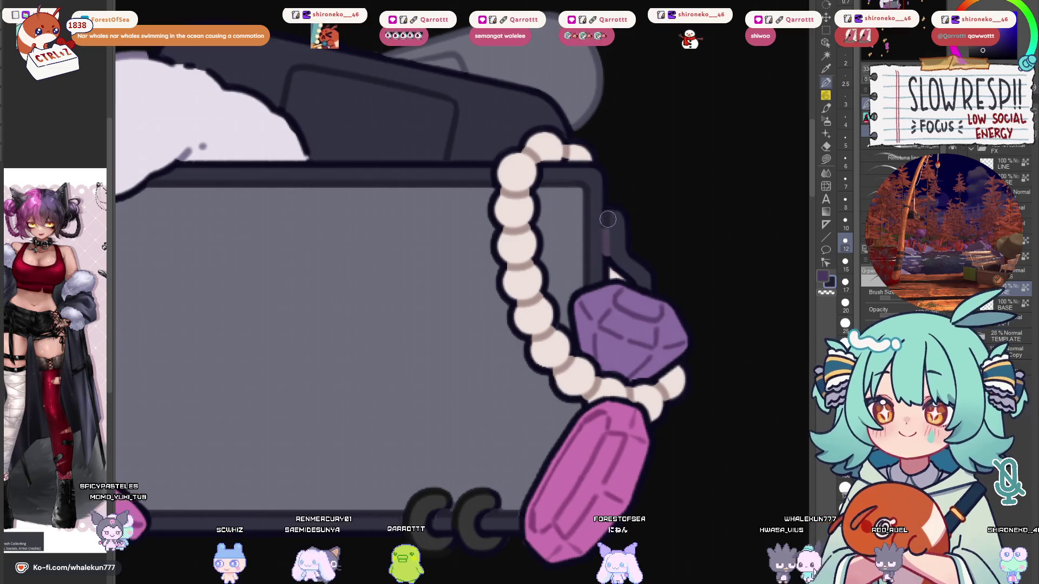
scroll(627, 230, down, 5)
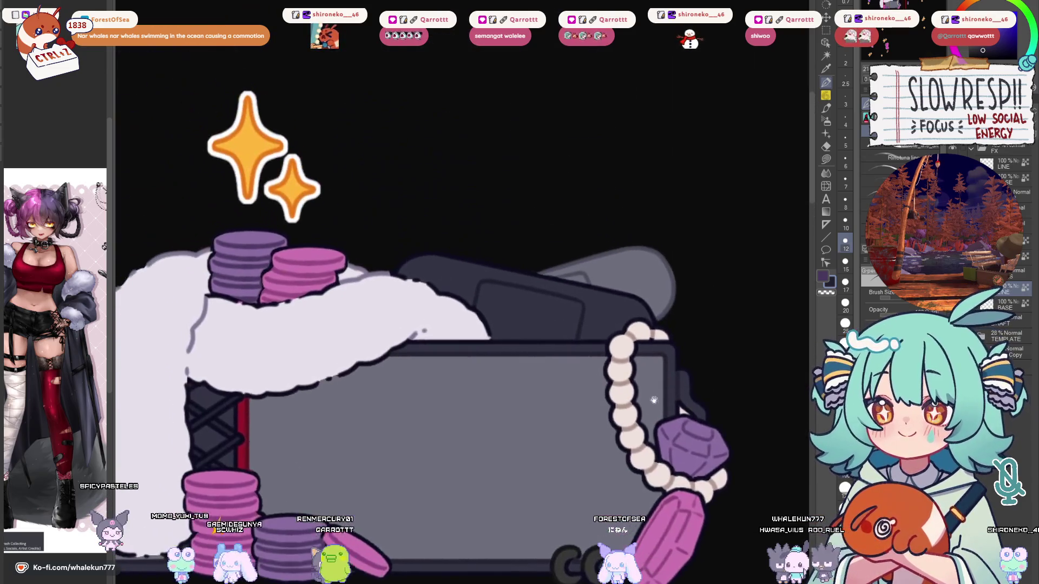
scroll(665, 276, up, 2)
scroll(665, 277, up, 3)
key(m)
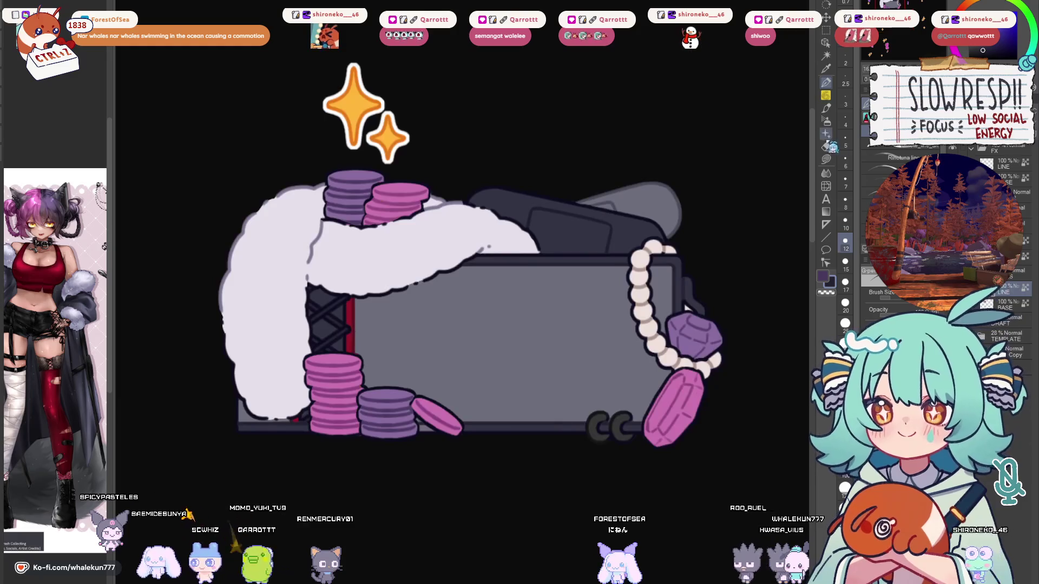
key(w)
click(546, 338)
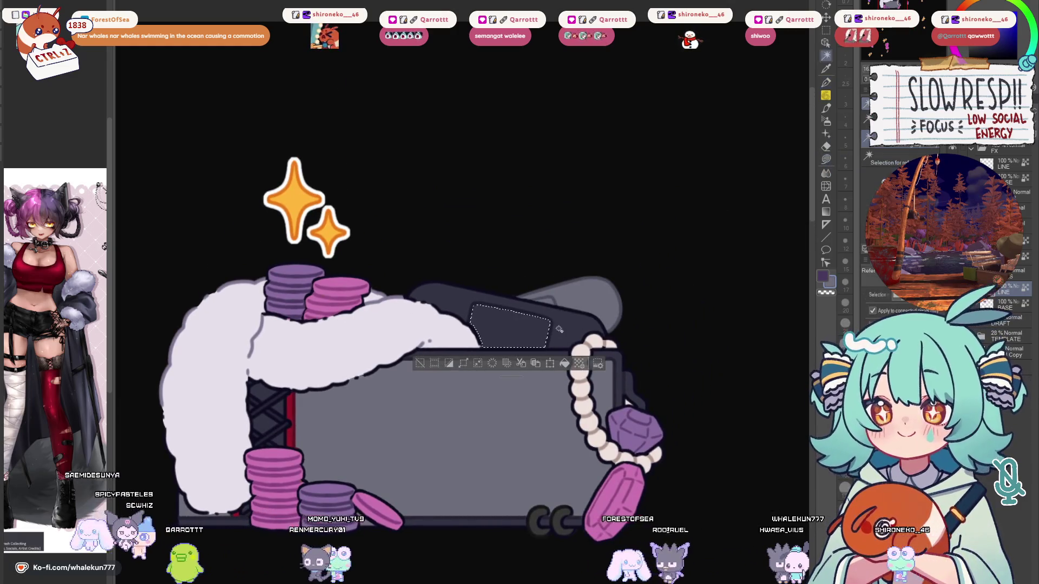
On the BASE layer, select the dark lid shape and shade its upper area darker.
key(alt+bracketleft)
click(570, 330)
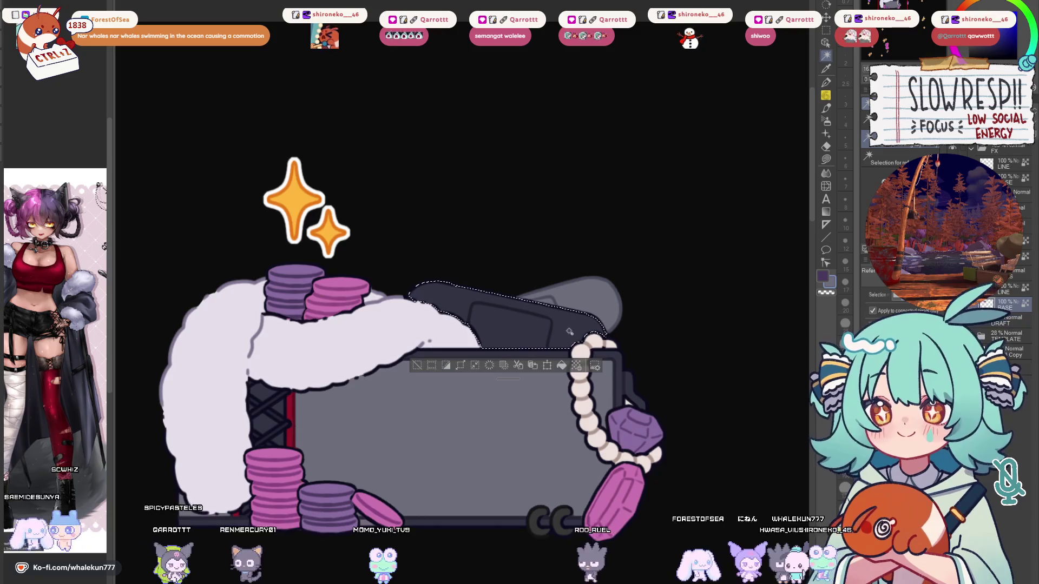
key(m)
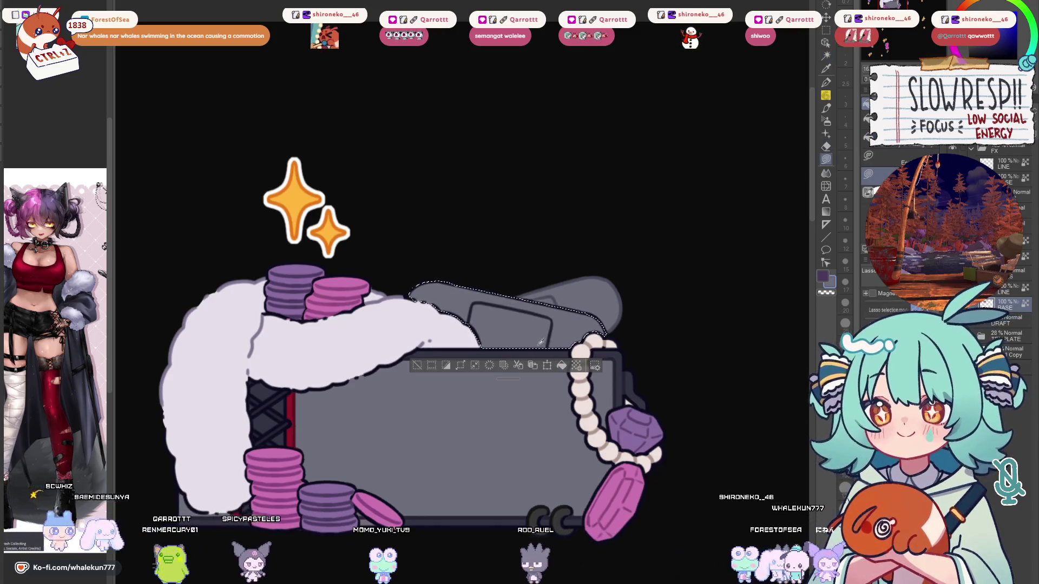
key(w)
click(601, 303)
key(ctrl+d)
key(m)
scroll(581, 256, up, 2)
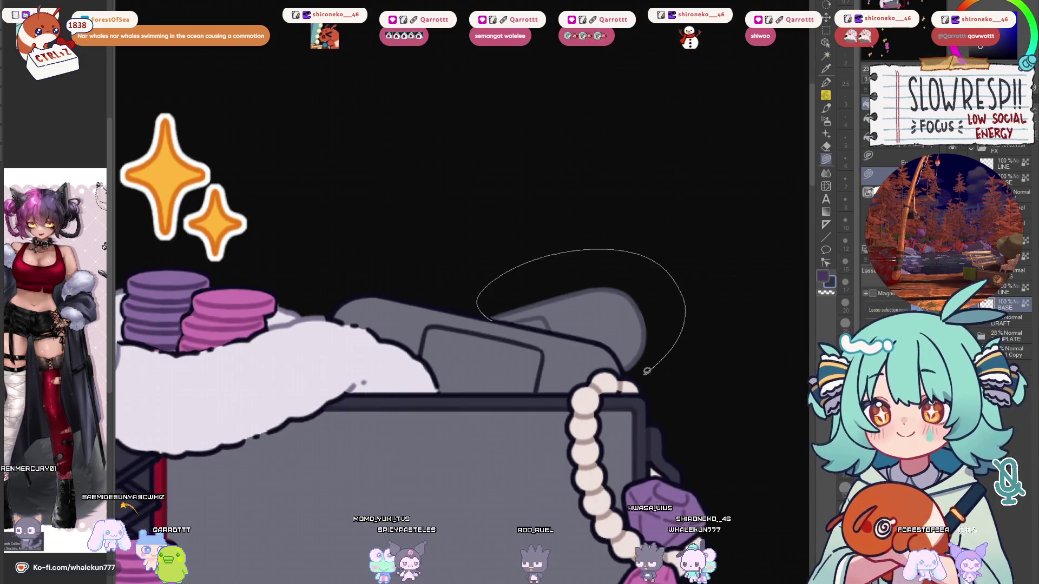
drag(604, 344, 623, 330)
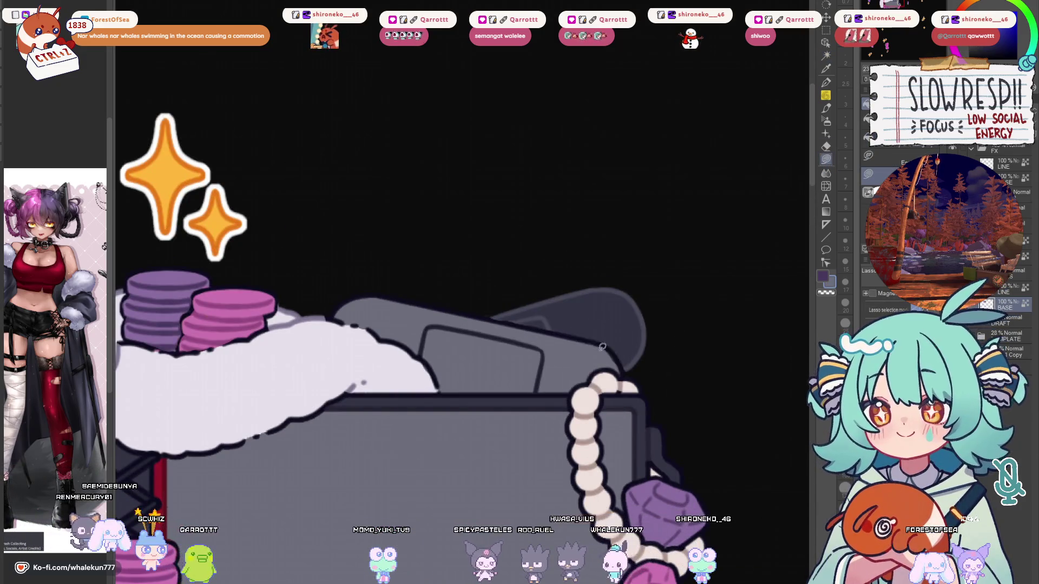
scroll(620, 366, down, 5)
scroll(590, 332, up, 3)
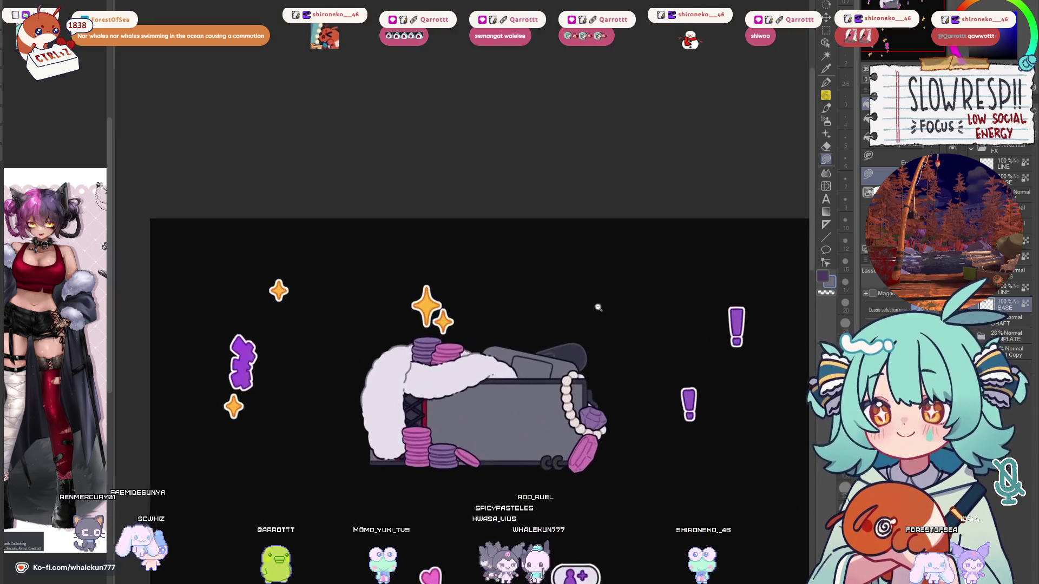
scroll(587, 374, up, 2)
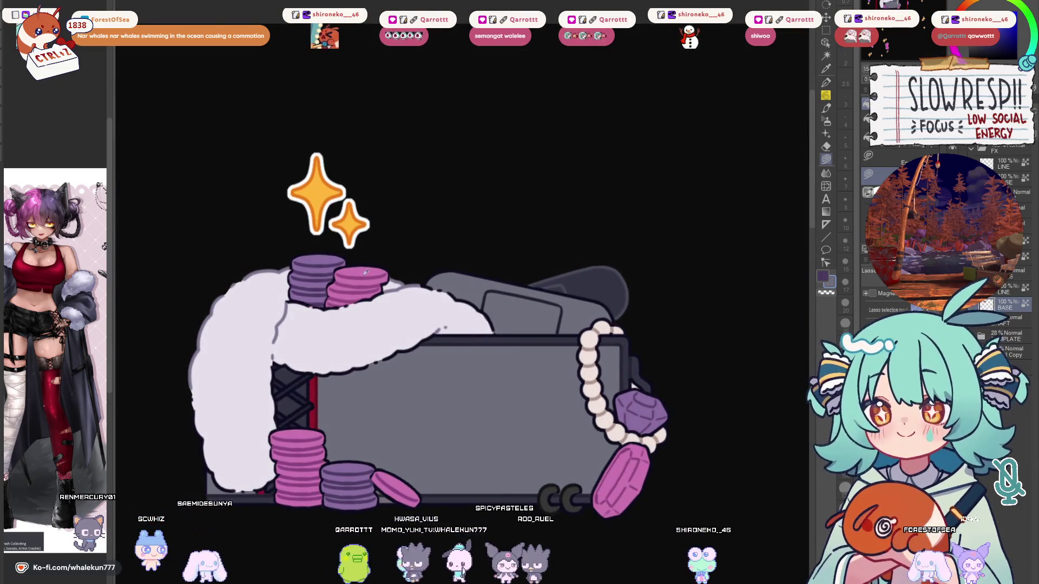
scroll(352, 238, up, 2)
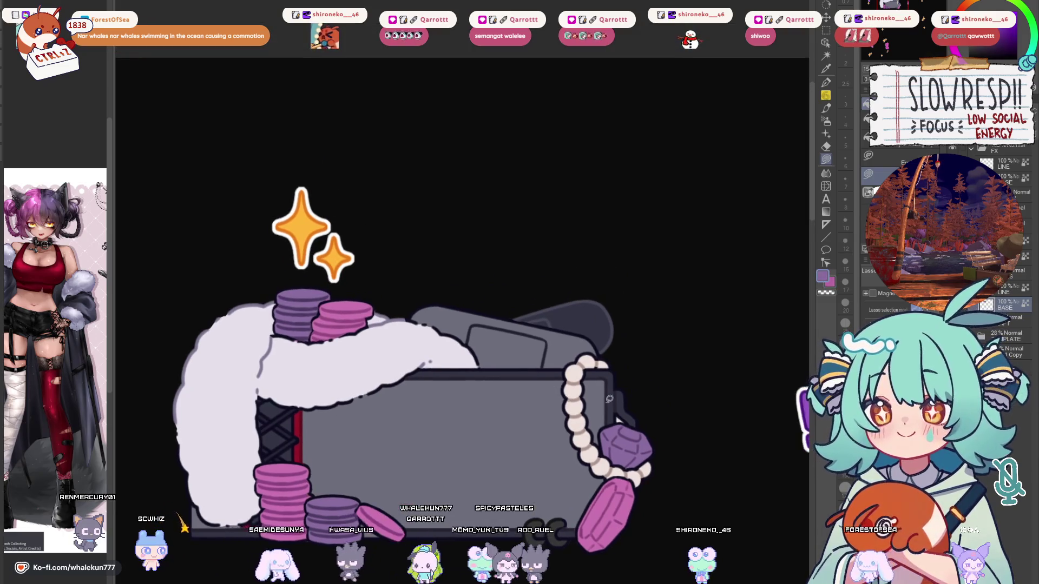
Fill the chest's grey lid area with pink.
key(x)
scroll(606, 487, up, 1)
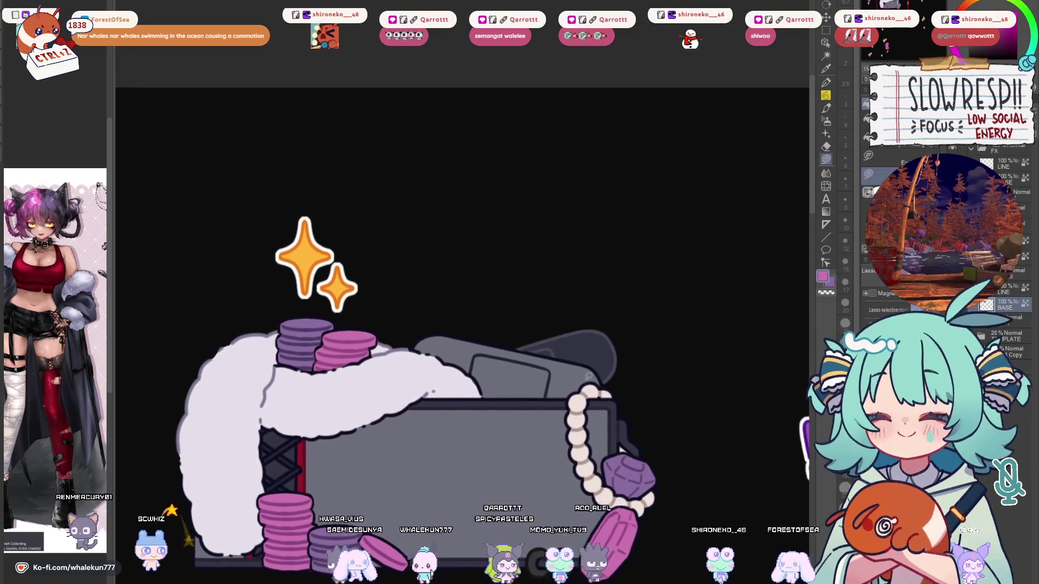
key(w)
click(599, 381)
click(562, 415)
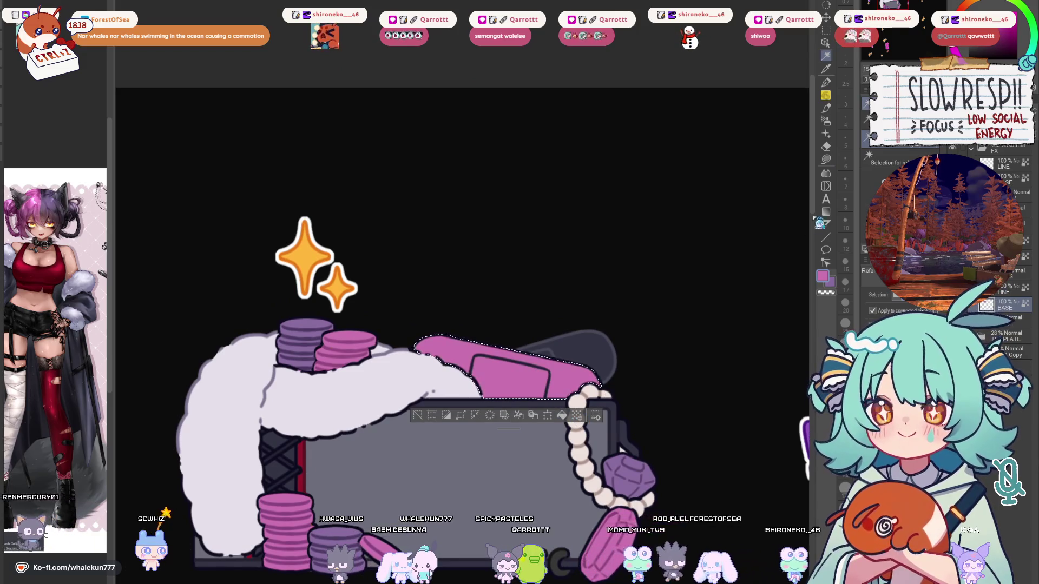
key(ctrl+d)
Fill the dark grey handle area of the lid pink too.
click(568, 354)
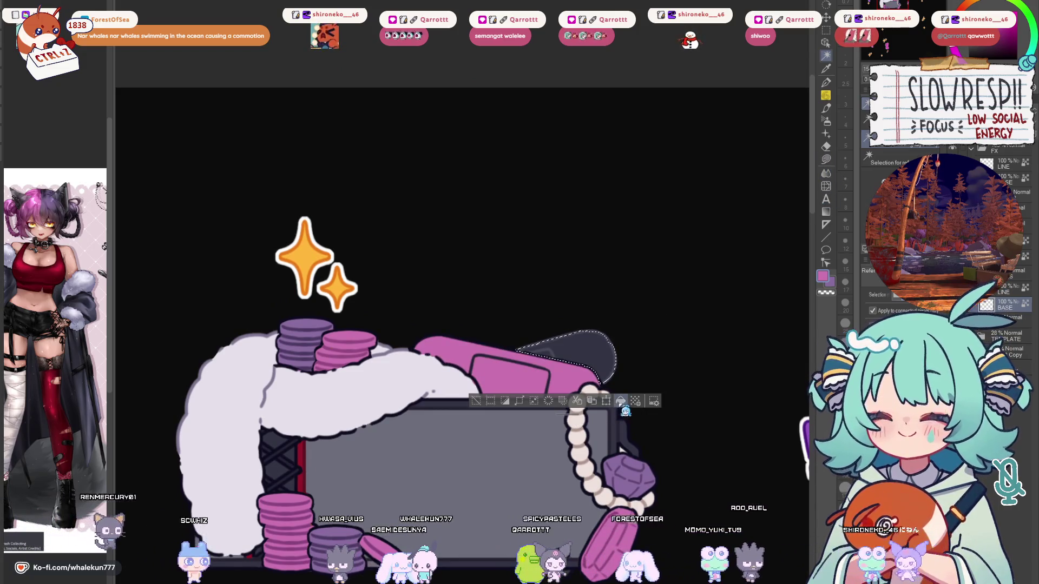
click(541, 402)
key(ctrl+d)
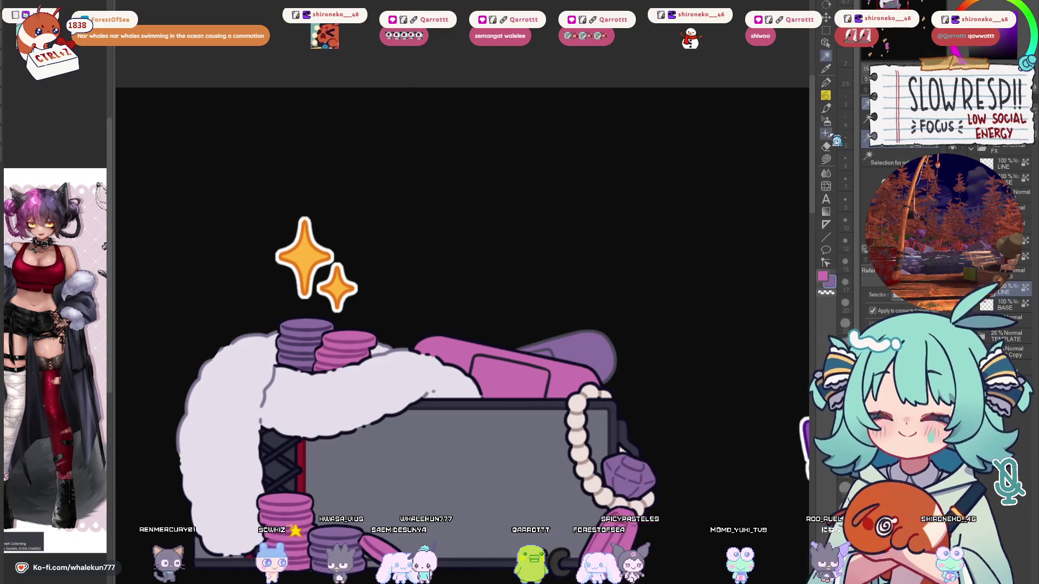
key(p)
scroll(572, 295, up, 2)
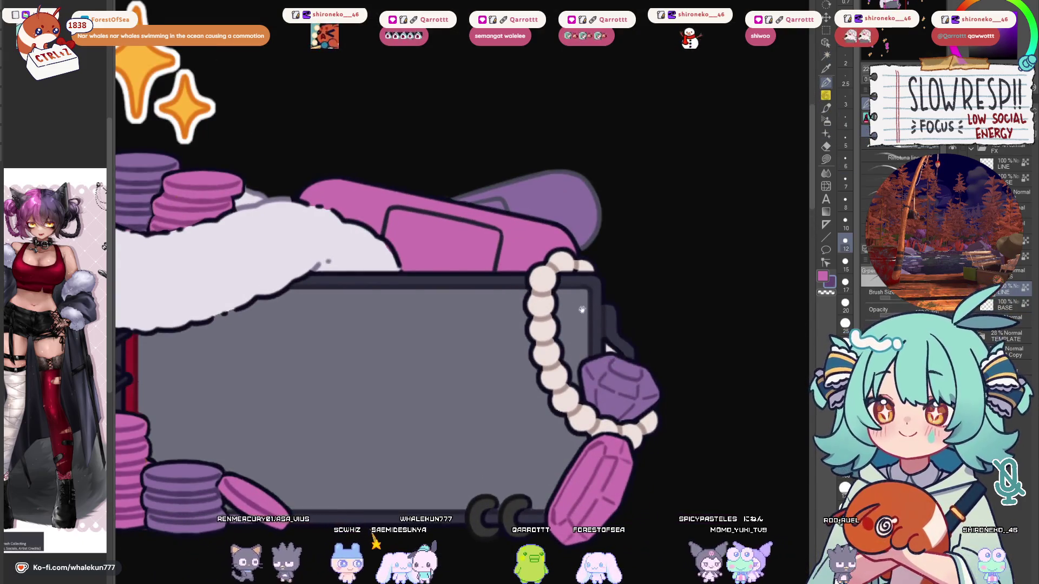
scroll(507, 297, up, 2)
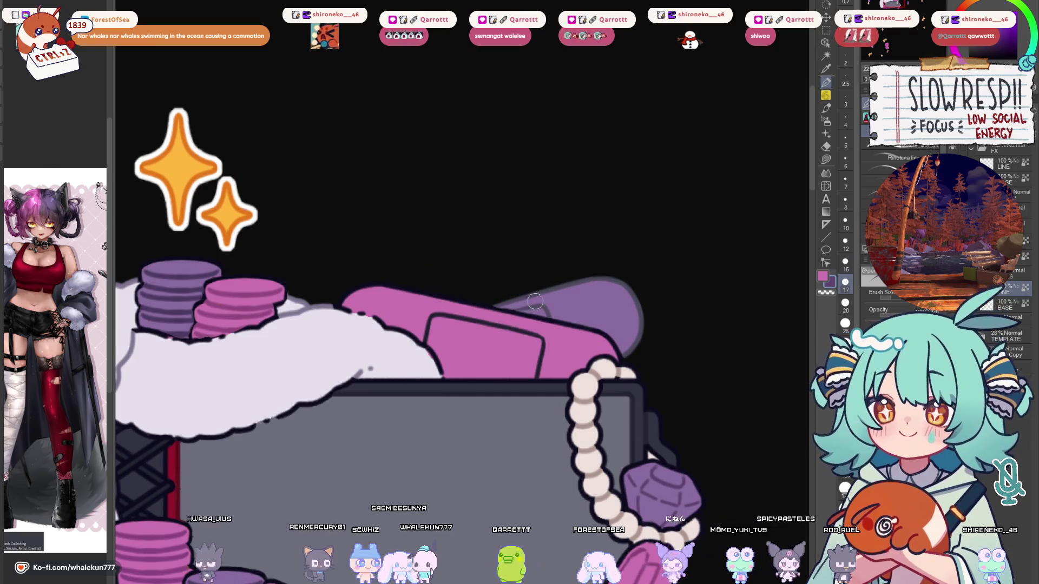
key(bracketright)
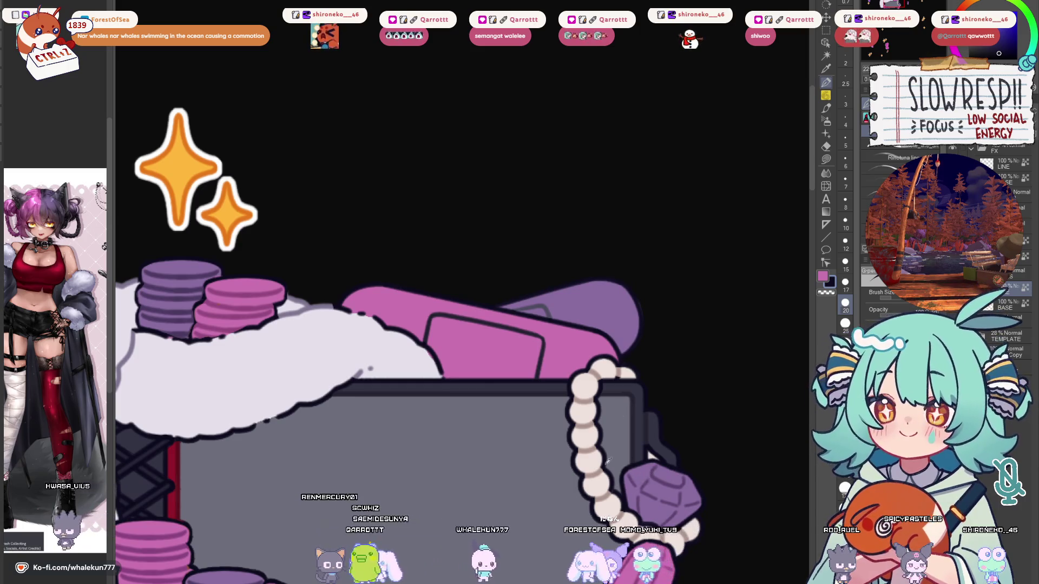
key(bracketleft)
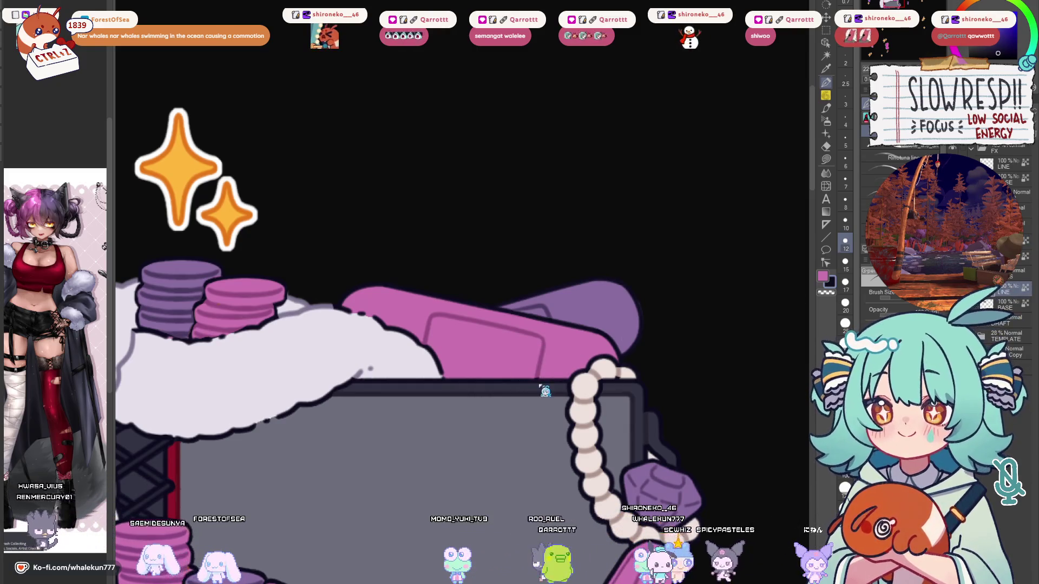
scroll(575, 362, down, 5)
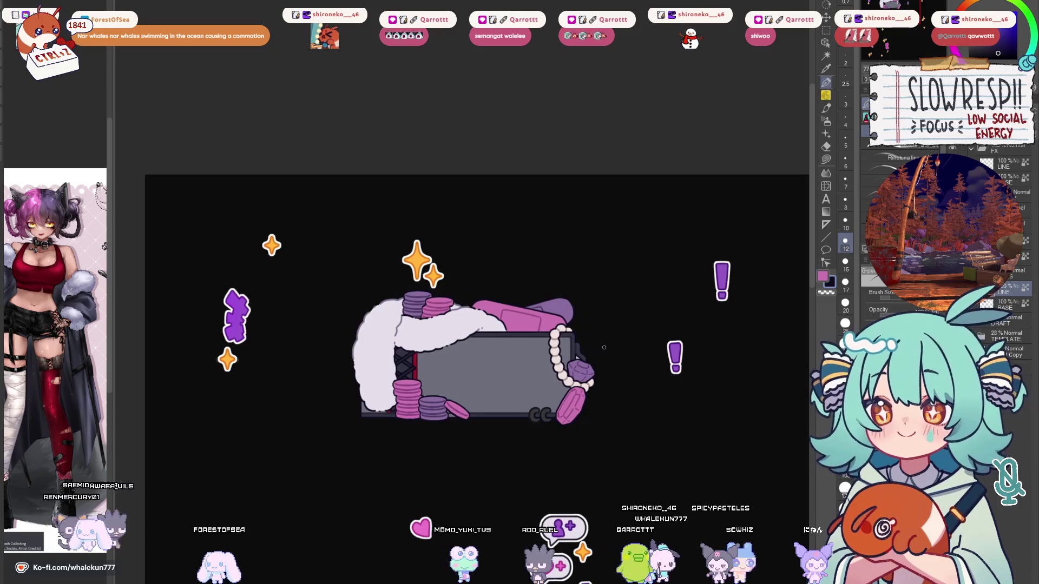
Reframe the view of the sticker sheet with the lasso selection tool active.
scroll(604, 347, down, 5)
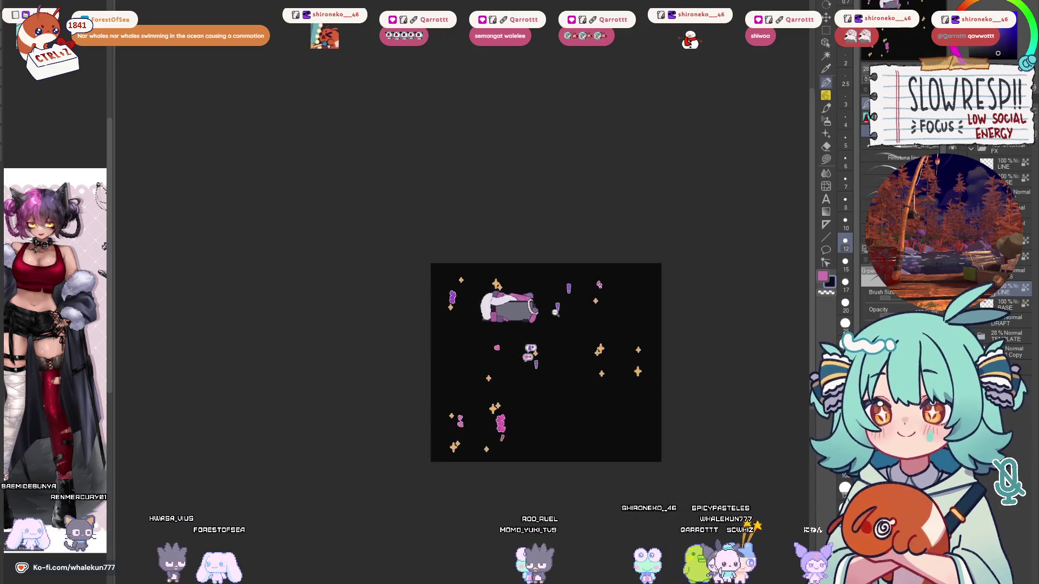
scroll(628, 294, up, 8)
scroll(514, 367, down, 3)
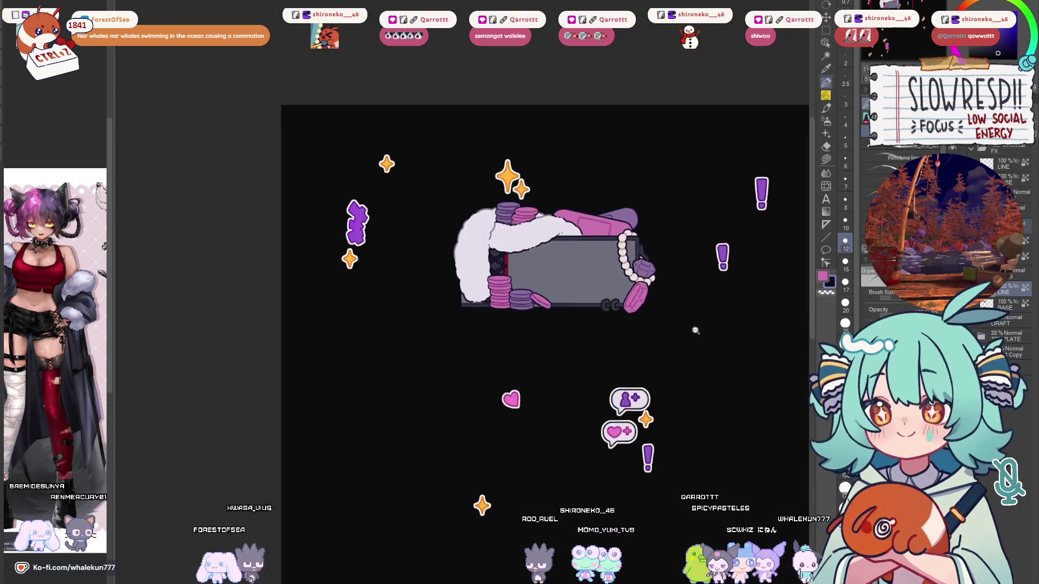
scroll(568, 369, down, 6)
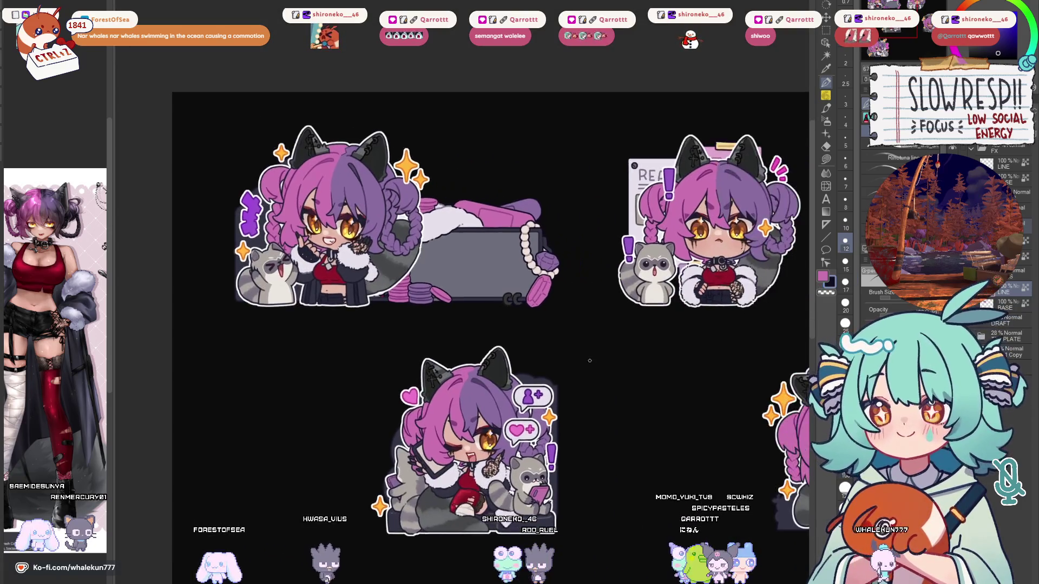
scroll(597, 379, up, 4)
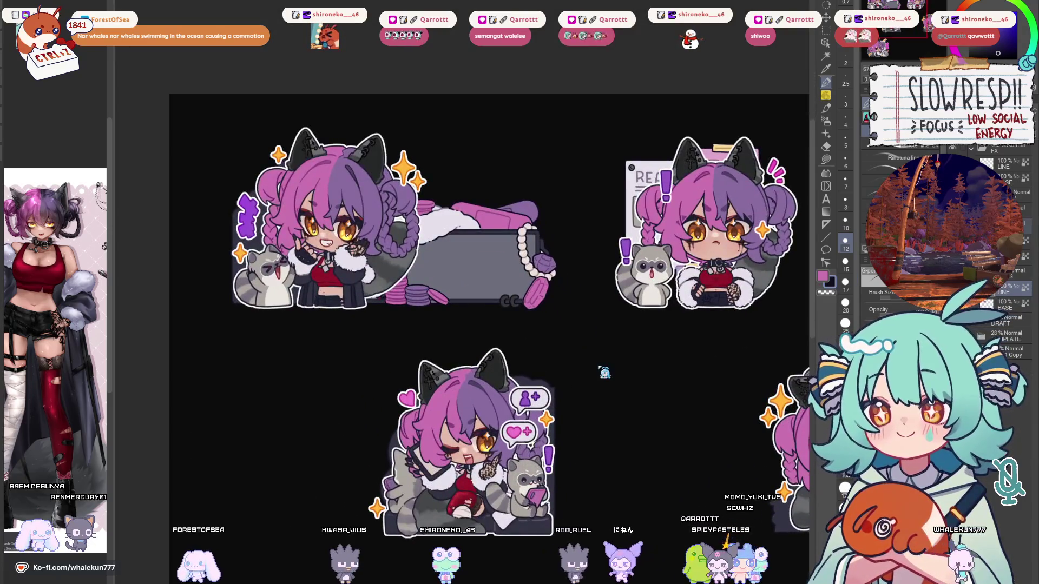
scroll(598, 366, down, 1)
scroll(598, 366, up, 1)
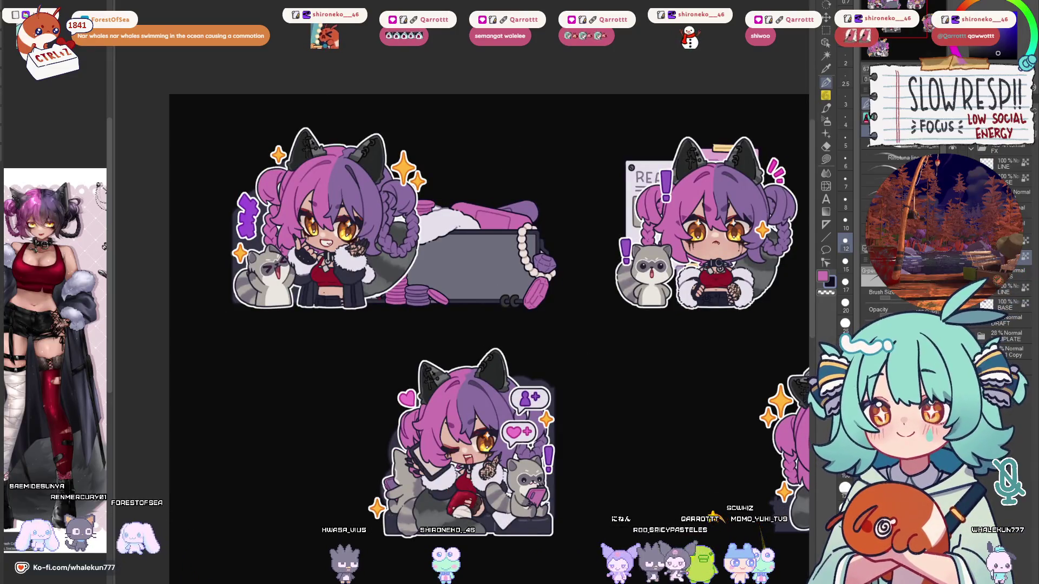
click(826, 159)
drag(528, 344, 619, 429)
scroll(435, 349, up, 3)
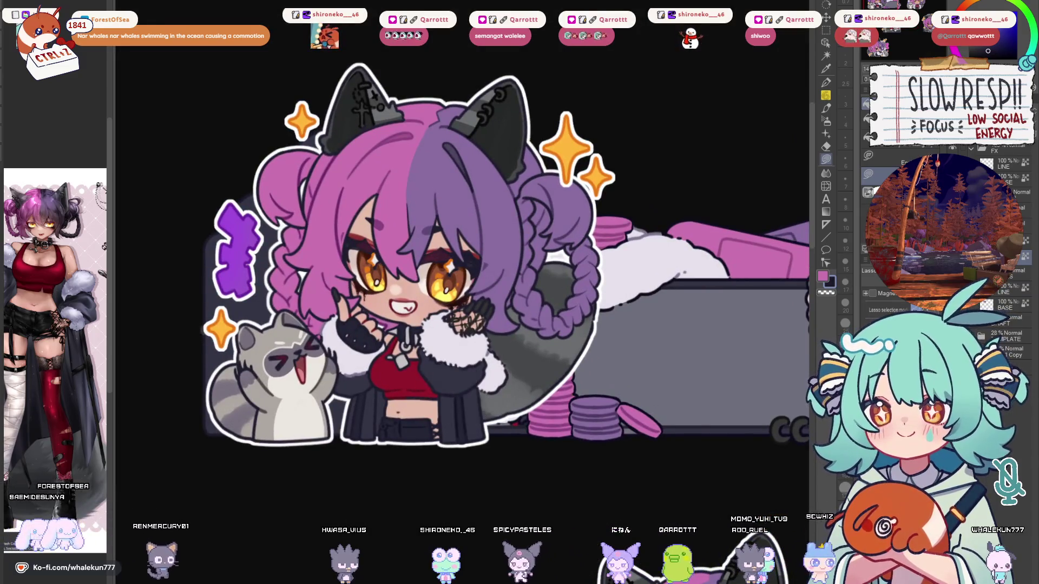
scroll(457, 254, down, 2)
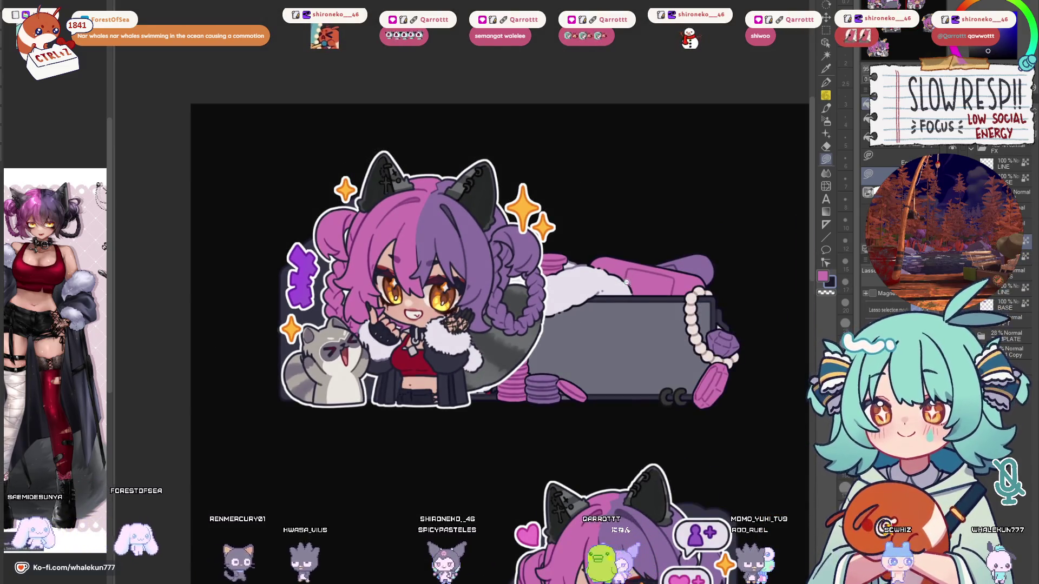
scroll(475, 433, down, 5)
scroll(520, 327, up, 4)
Reveal the grey template panels and drag a box-frame copy onto the top-right sticker.
mouse_move(520, 327)
mouse_down()
mouse_move(434, 307)
mouse_move(550, 433)
mouse_move(573, 332)
mouse_up()
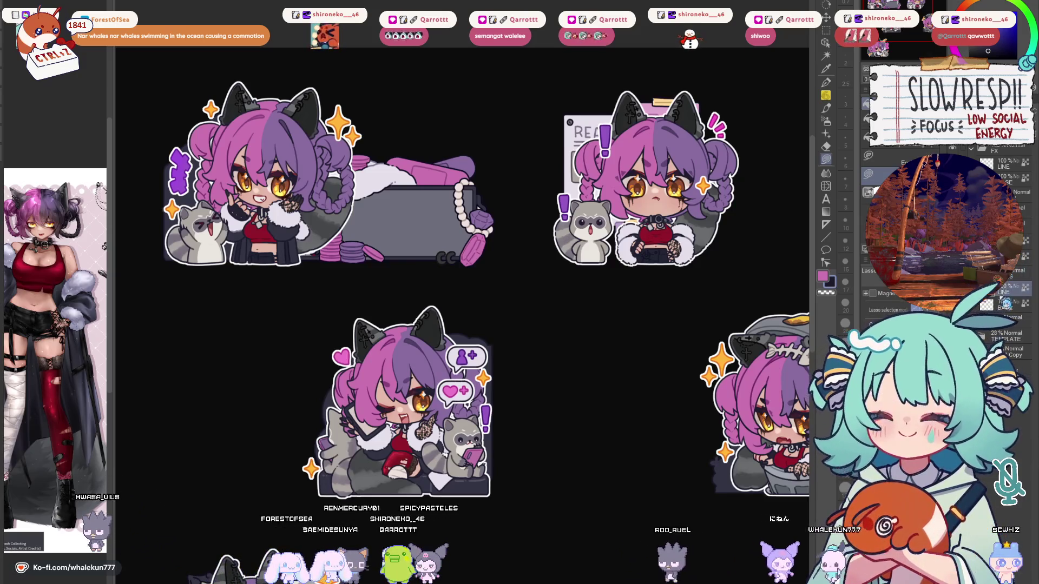
scroll(687, 308, down, 2)
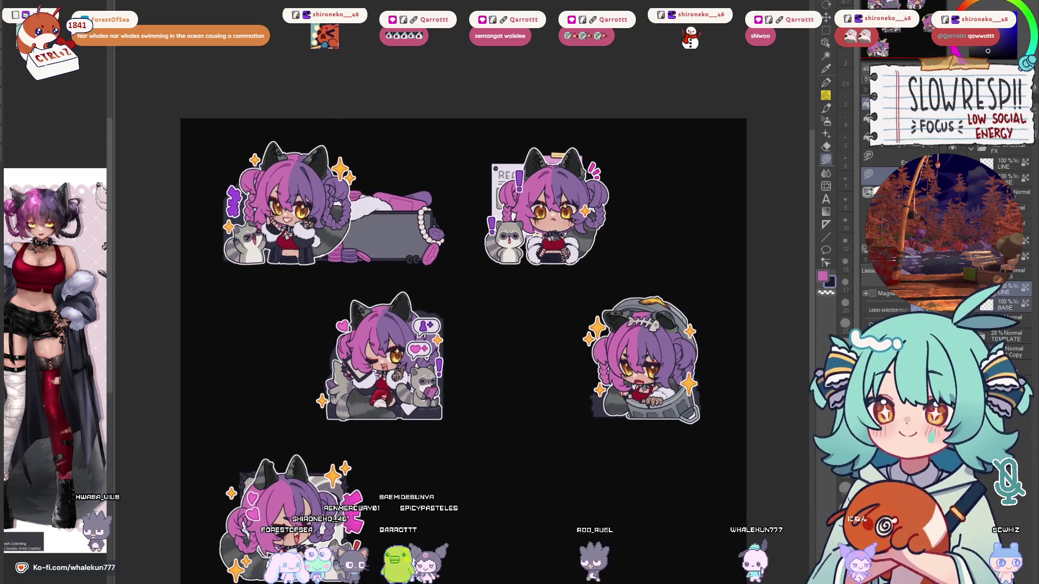
key(k)
drag(418, 288, 677, 289)
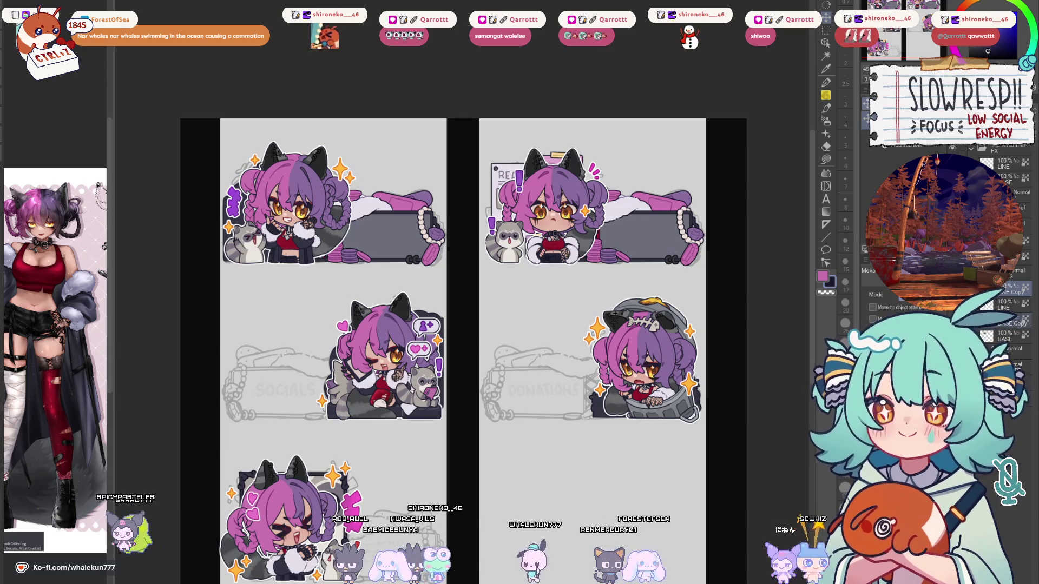
Select the top-right sticker, then drag another box-frame copy onto a lower sticker.
key(m)
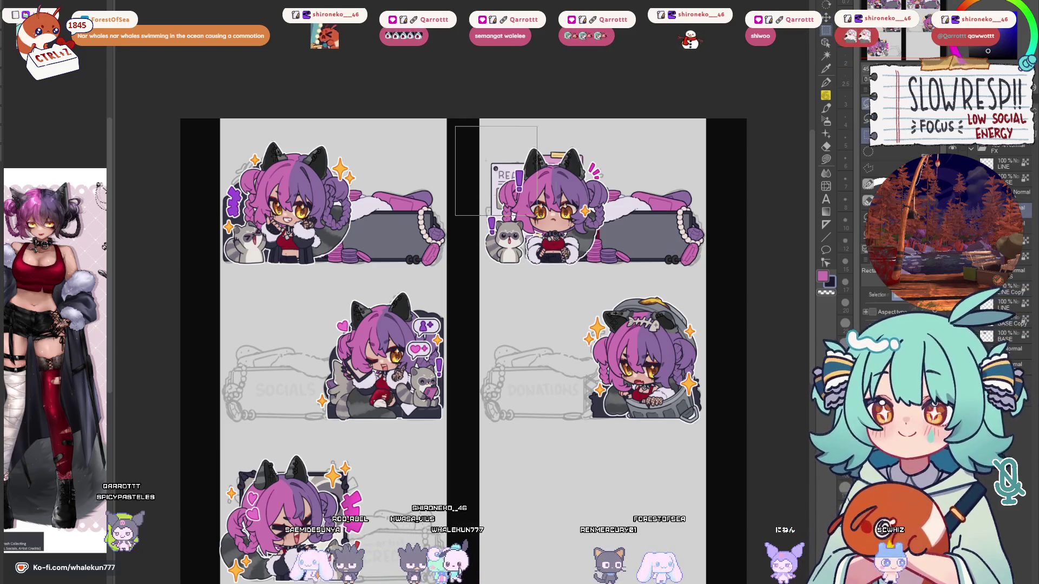
drag(524, 204, 632, 281)
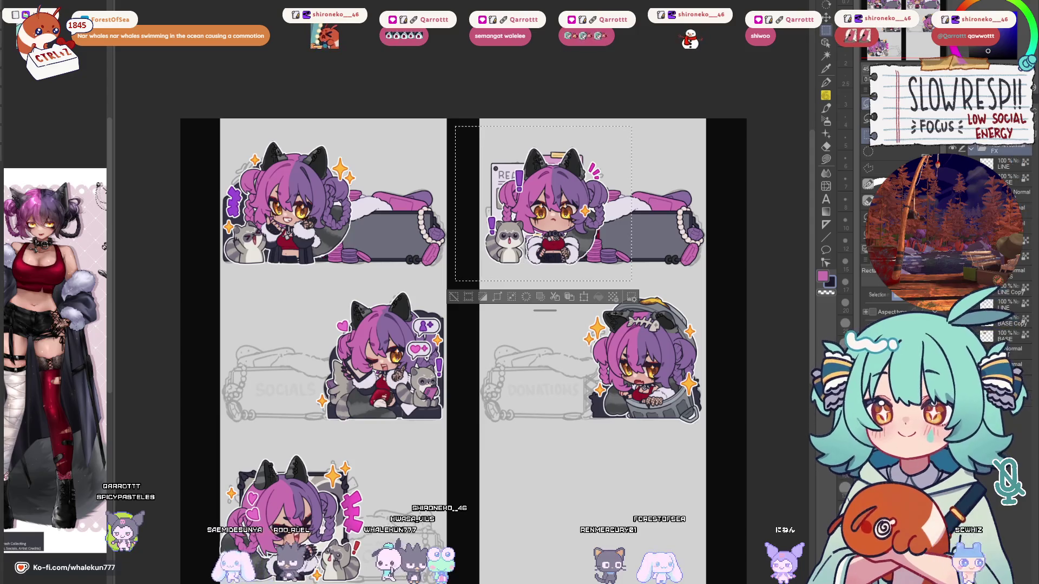
key(k)
scroll(588, 223, up, 2)
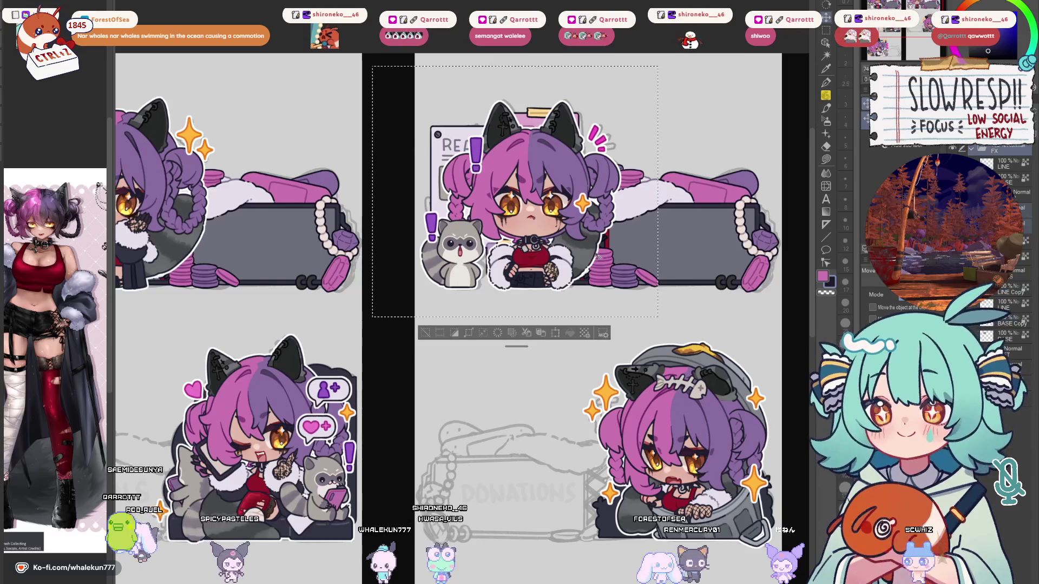
scroll(628, 256, down, 2)
key(ctrl+d)
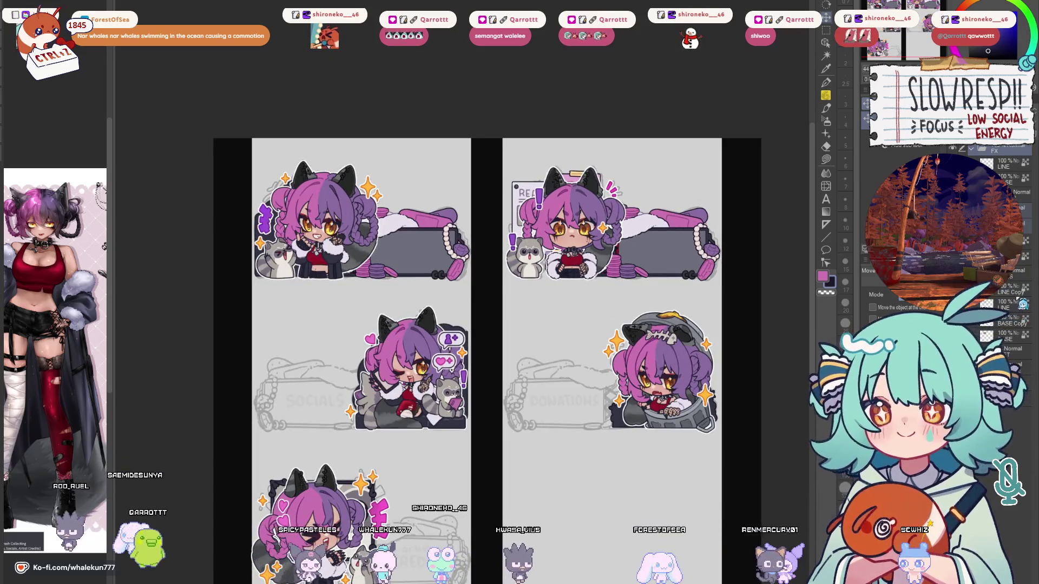
scroll(716, 292, up, 3)
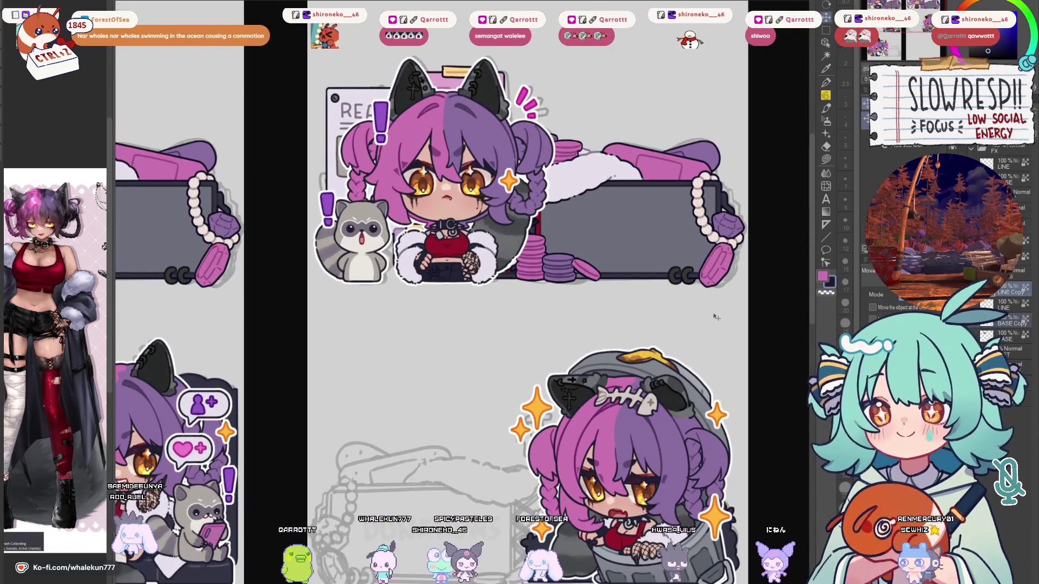
scroll(687, 339, down, 2)
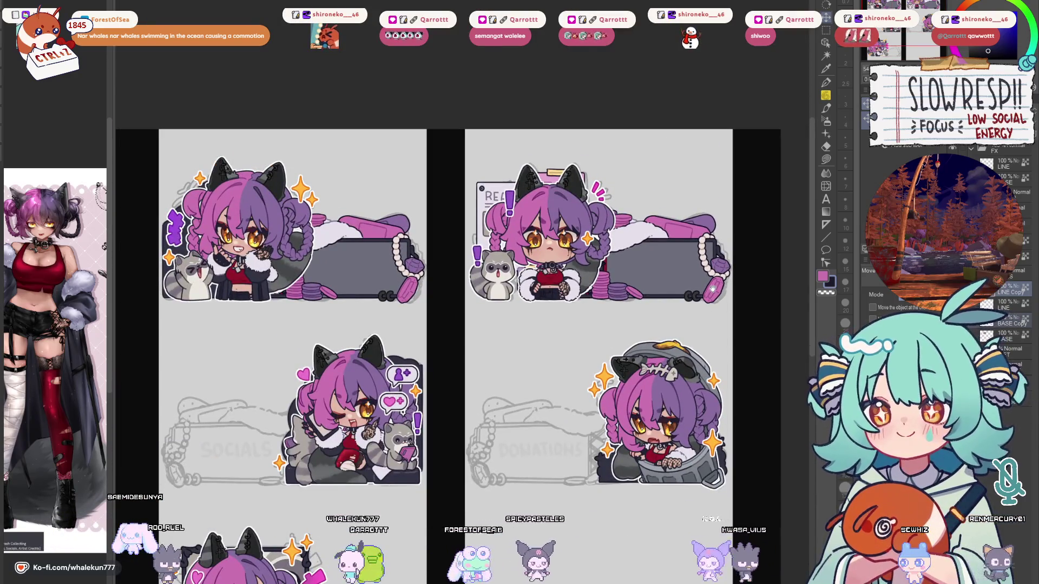
drag(713, 289, 754, 247)
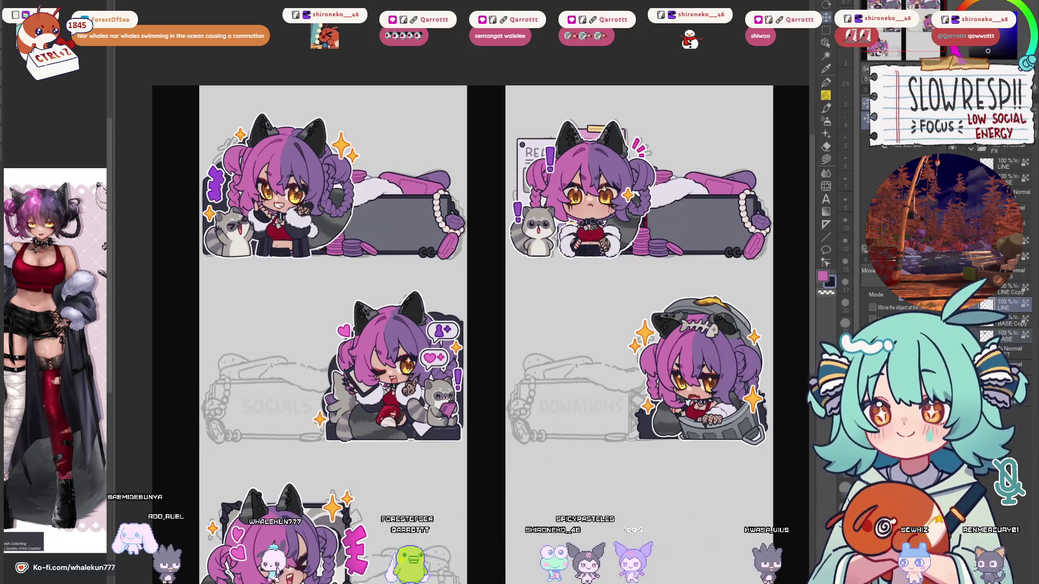
drag(477, 378, 584, 216)
drag(557, 142, 563, 519)
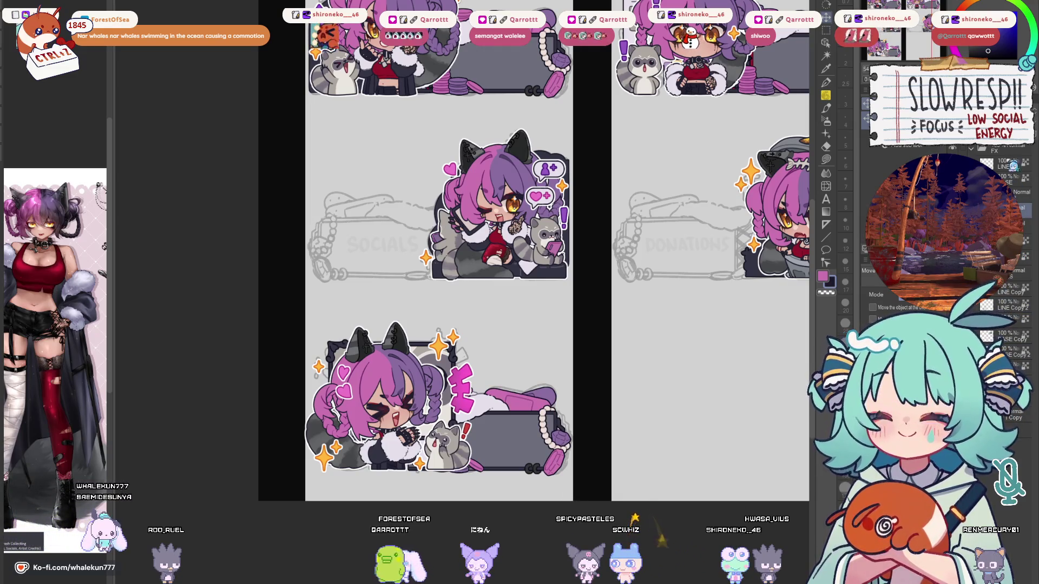
Nudge the lower-left sticker slightly up-left and enlarge its box and cushion.
key(m)
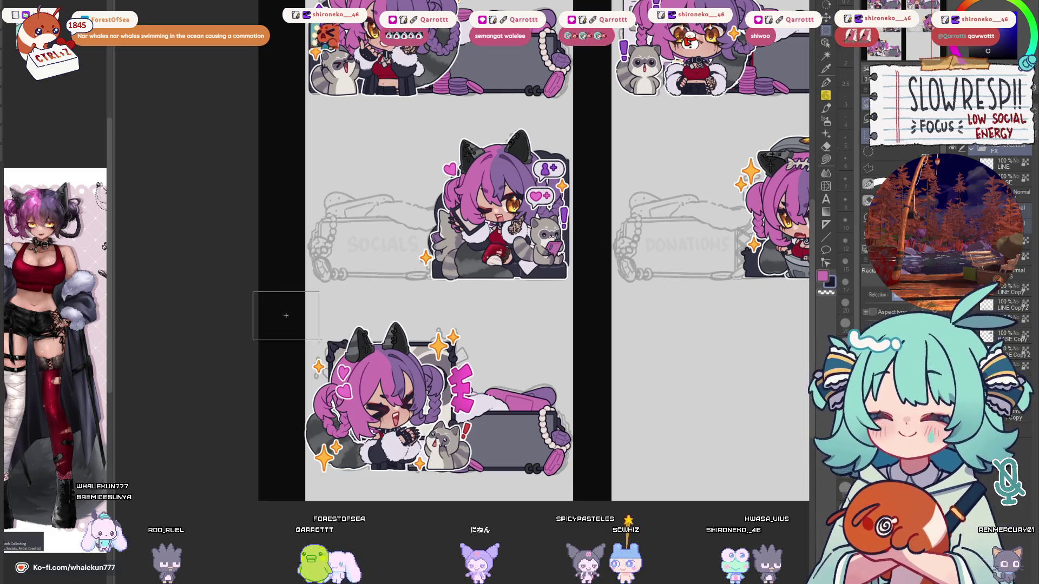
drag(299, 326, 569, 501)
click(830, 20)
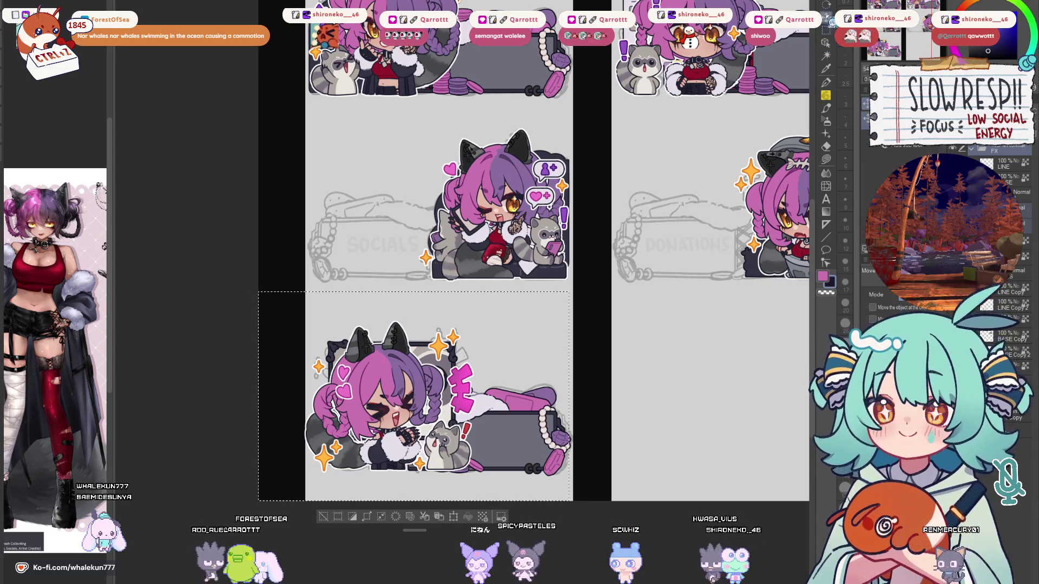
drag(464, 447, 468, 451)
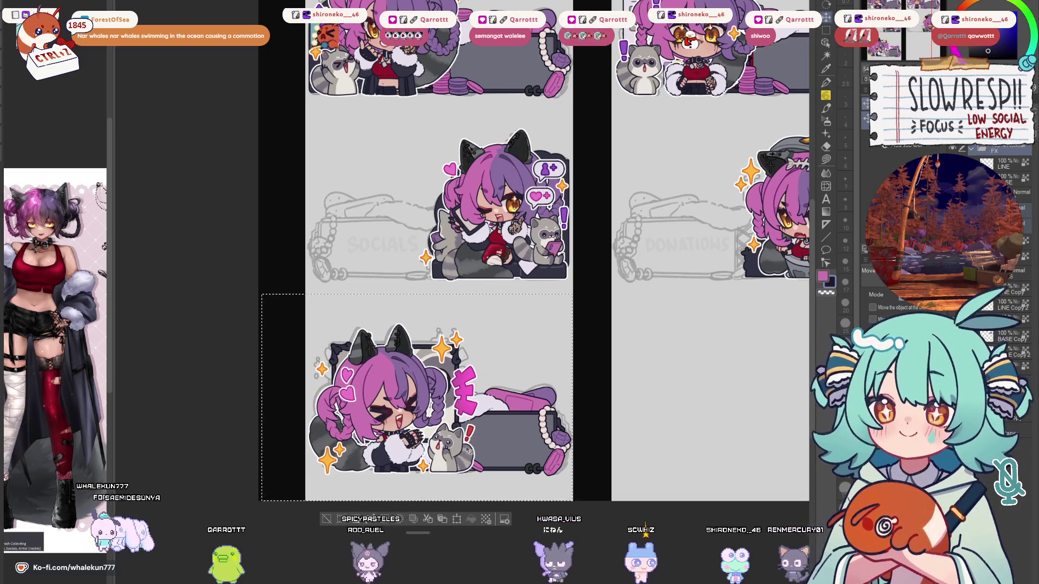
drag(473, 461, 470, 462)
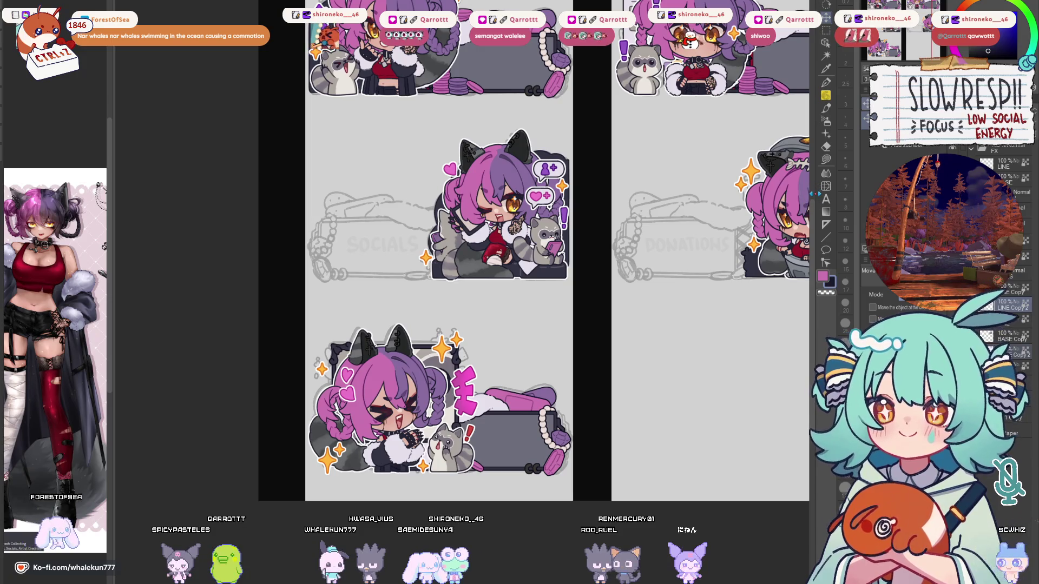
click(524, 435)
drag(575, 490, 576, 479)
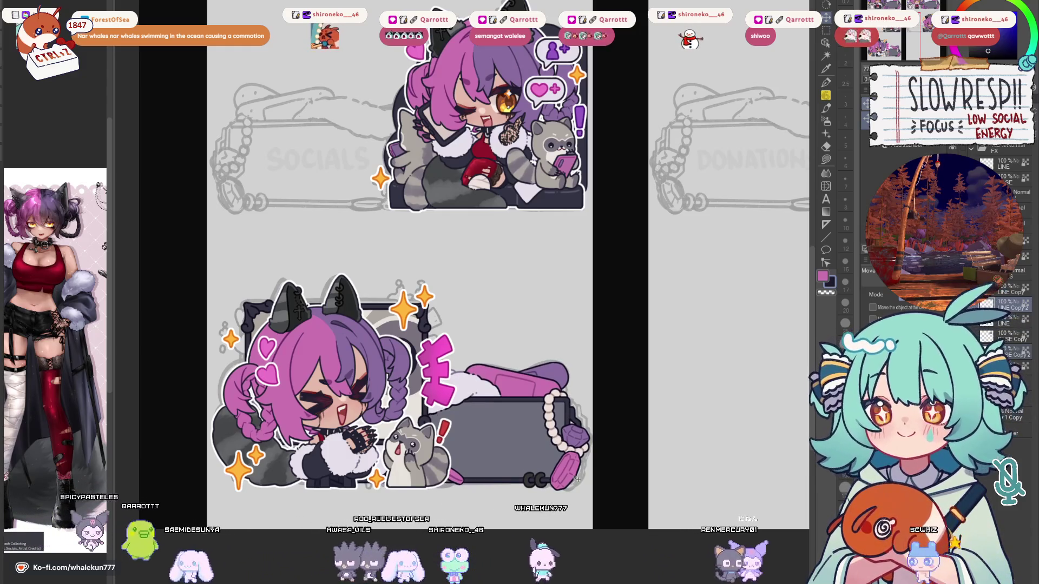
scroll(537, 462, down, 2)
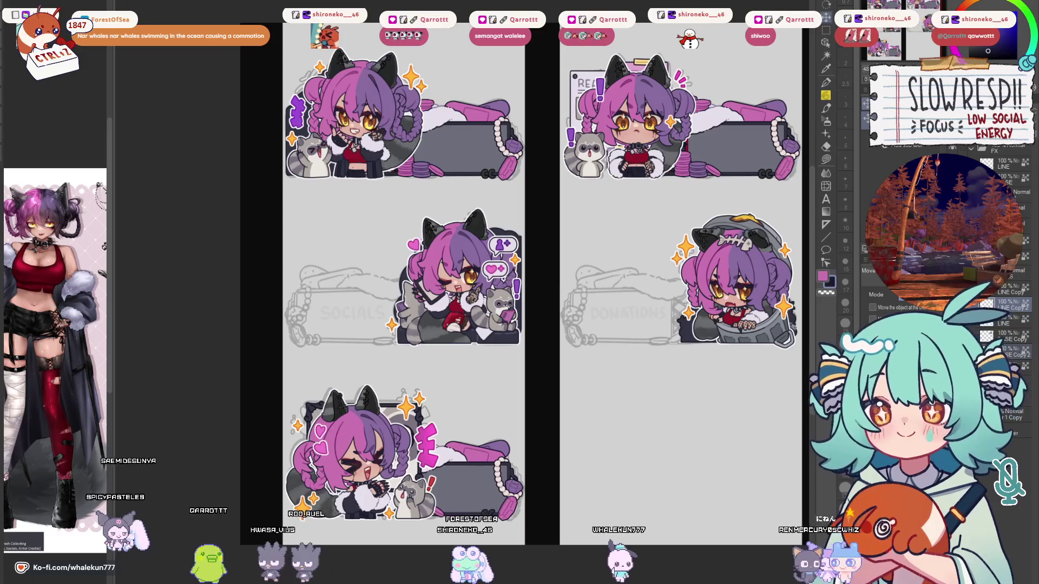
scroll(667, 390, down, 3)
scroll(667, 389, up, 2)
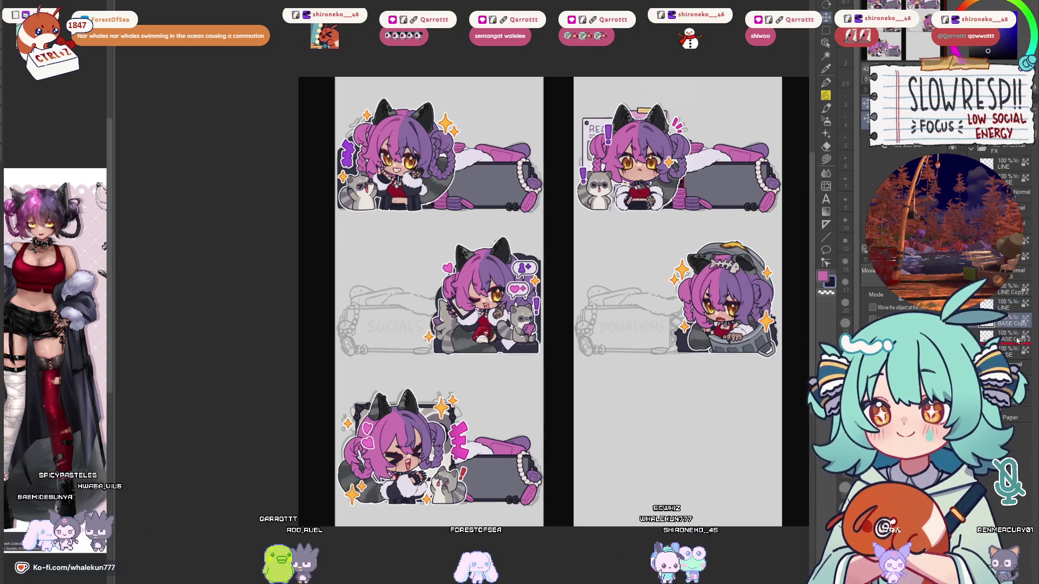
Paste the box graphic onto both middle-row stickers, commit it, and merge the copies down.
key(ctrl+v)
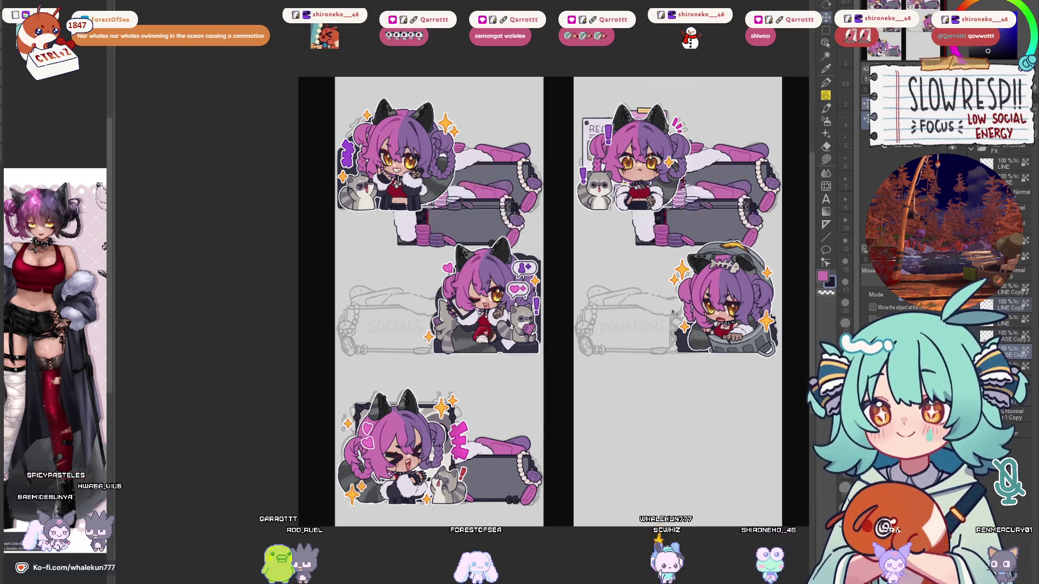
drag(668, 268, 669, 357)
key(ctrl+t)
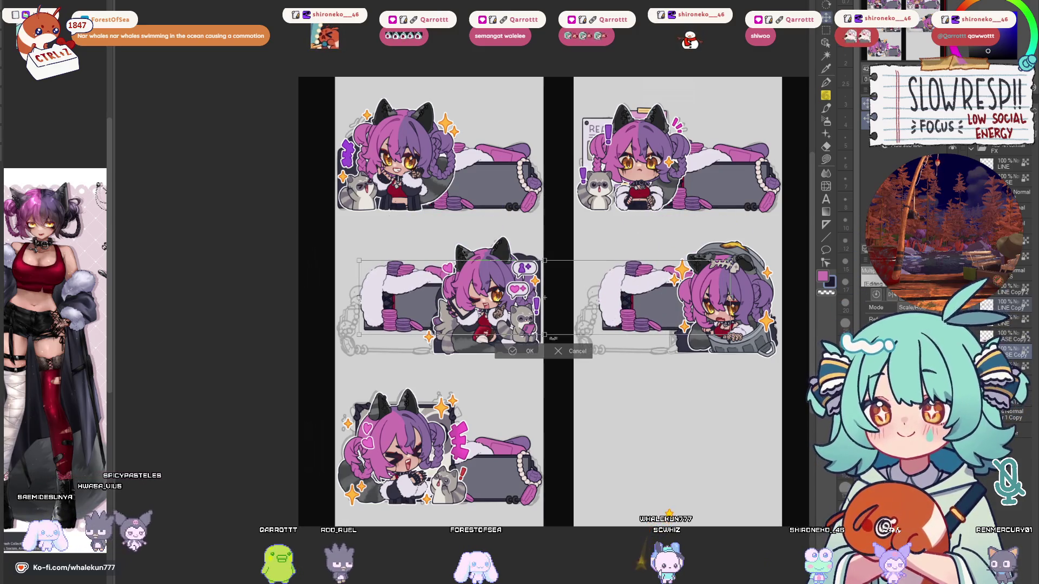
key(Return)
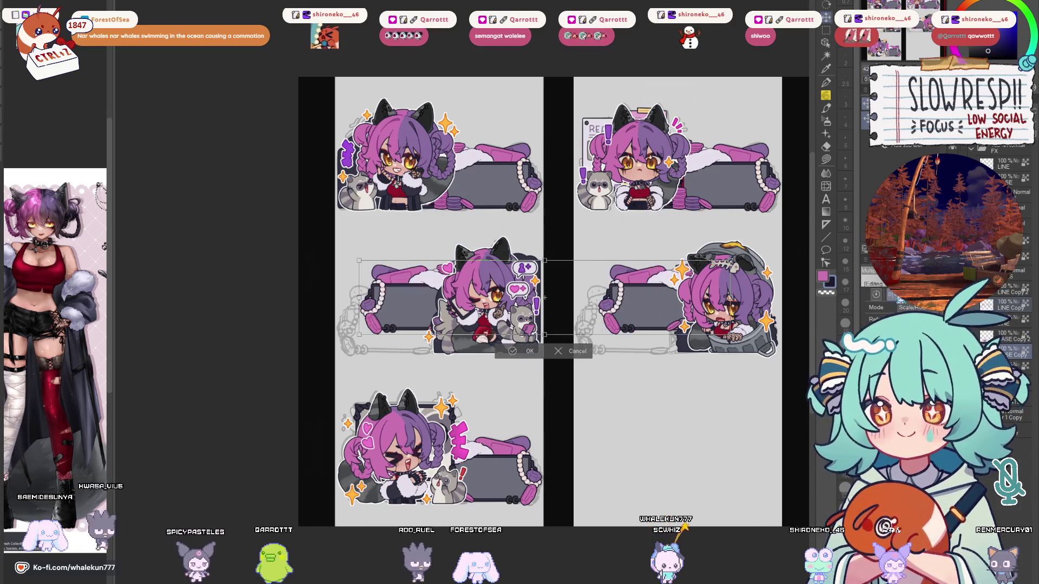
drag(712, 283, 669, 314)
scroll(669, 314, up, 2)
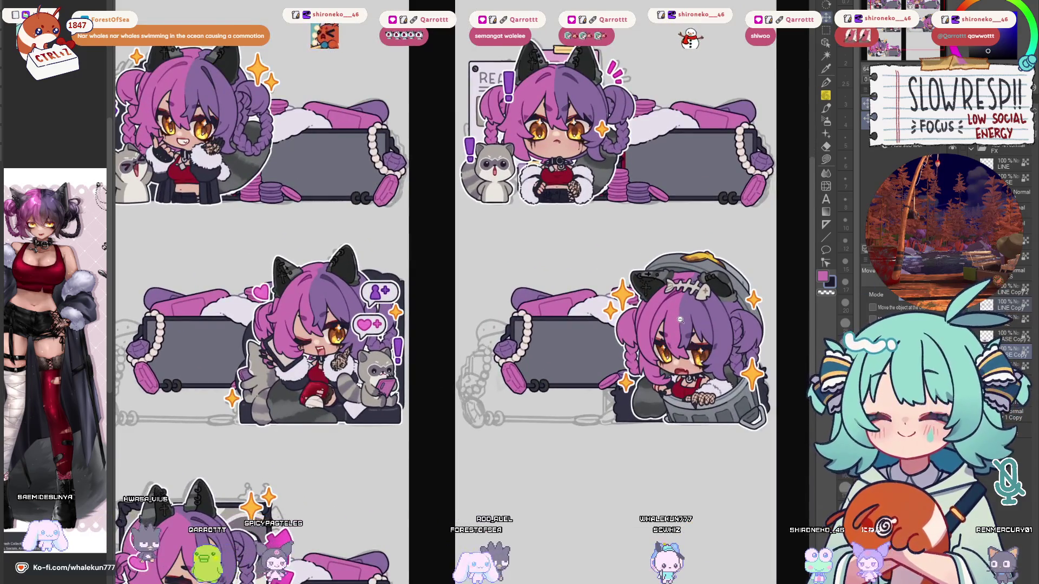
scroll(669, 313, down, 1)
mouse_move(610, 431)
mouse_down()
mouse_move(674, 334)
mouse_move(666, 351)
mouse_up()
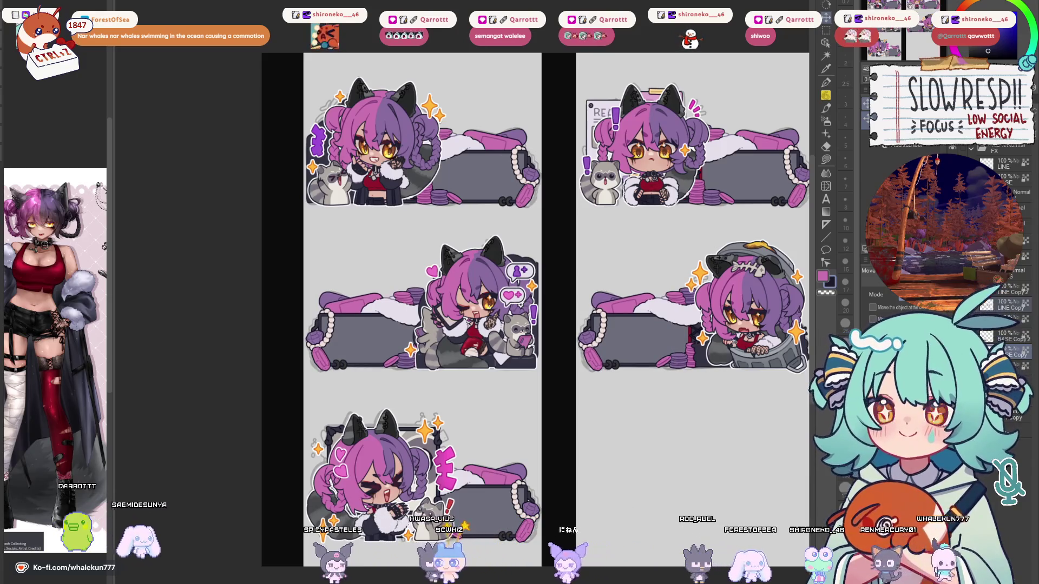
drag(729, 355, 729, 358)
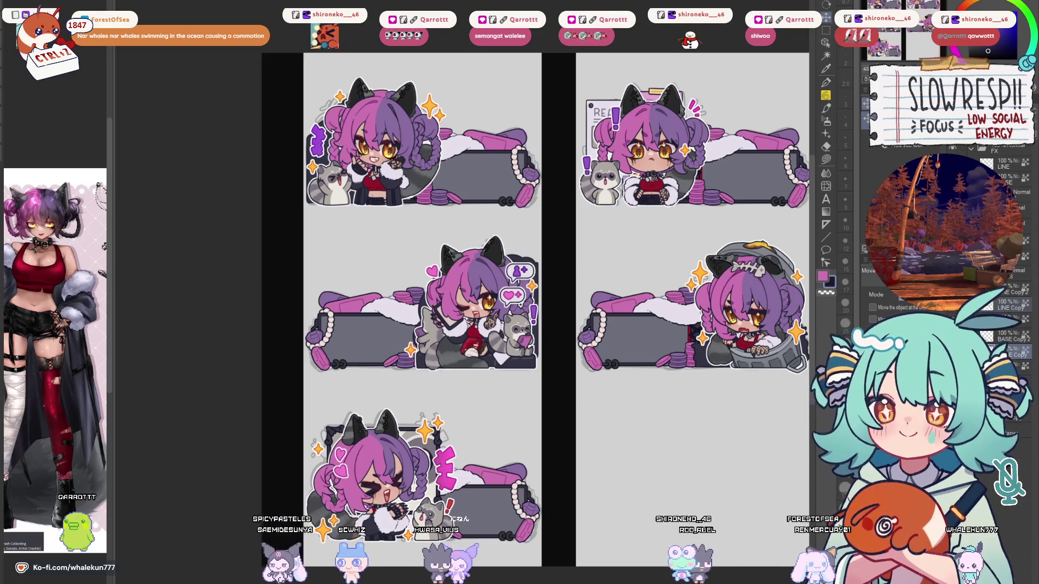
key(Delete)
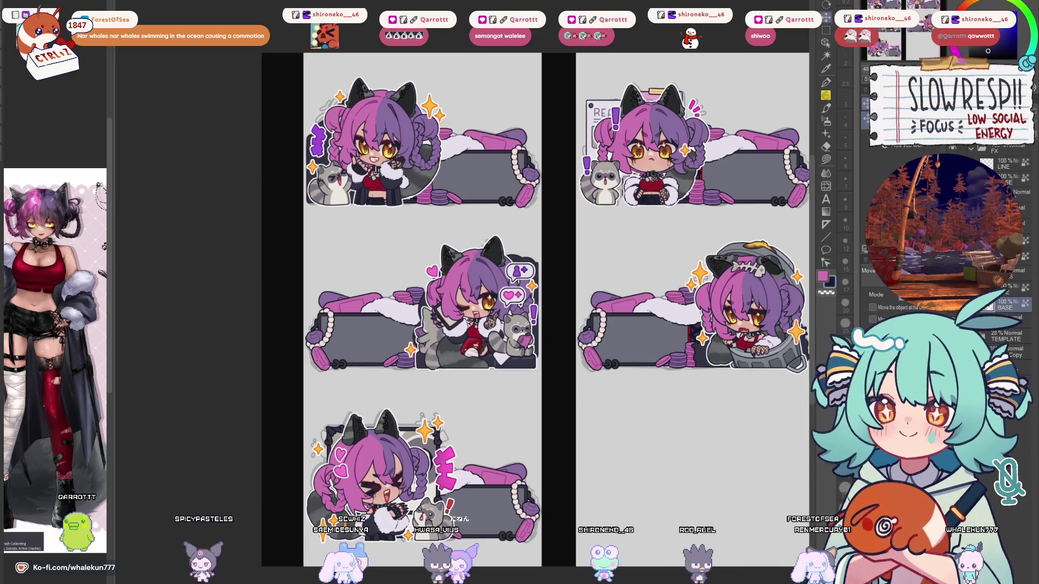
Hide the light grey Paper layer so the five stickers show on black.
key(Delete)
scroll(535, 309, down, 5)
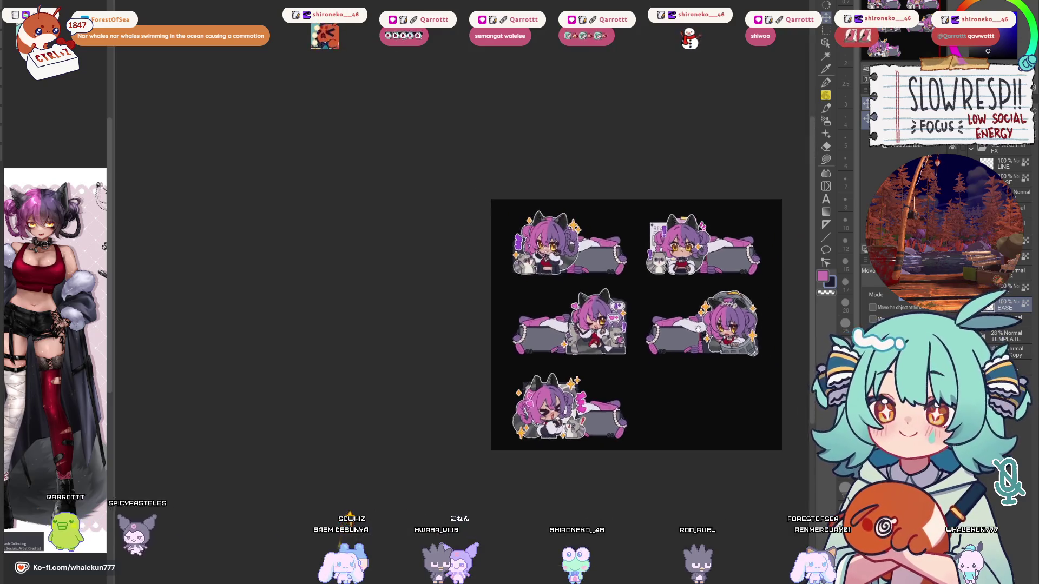
scroll(536, 308, up, 3)
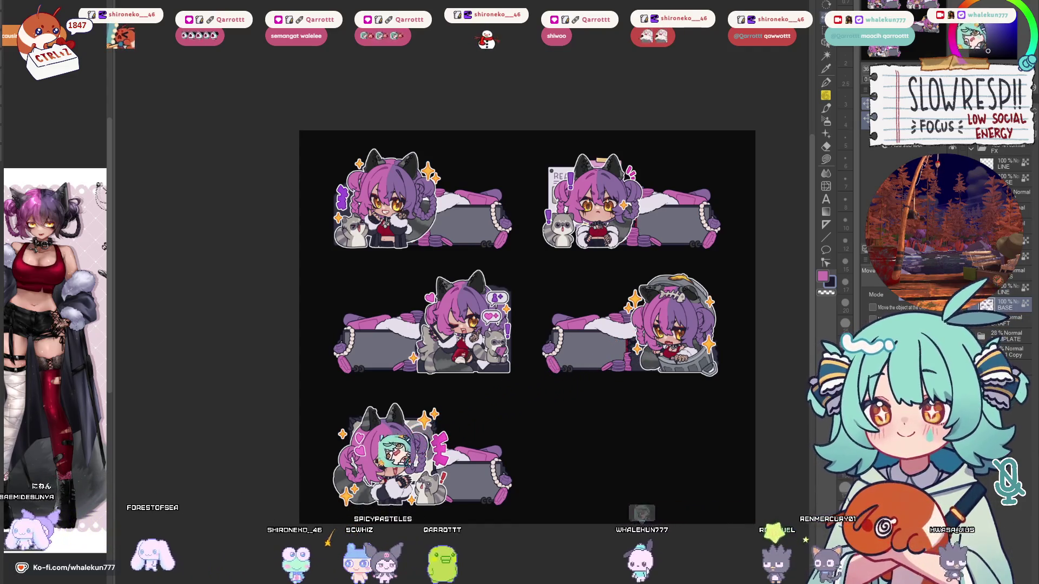
click(826, 160)
scroll(616, 271, up, 2)
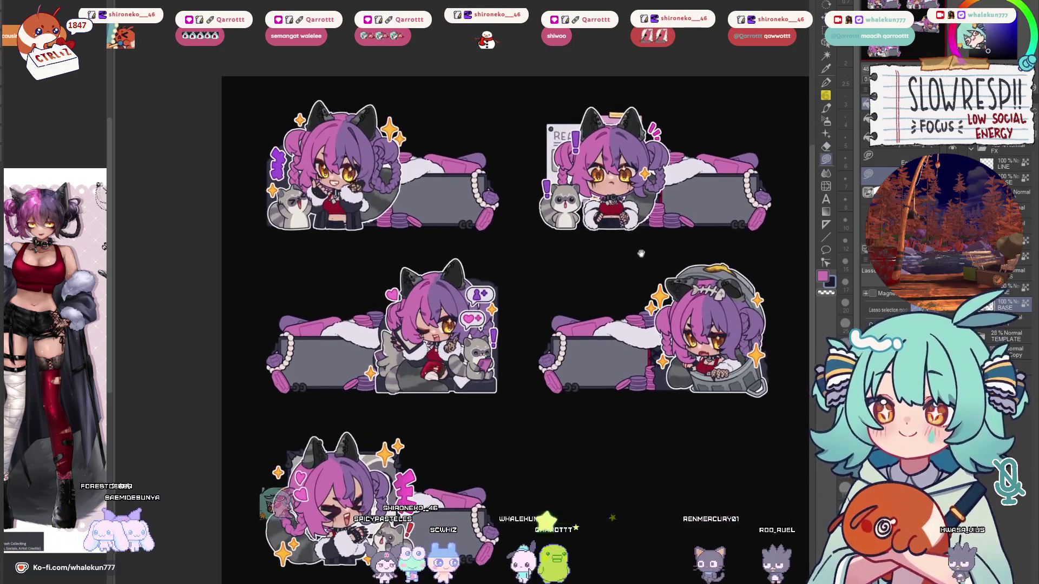
drag(641, 254, 651, 242)
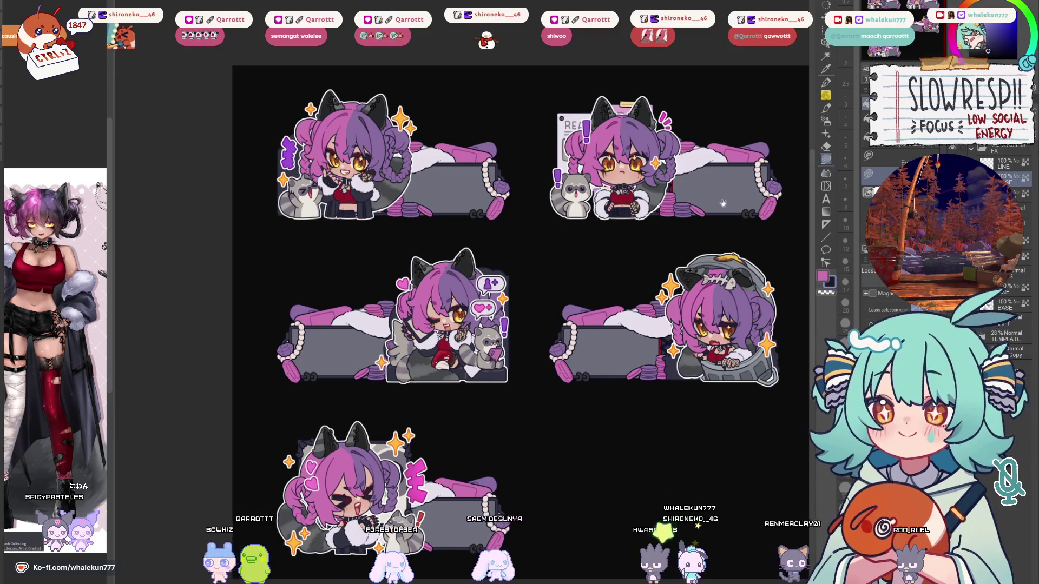
scroll(519, 324, up, 3)
scroll(656, 193, up, 2)
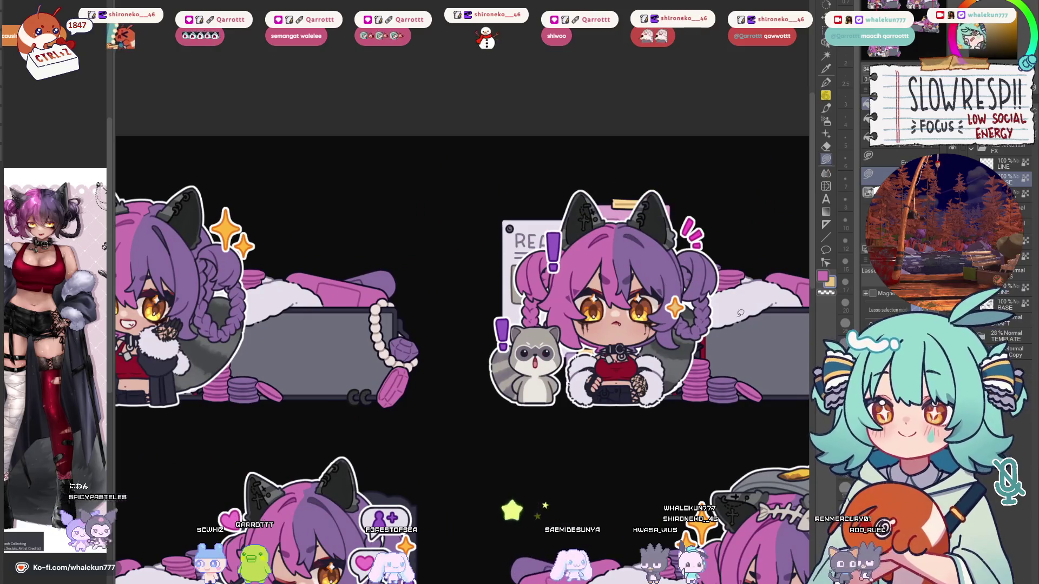
scroll(741, 308, down, 4)
scroll(725, 323, up, 1)
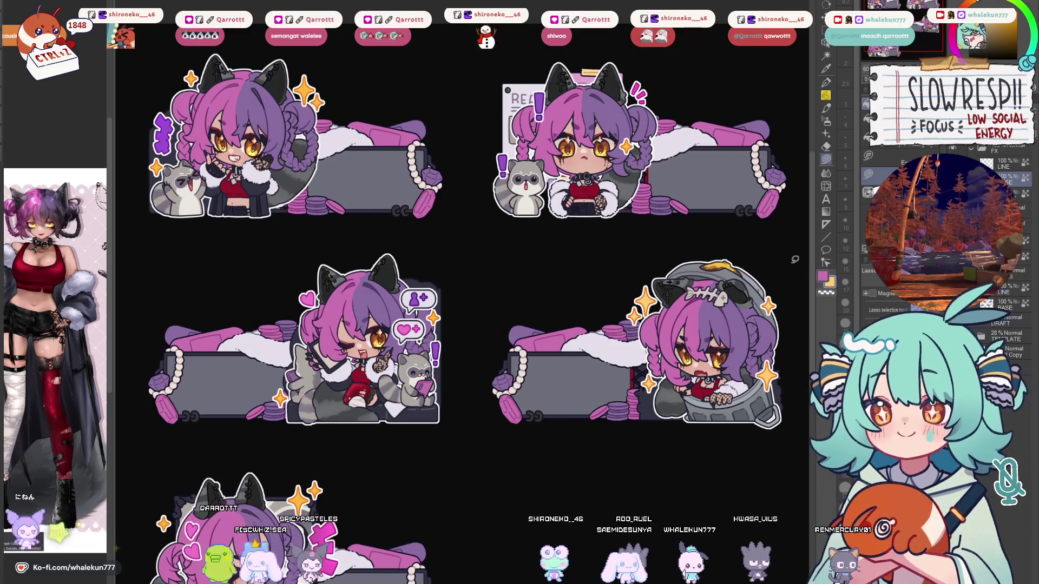
drag(778, 283, 821, 415)
drag(522, 338, 714, 376)
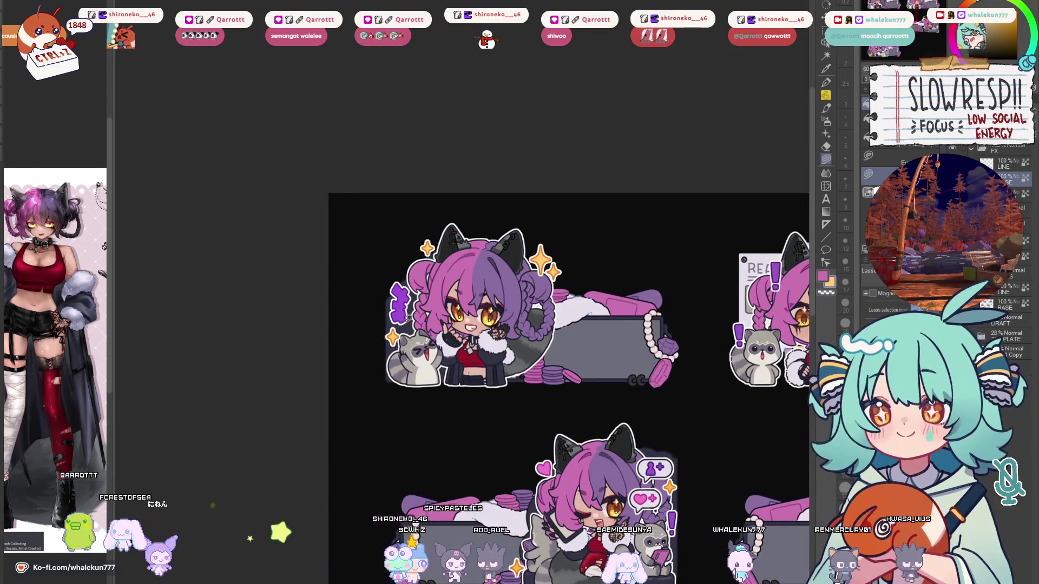
drag(682, 478, 642, 200)
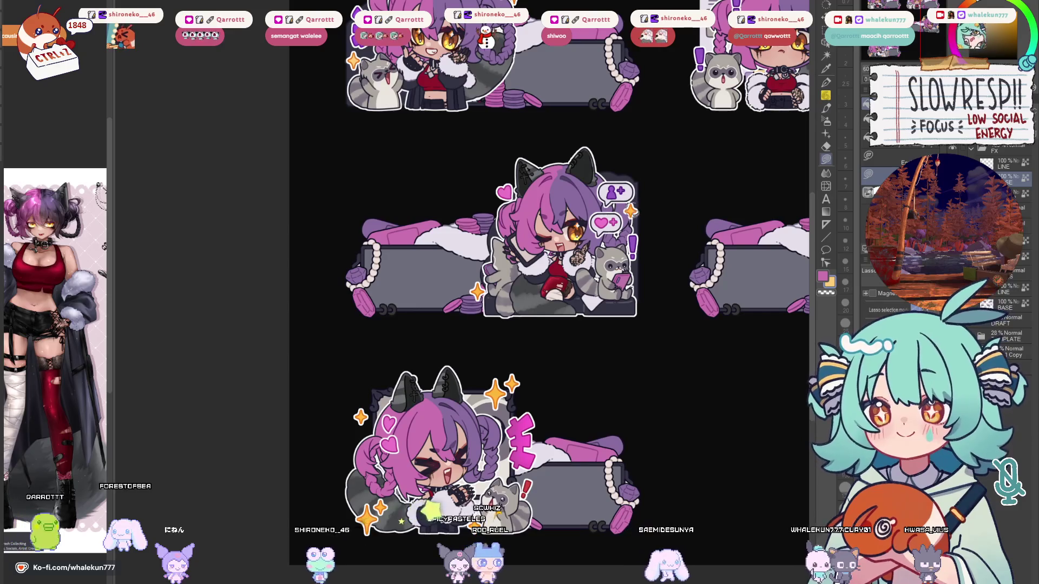
drag(517, 288, 524, 175)
drag(513, 247, 489, 277)
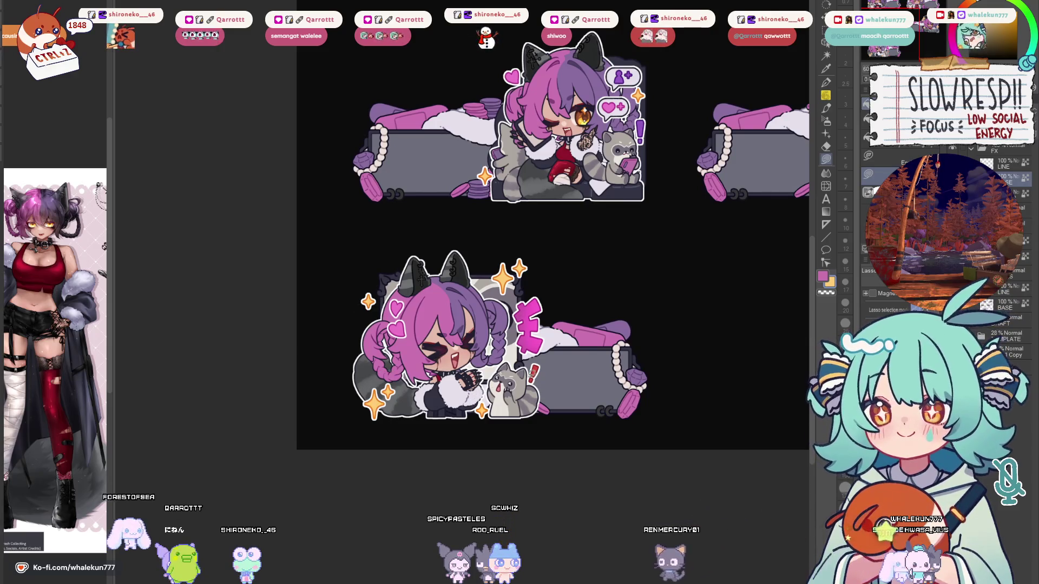
scroll(646, 258, down, 5)
drag(750, 270, 593, 355)
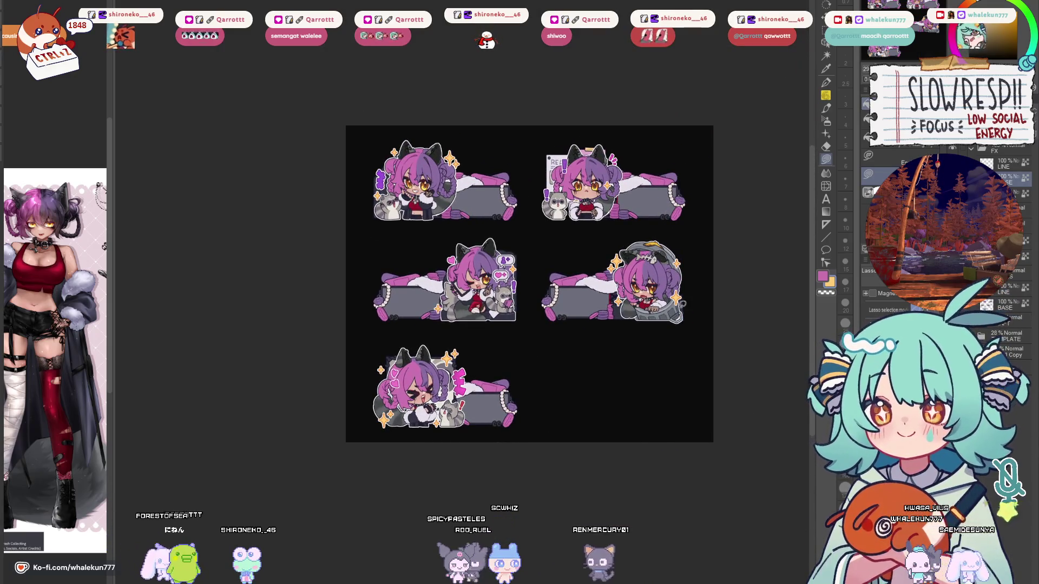
scroll(587, 329, up, 2)
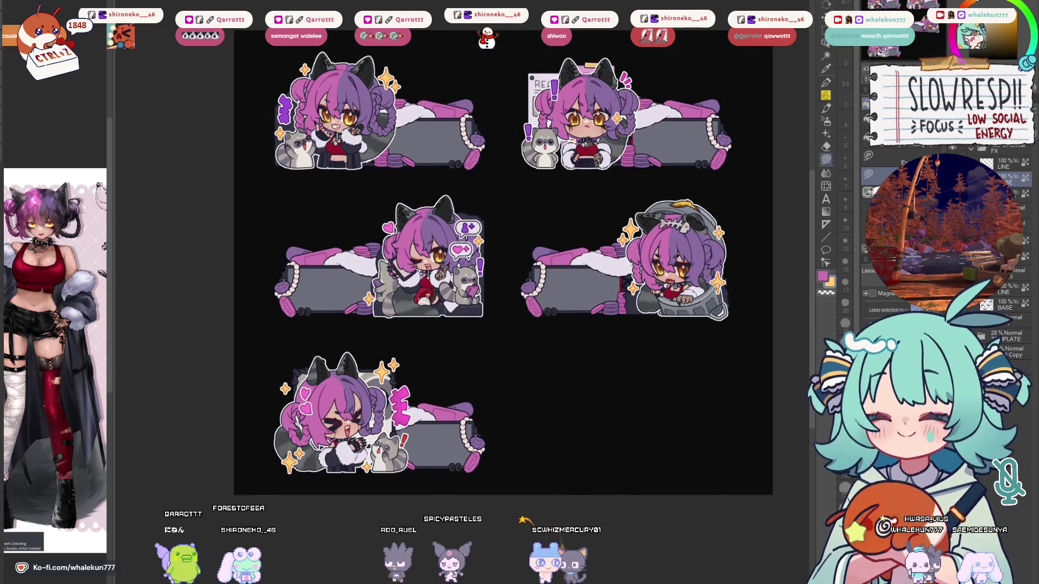
scroll(1006, 228, down, 2)
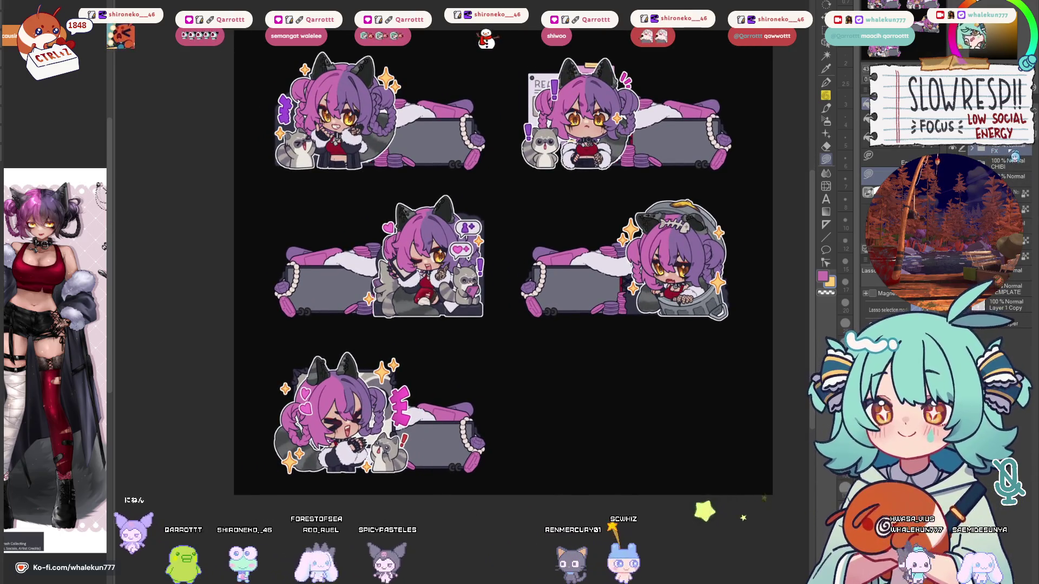
scroll(1006, 228, down, 1)
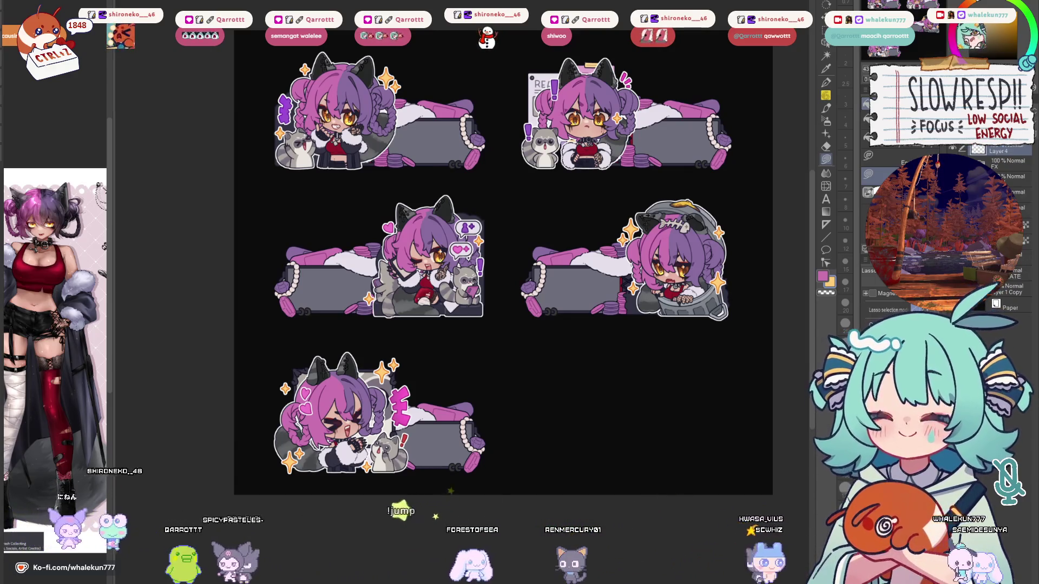
Hand-letter 'about' in the top-left banner box, undoing and redrawing bad strokes.
click(826, 83)
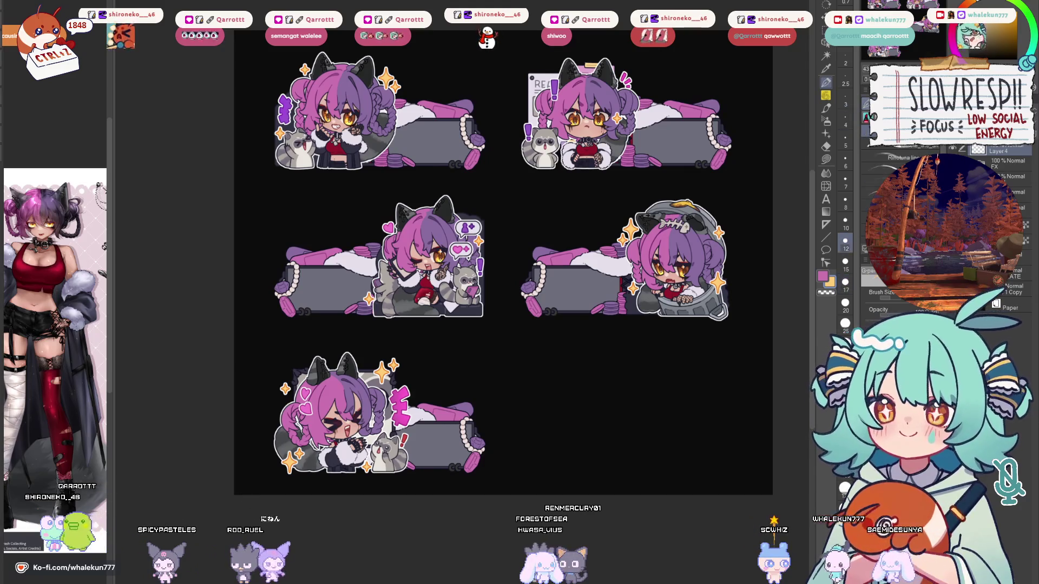
key(ctrl+plus)
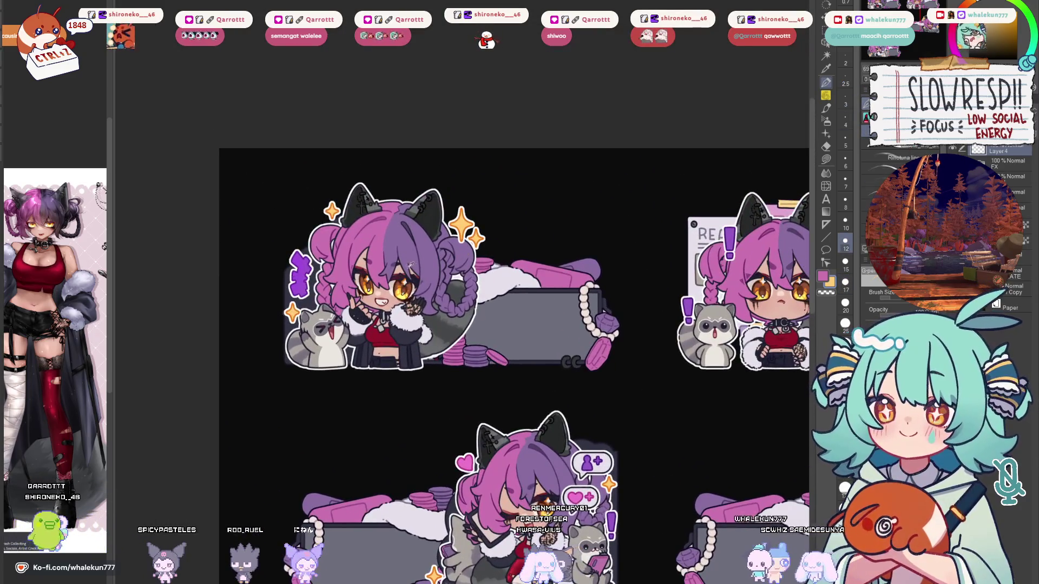
scroll(510, 308, up, 1)
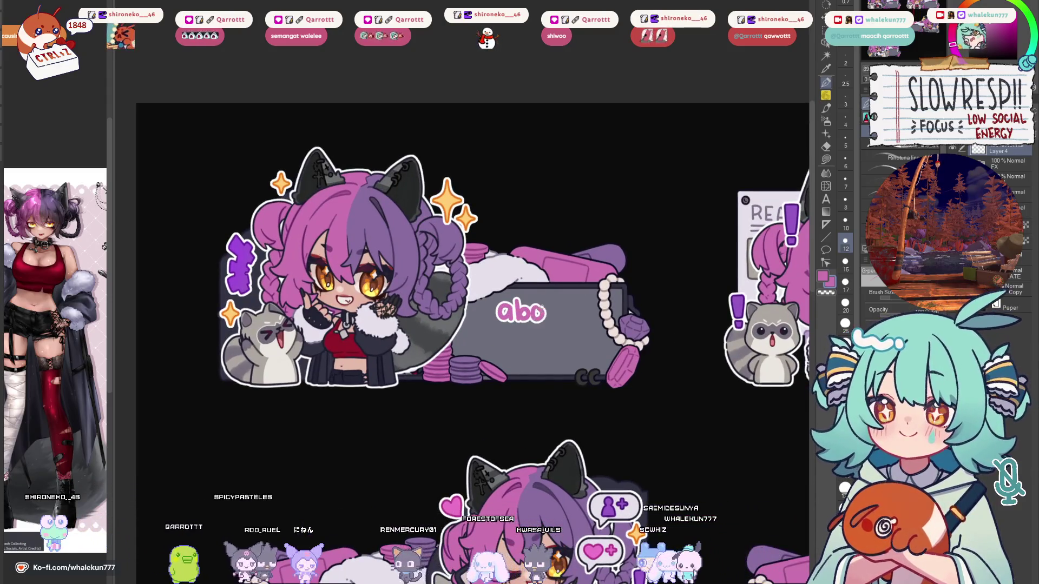
key(ctrl+z)
drag(521, 300, 517, 320)
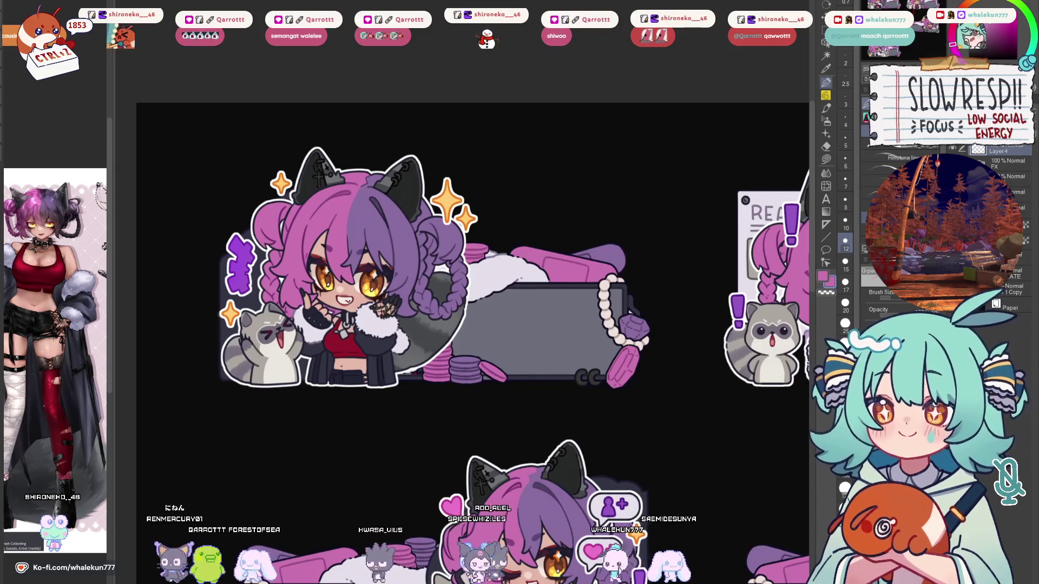
key(b)
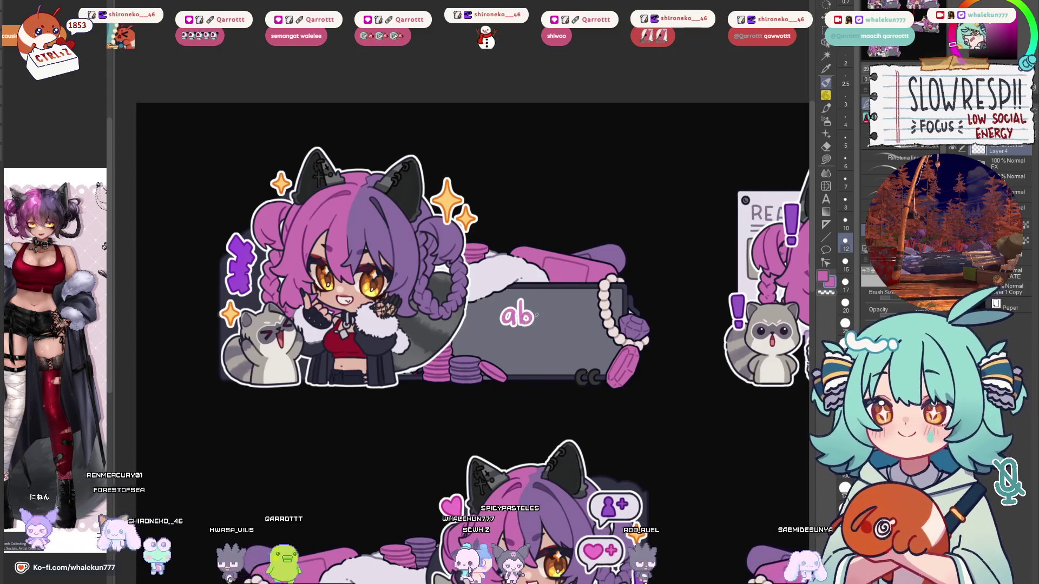
key(ctrl+z)
key(ctrl+z)
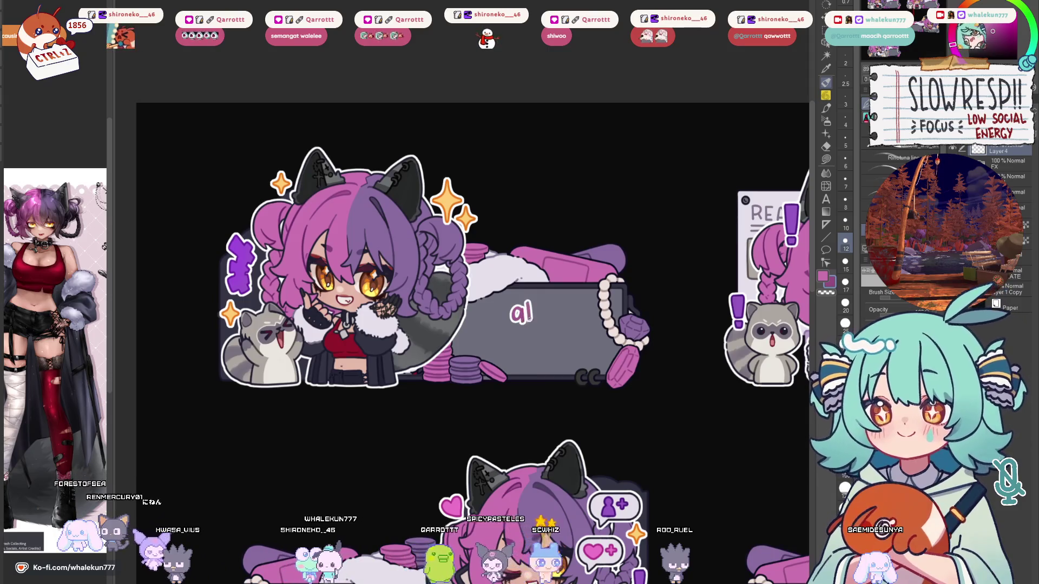
mouse_move(563, 301)
mouse_down()
mouse_move(566, 322)
mouse_move(573, 306)
mouse_up()
Sample purple and letter 'ME' beneath 'about', undoing misdrawn strokes.
alt+click(591, 251)
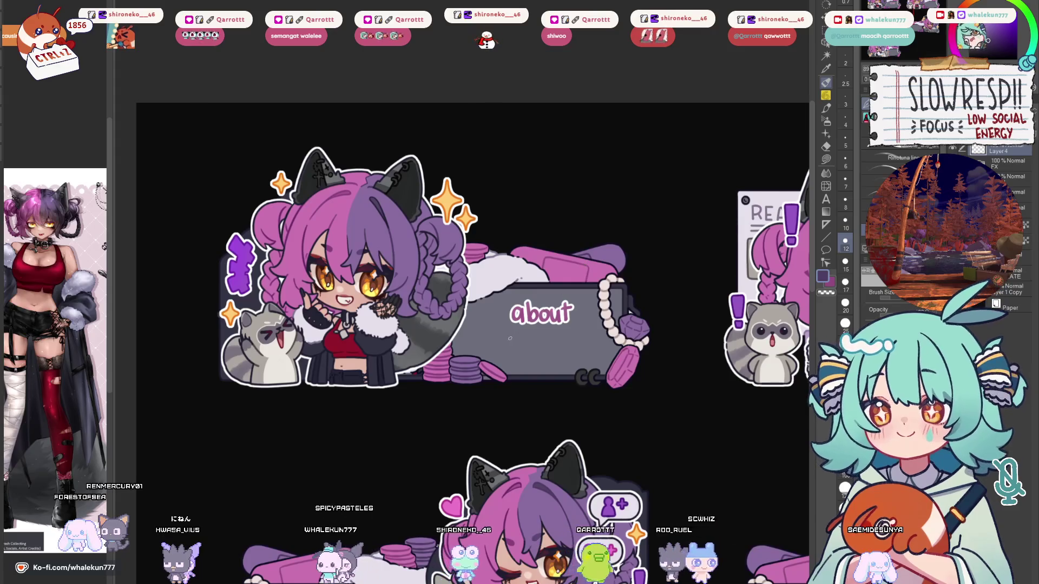
key(ctrl+z)
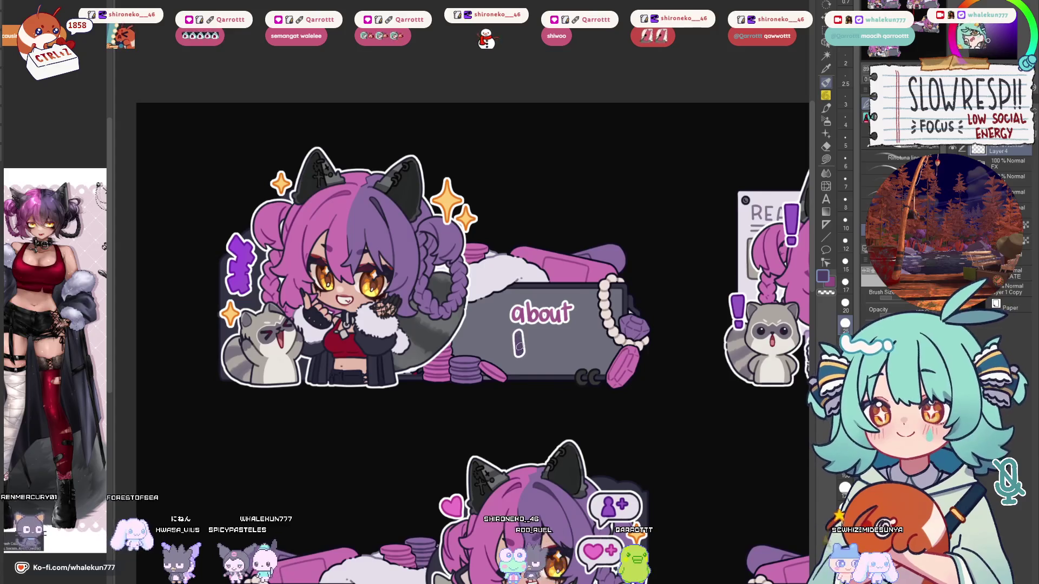
key(ctrl+z)
drag(518, 346, 533, 336)
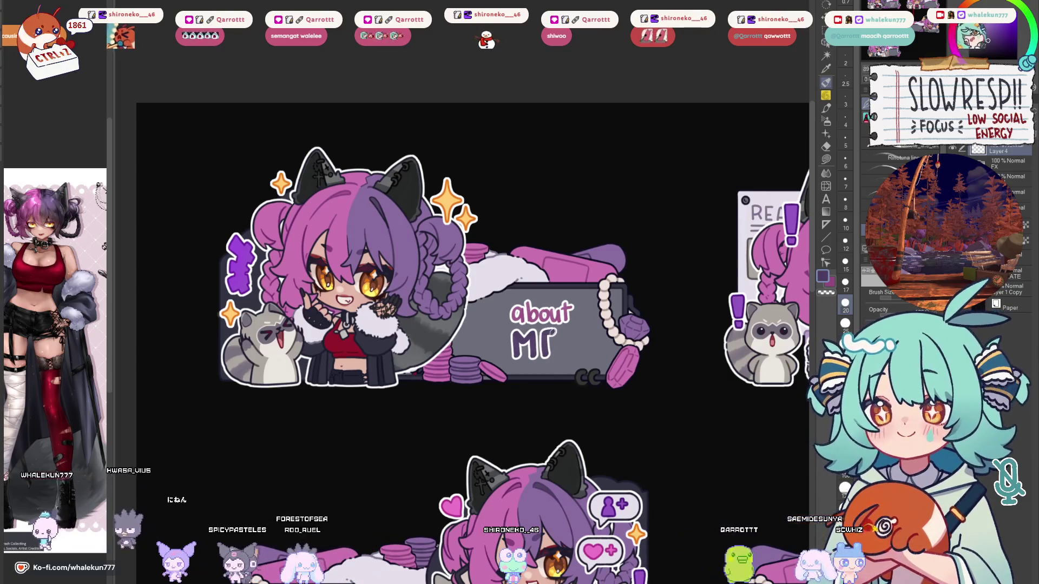
drag(550, 332, 561, 331)
drag(537, 342, 557, 342)
key(ctrl+z)
key(ctrl+z)
key(ctrl+z)
mouse_move(518, 333)
mouse_down()
mouse_move(515, 355)
mouse_move(528, 337)
mouse_move(538, 357)
mouse_move(552, 335)
mouse_up()
key(ctrl+z)
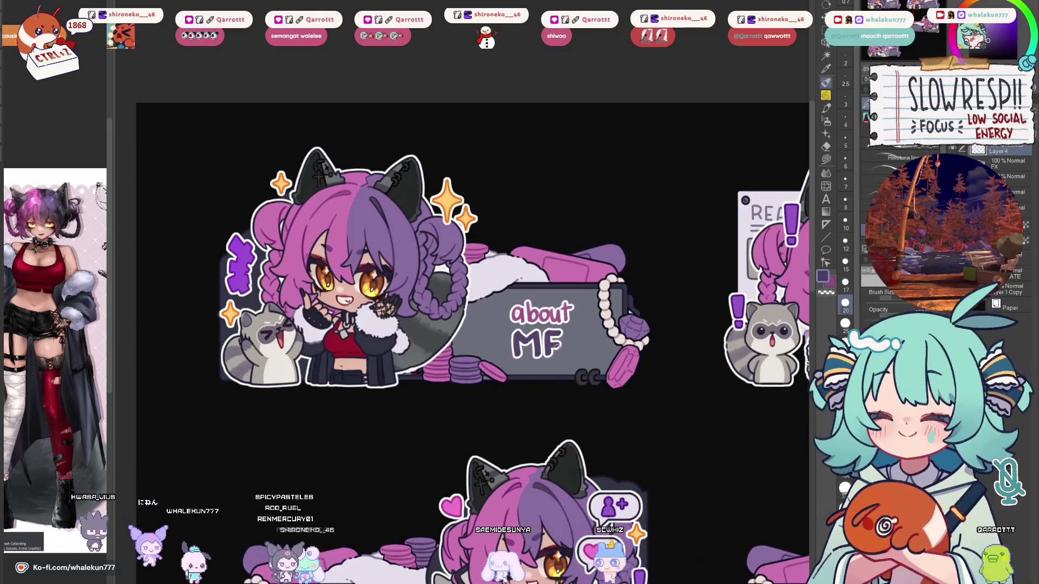
key(ctrl+z)
key(ctrl+z)
key(ctrl+z)
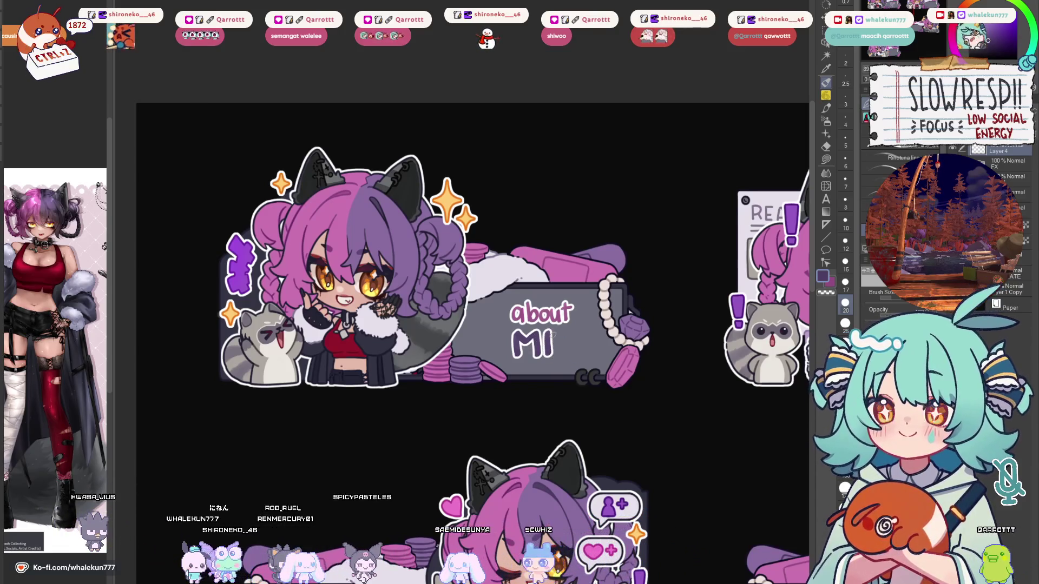
key(ctrl+z)
key(ctrl+z)
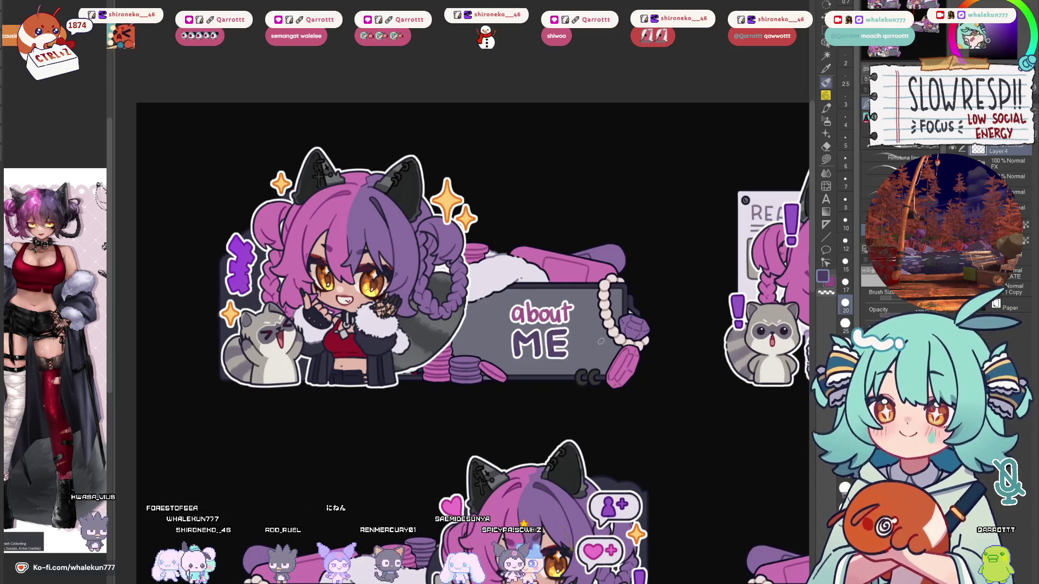
scroll(599, 341, down, 5)
Hand-letter RULES on the top-right banner, undoing the misdrawn letter after R.
scroll(590, 296, up, 2)
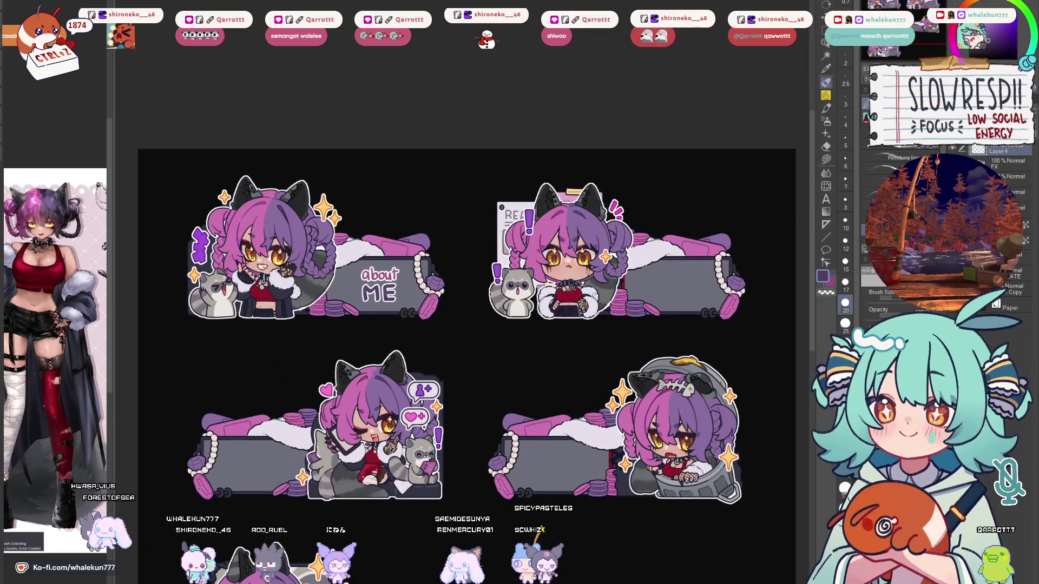
scroll(634, 336, up, 3)
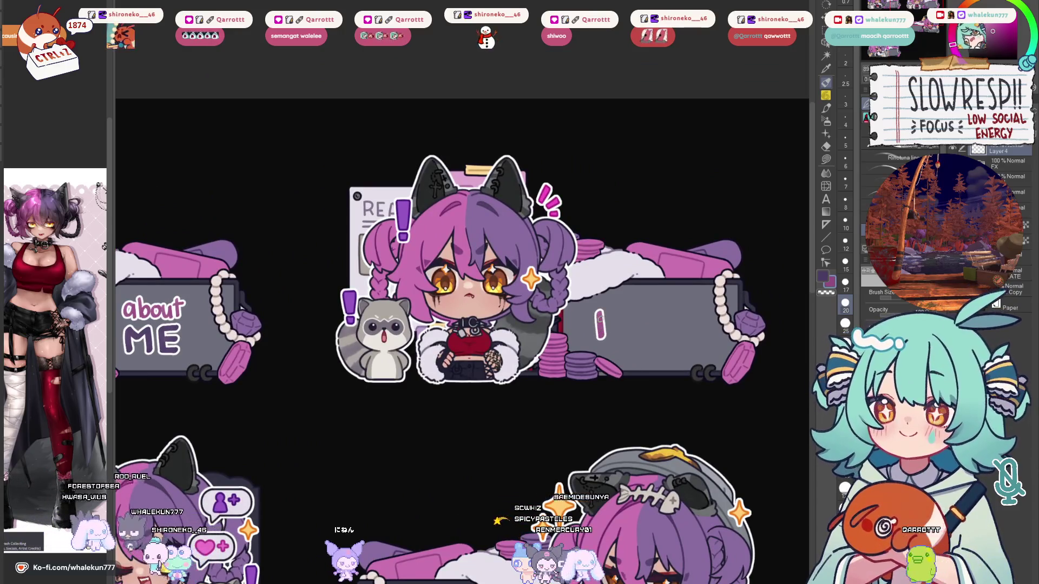
mouse_move(615, 313)
mouse_down()
mouse_move(601, 327)
mouse_move(620, 341)
mouse_move(645, 310)
mouse_move(636, 341)
mouse_move(646, 310)
mouse_move(676, 341)
mouse_up()
key(ctrl+z)
key(ctrl+z)
key(ctrl+z)
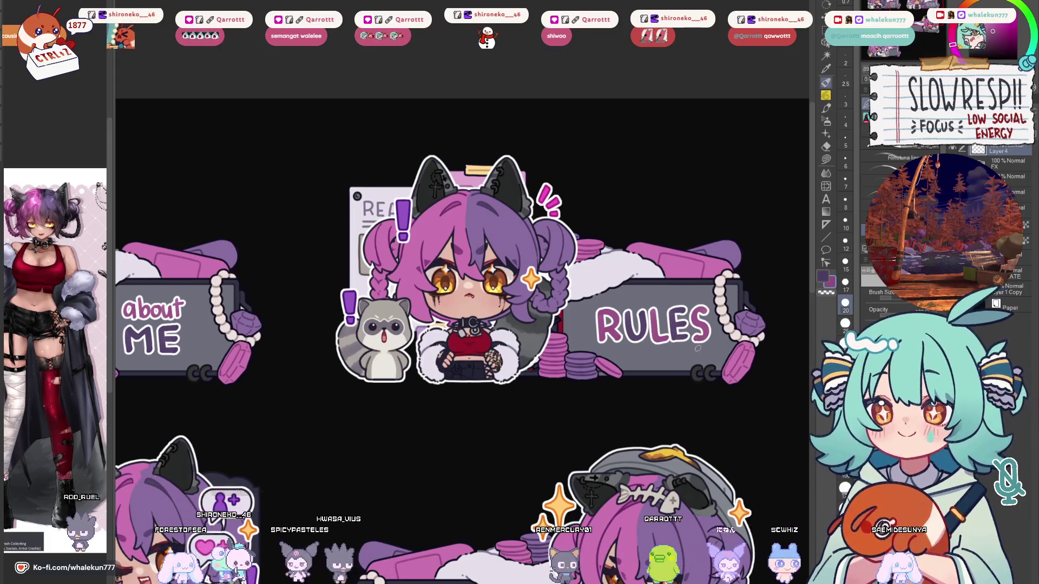
Hand-letter SOCIALS on the middle-left banner, redrawing the S.
scroll(698, 345, down, 4)
scroll(508, 326, up, 4)
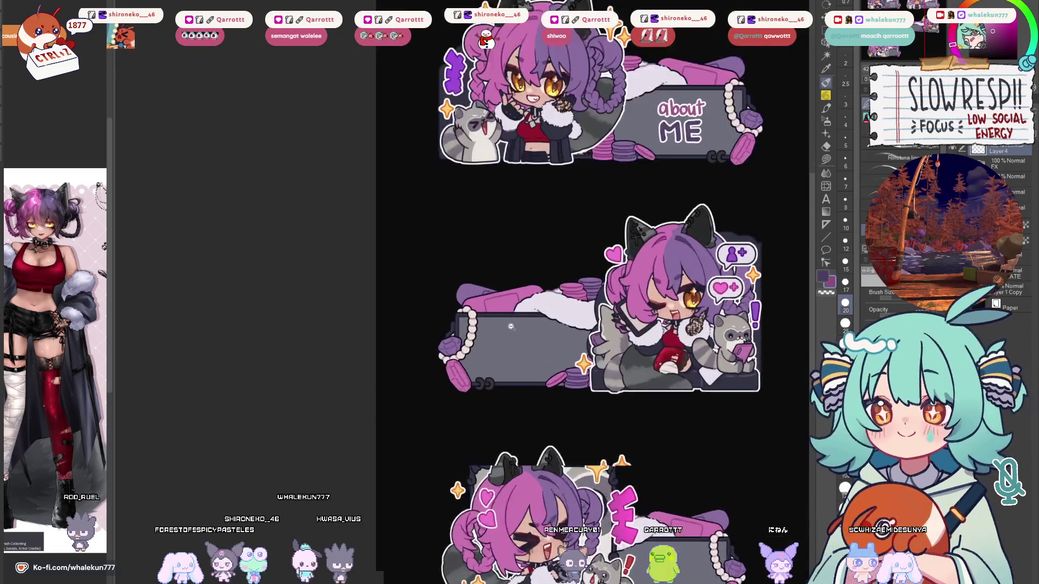
scroll(485, 350, up, 2)
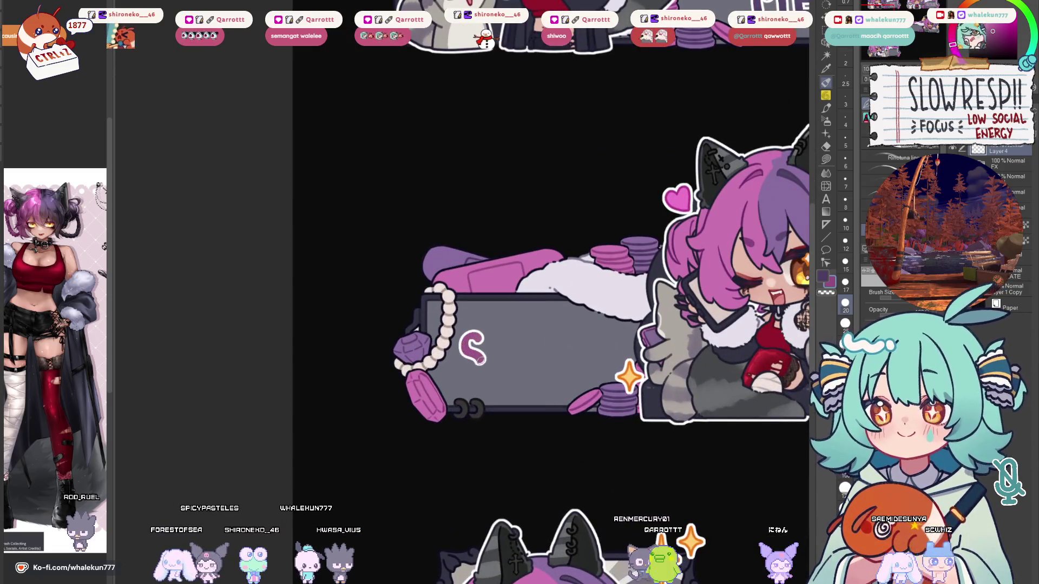
key(ctrl+z)
mouse_move(484, 338)
mouse_down()
mouse_move(460, 372)
mouse_move(498, 373)
mouse_up()
key(ctrl+z)
mouse_move(533, 340)
mouse_down()
mouse_move(520, 347)
mouse_move(533, 372)
mouse_move(546, 349)
mouse_move(543, 373)
mouse_up()
mouse_move(565, 337)
mouse_down()
mouse_move(554, 374)
mouse_move(575, 373)
mouse_up()
mouse_move(584, 338)
mouse_down()
mouse_move(590, 372)
mouse_move(599, 373)
mouse_up()
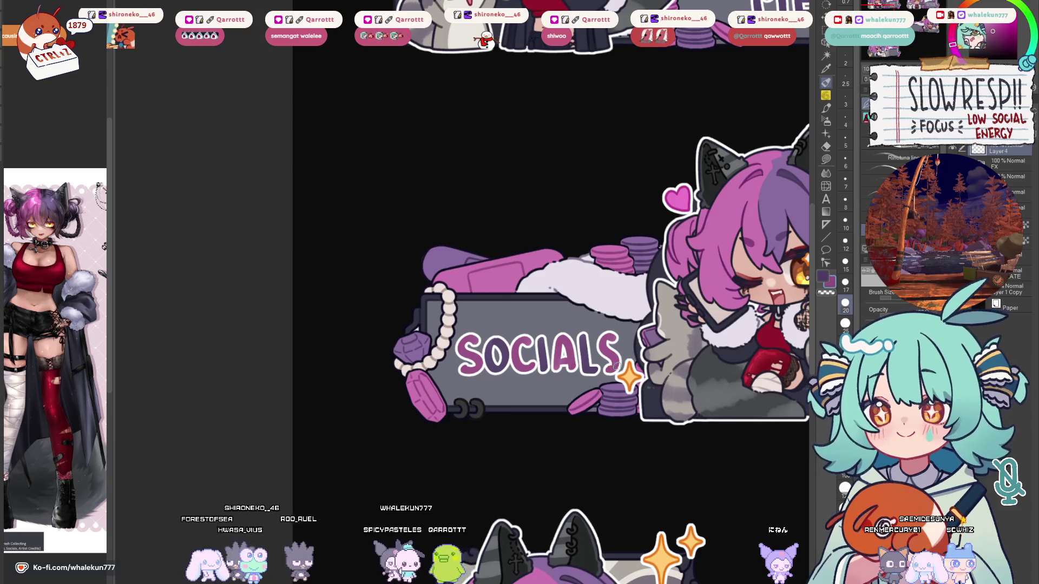
scroll(615, 367, down, 4)
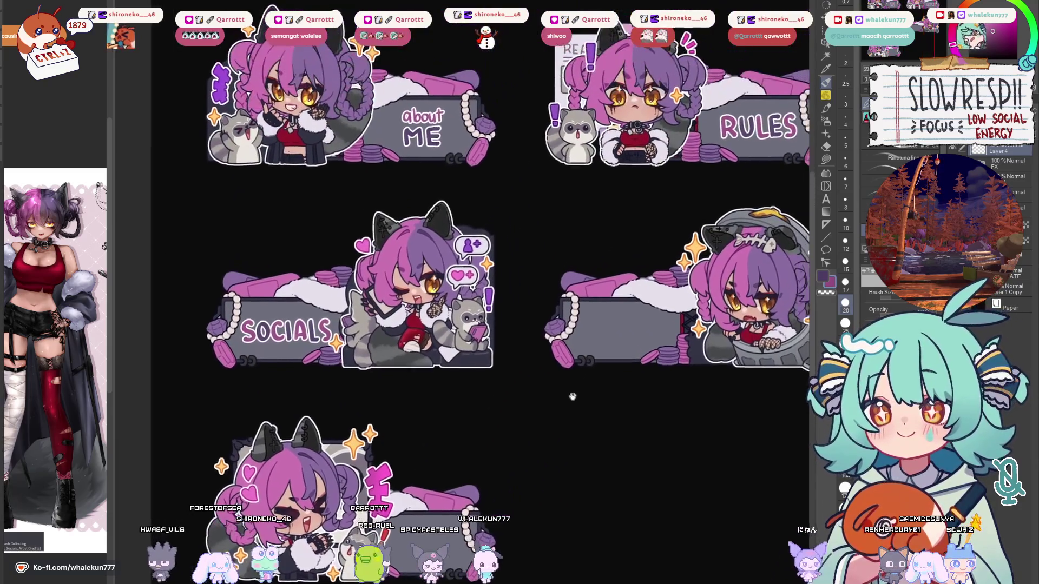
Hand-letter DONATIONS in the middle-right banner, redrawing the misdrawn D, O, N and A strokes.
scroll(573, 394, down, 2)
scroll(545, 337, up, 5)
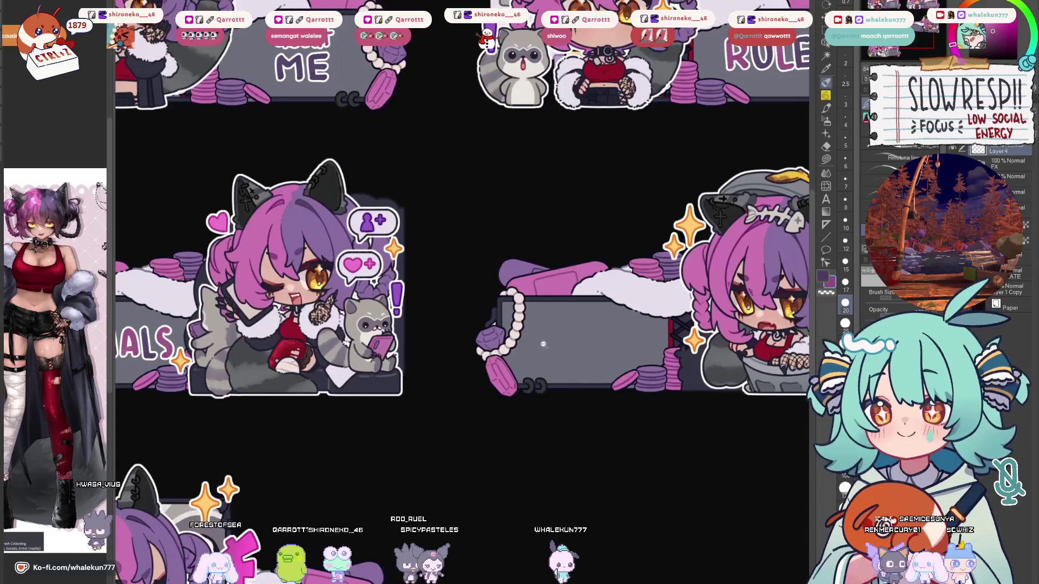
scroll(546, 337, up, 1)
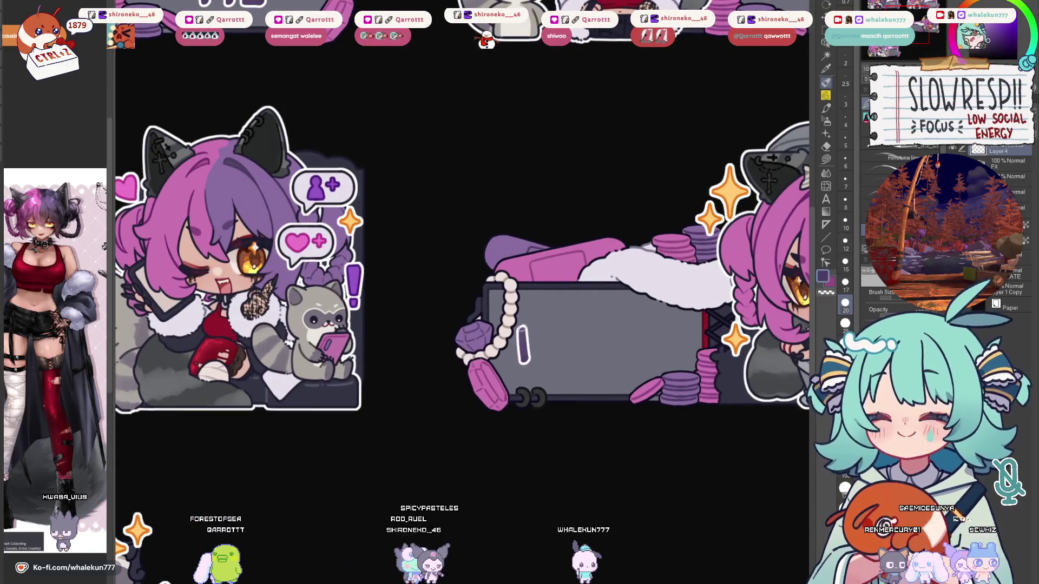
key(ctrl+z)
key(ctrl+z)
mouse_move(521, 326)
mouse_down()
mouse_move(523, 349)
mouse_move(565, 361)
mouse_up()
key(ctrl+z)
key(ctrl+z)
drag(518, 331, 521, 357)
key(ctrl+z)
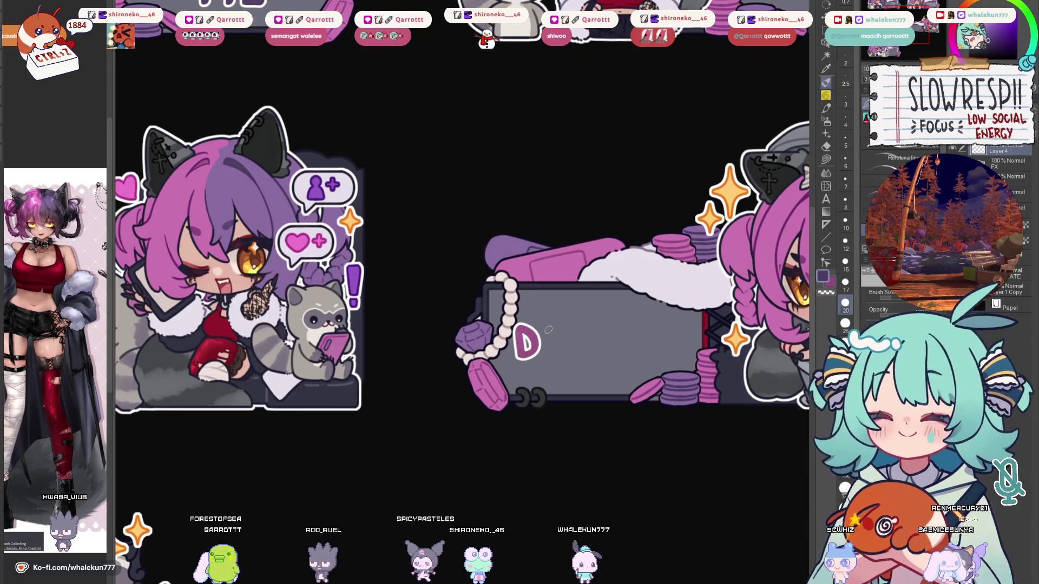
key(ctrl+z)
drag(544, 351, 553, 351)
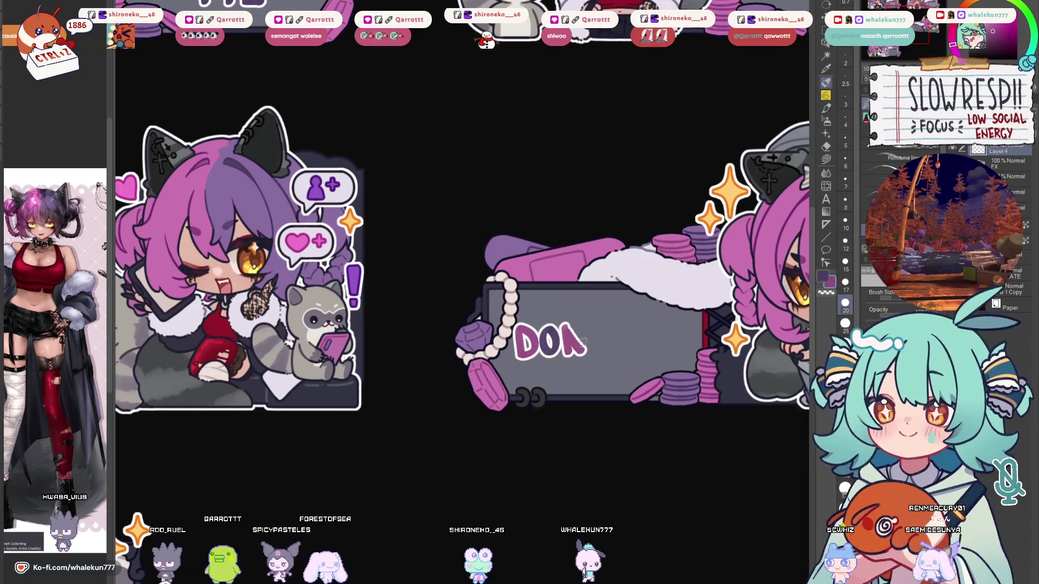
key(ctrl+z)
key(ctrl+z)
key(ctrl+z)
mouse_move(555, 327)
mouse_down()
mouse_move(556, 358)
mouse_move(579, 348)
mouse_move(608, 357)
mouse_up()
mouse_move(587, 346)
mouse_down()
mouse_move(629, 327)
mouse_move(620, 357)
mouse_move(632, 357)
mouse_move(658, 333)
mouse_move(652, 325)
mouse_move(666, 357)
mouse_move(688, 346)
mouse_move(601, 314)
mouse_up()
Rectangle-select the DONATIONS lettering, scale it slightly smaller to fit the box, and deselect.
scroll(693, 336, down, 3)
key(m)
drag(520, 295, 687, 360)
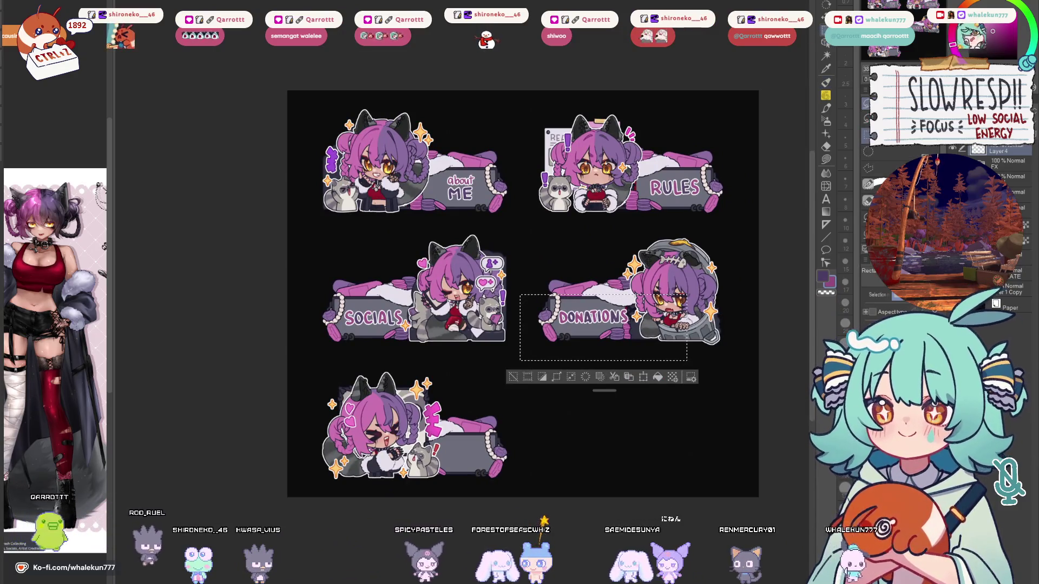
key(ctrl+d)
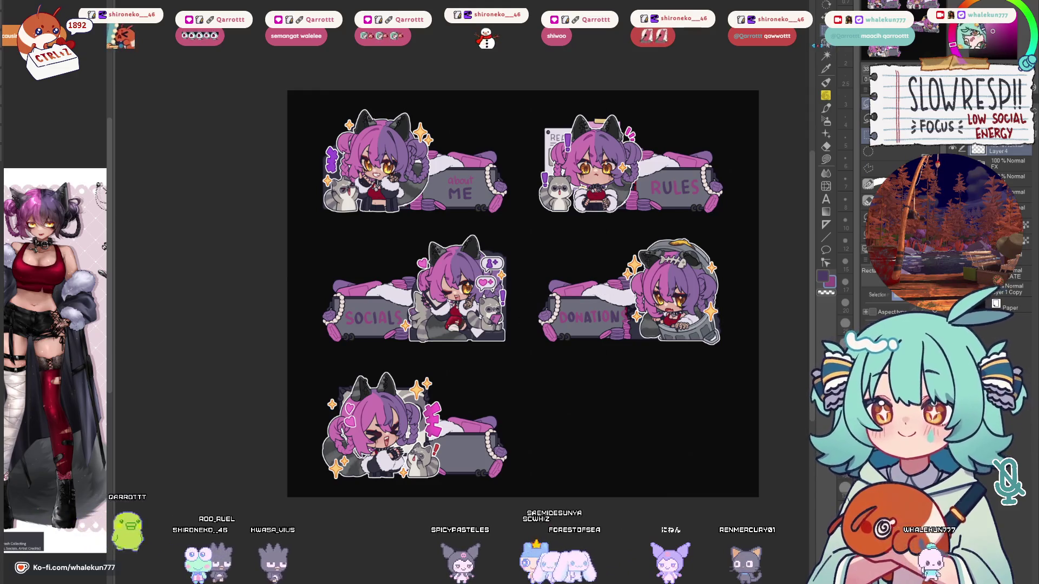
key(ctrl+t)
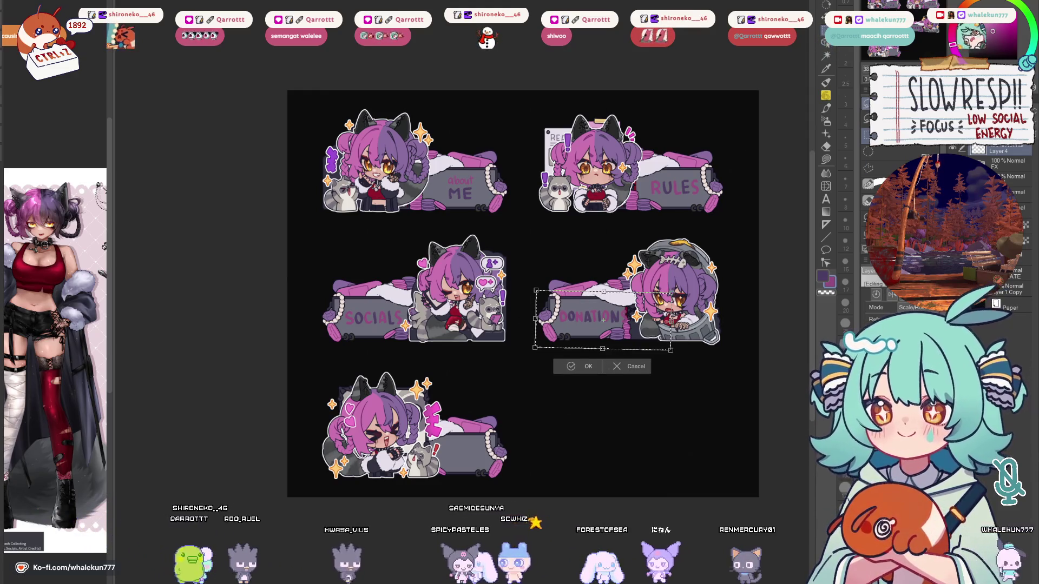
drag(670, 350, 662, 348)
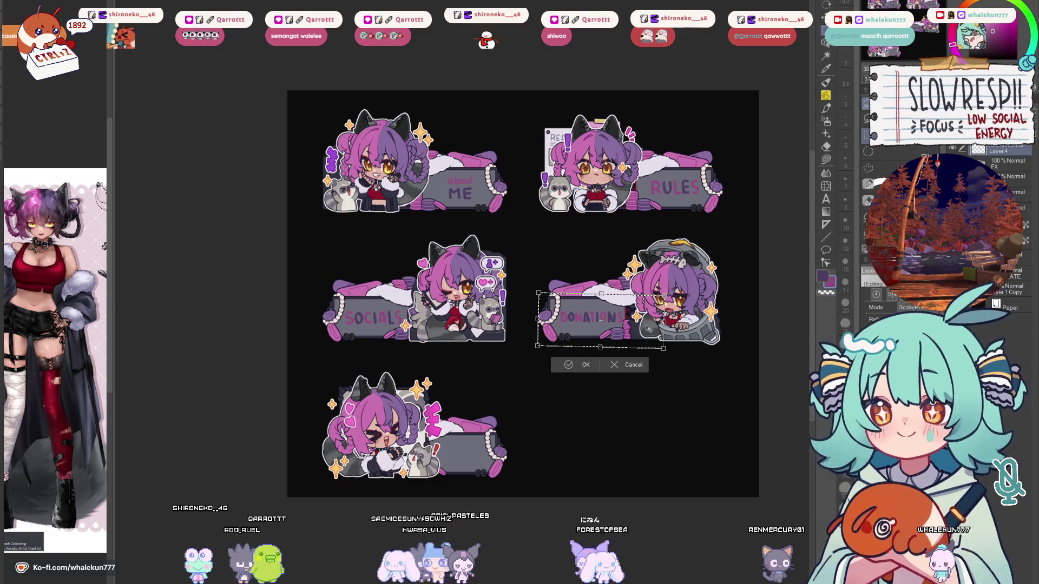
click(585, 365)
click(833, 57)
key(ctrl+d)
key(b)
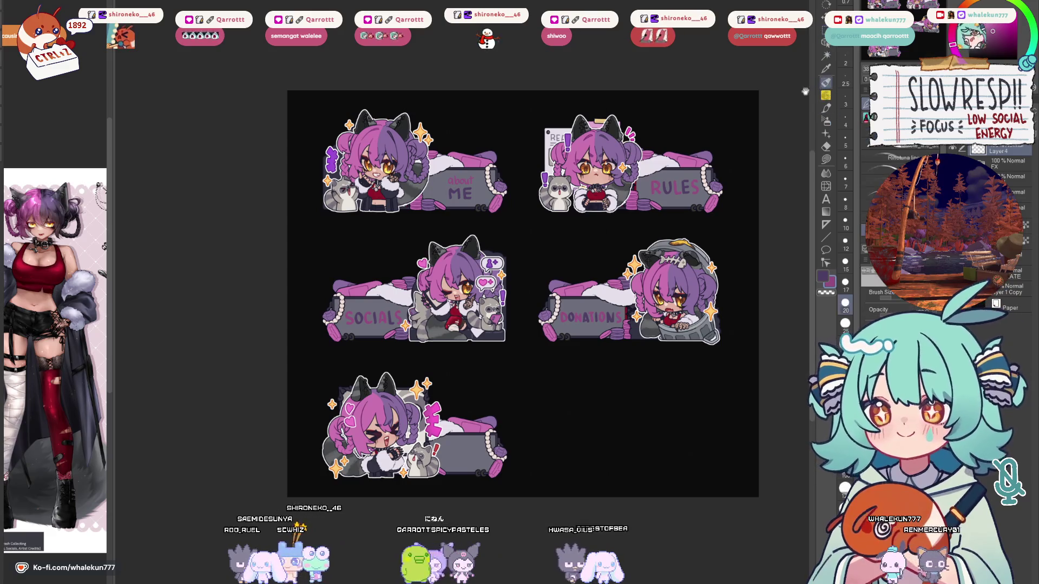
scroll(626, 307, up, 5)
Letter -artist- at the top of the last banner's box, adding dashes around the word.
scroll(607, 288, up, 2)
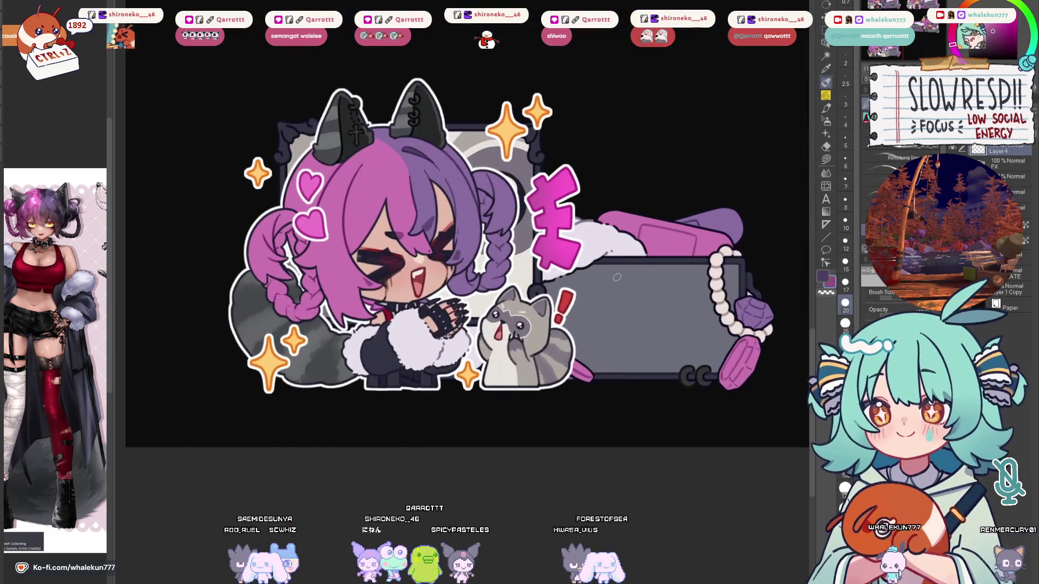
scroll(614, 289, down, 10)
scroll(620, 297, up, 2)
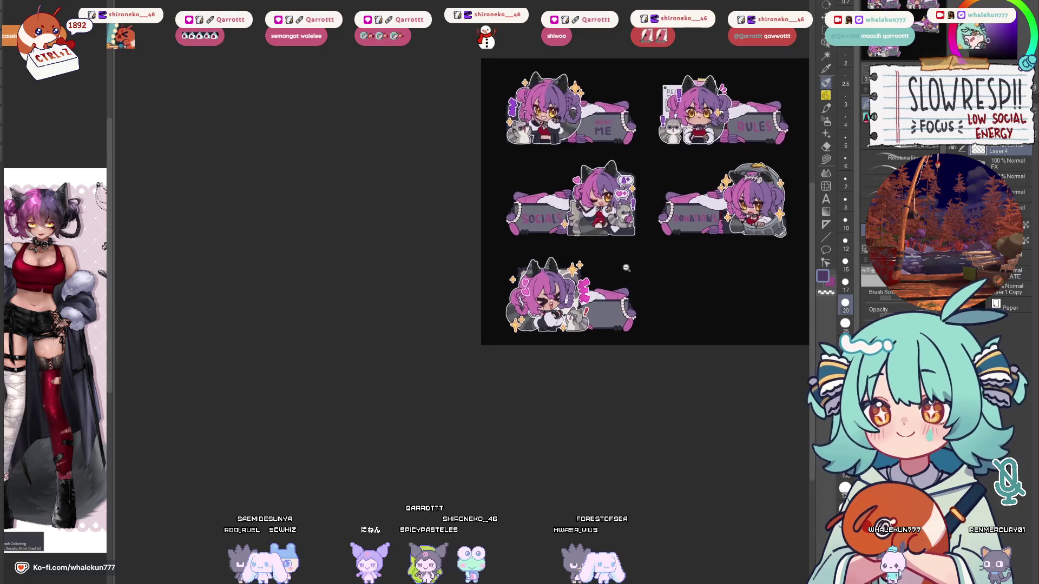
scroll(619, 296, up, 5)
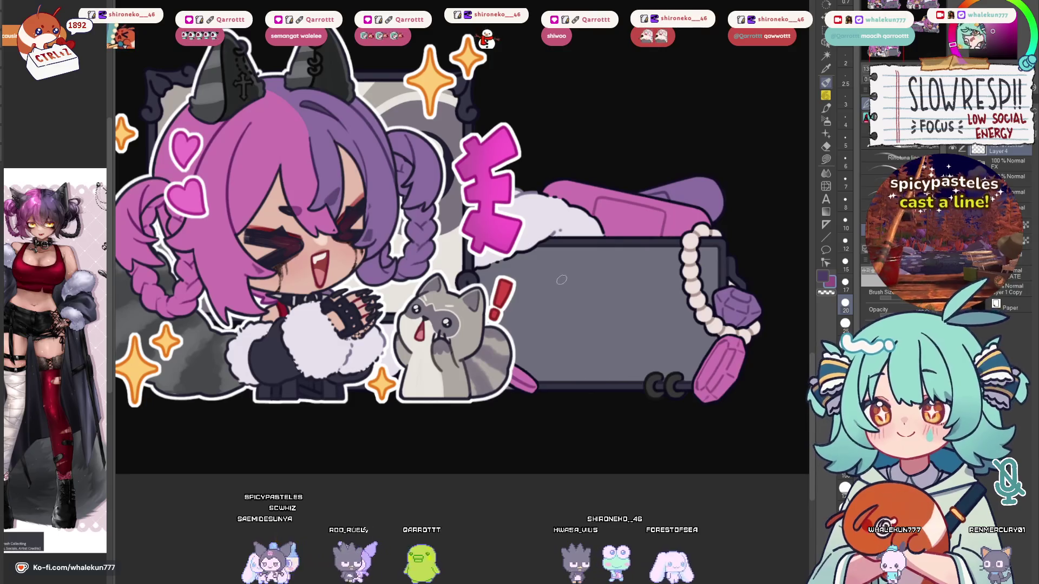
scroll(568, 283, down, 5)
scroll(570, 282, up, 5)
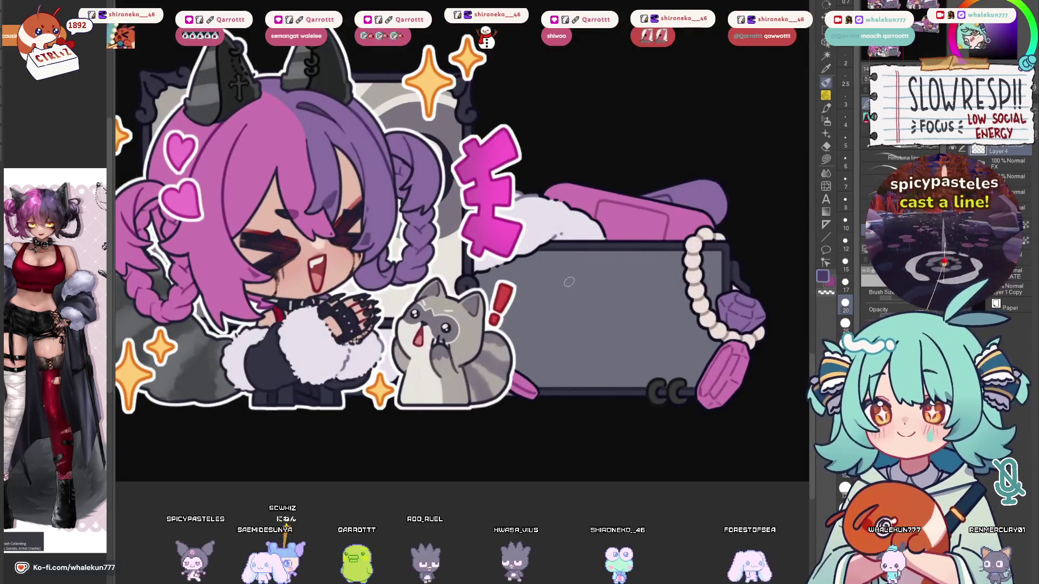
mouse_move(550, 282)
mouse_down()
mouse_move(575, 292)
mouse_move(593, 277)
mouse_move(599, 291)
mouse_move(666, 279)
mouse_up()
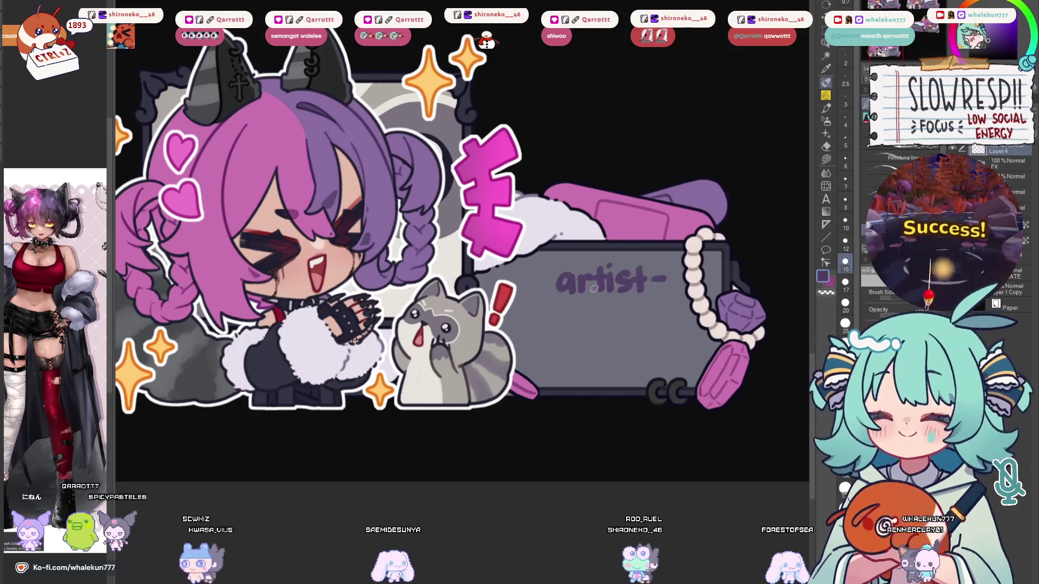
drag(534, 282, 547, 281)
key(ctrl+z)
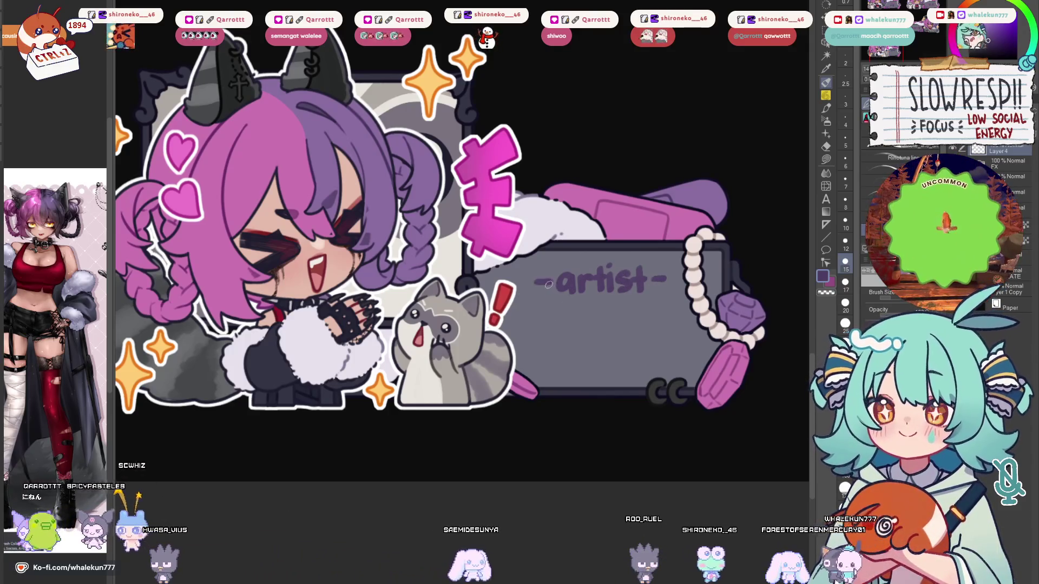
With a bigger brush, hand-letter CREDITS below -artist-, redrawing the misdrawn C, R and S strokes.
click(845, 324)
mouse_move(568, 313)
mouse_down()
mouse_move(544, 338)
mouse_move(575, 355)
mouse_move(578, 336)
mouse_move(601, 353)
mouse_up()
key(ctrl+z)
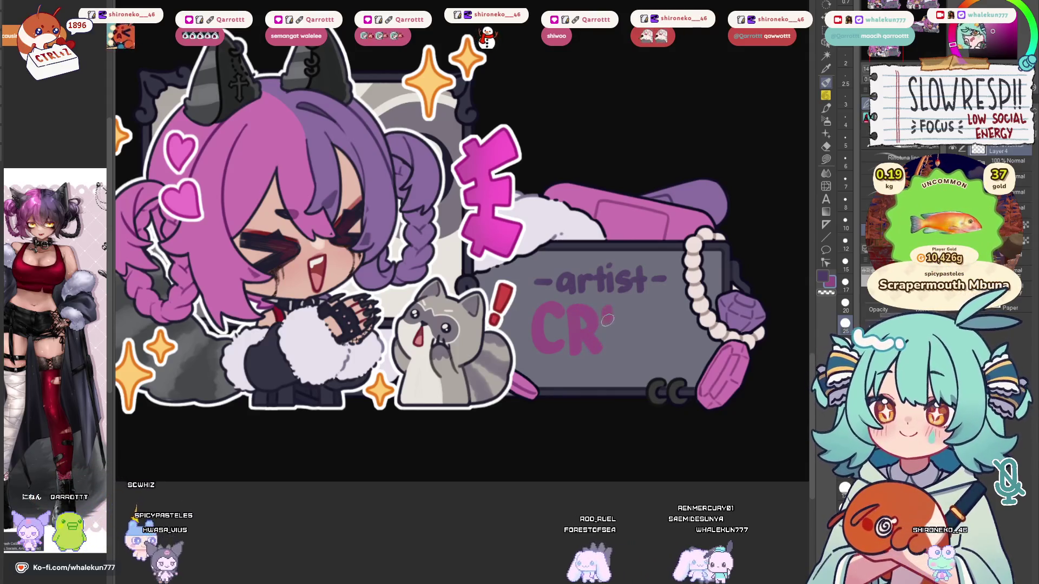
key(ctrl+z)
key(ctrl+z)
key(ctrl+z)
key(ctrl+z)
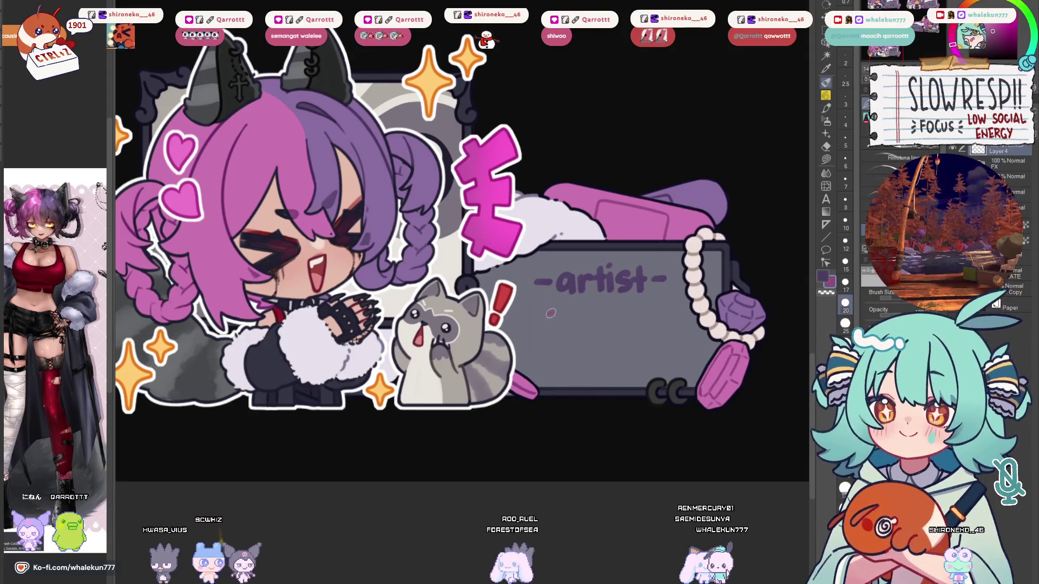
key(ctrl+z)
mouse_move(546, 315)
mouse_down()
mouse_move(544, 349)
mouse_move(558, 314)
mouse_move(571, 338)
mouse_up()
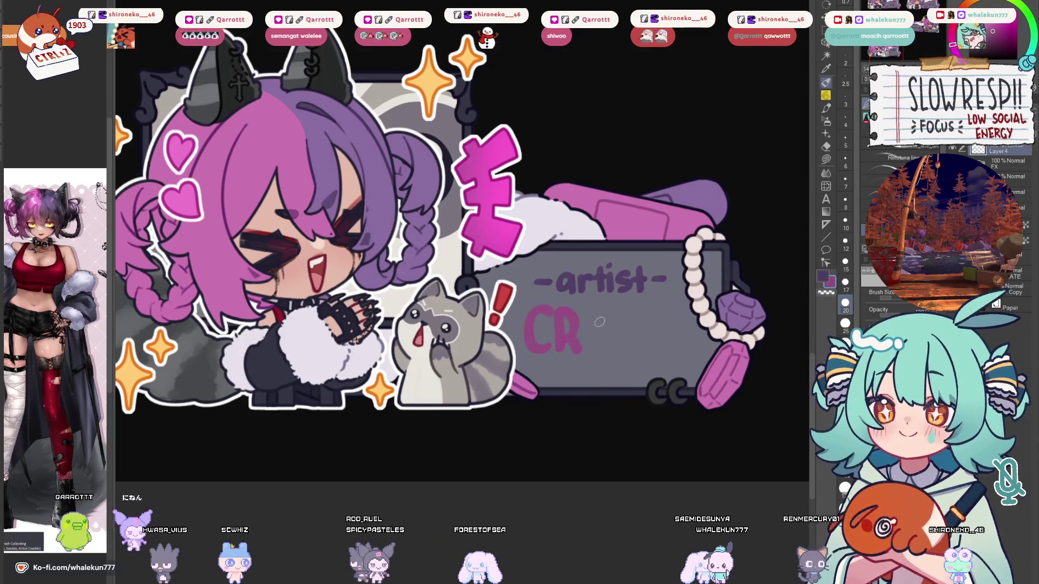
mouse_move(608, 314)
mouse_down()
mouse_move(608, 349)
mouse_move(629, 320)
mouse_move(611, 349)
mouse_up()
drag(643, 314, 642, 349)
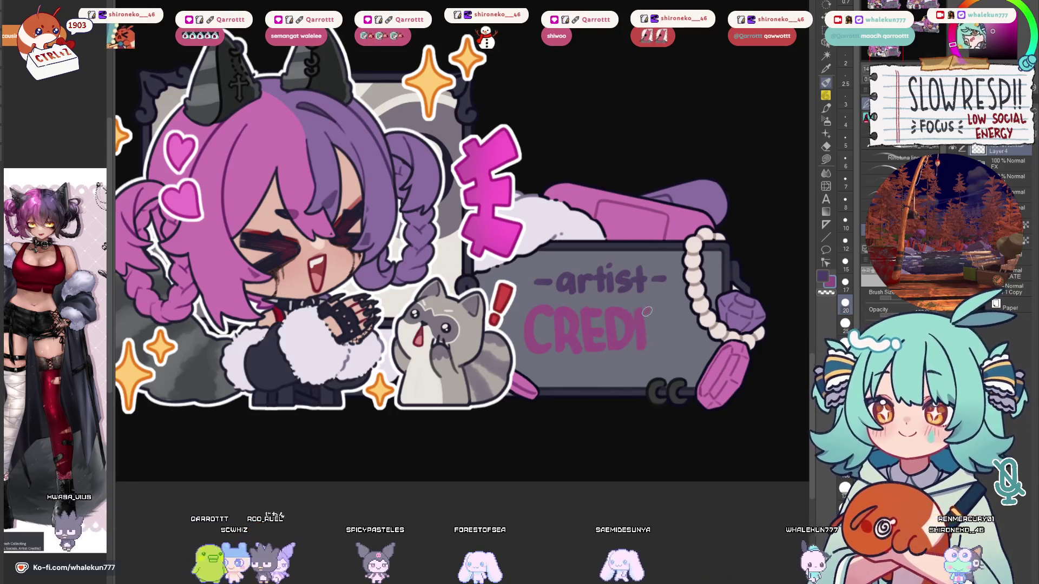
drag(657, 313, 656, 349)
key(ctrl+z)
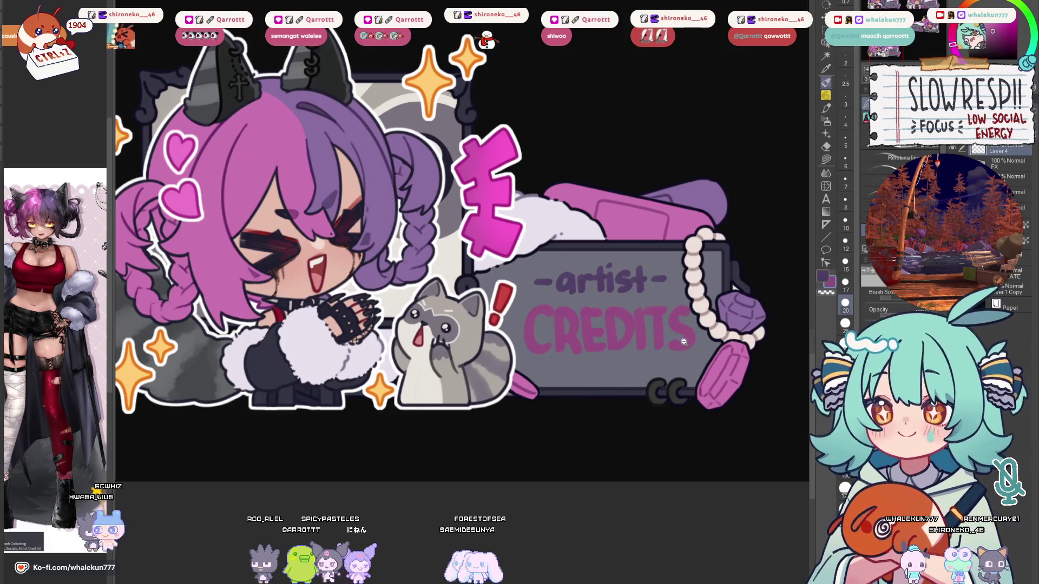
key(ctrl+minus)
Squeeze the CREDITS lettering narrower with a free transform.
key(m)
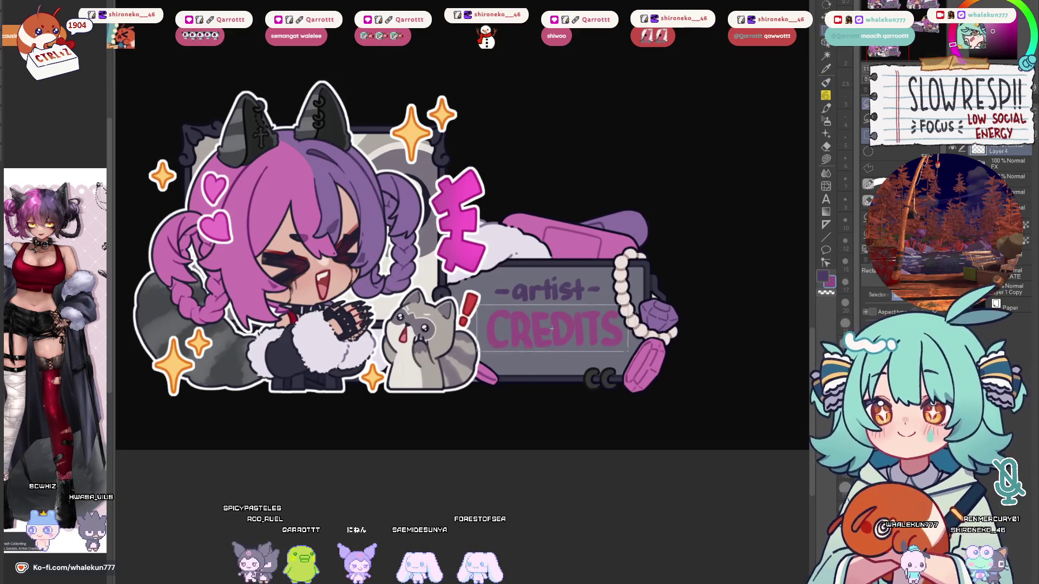
drag(619, 346, 667, 378)
key(ctrl+t)
drag(662, 342, 655, 342)
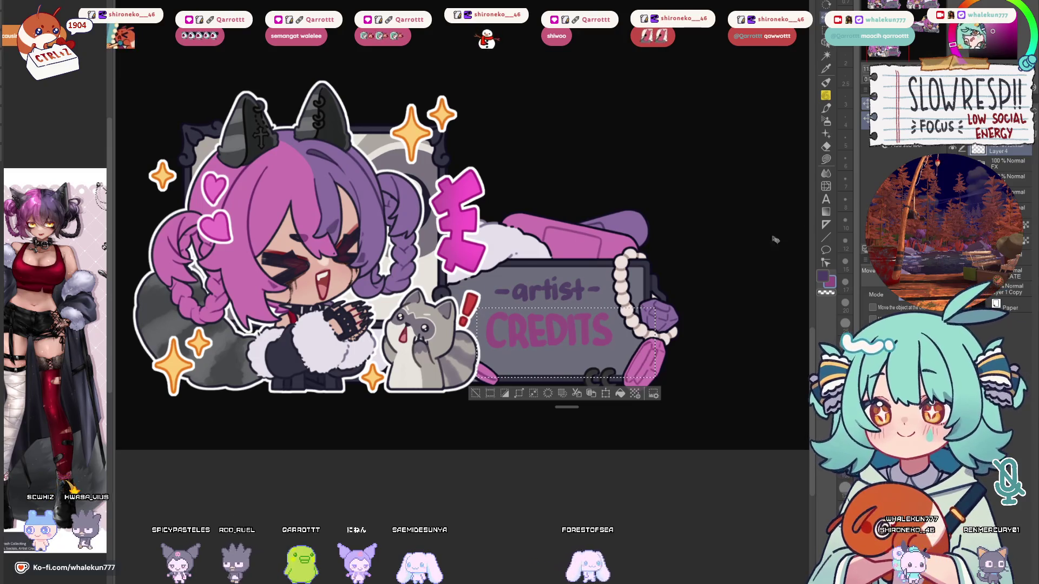
key(Return)
Reselect the CREDITS lettering and nudge it slightly lower in the banner.
key(m)
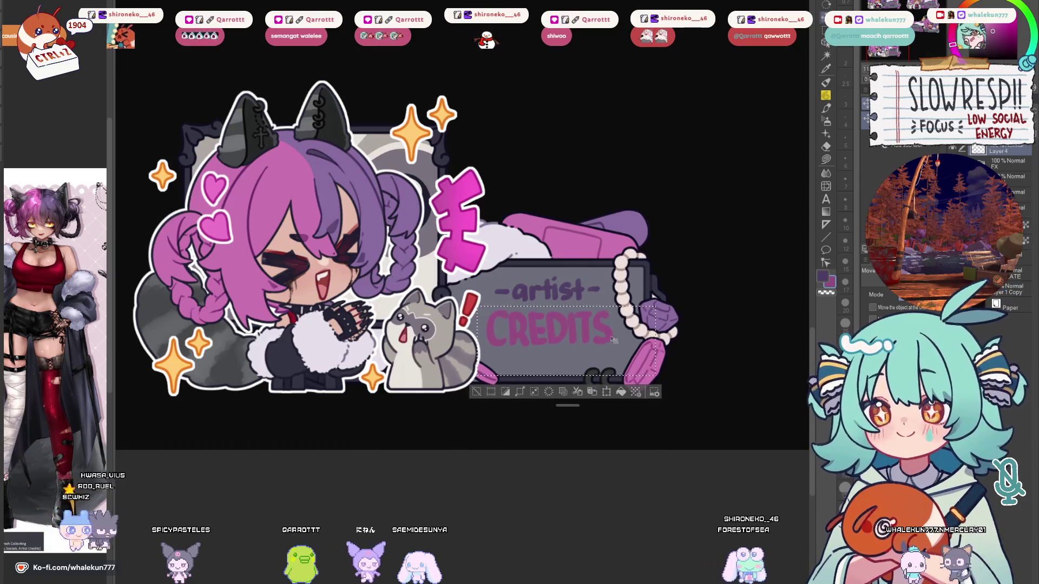
key(ctrl+d)
drag(458, 227, 697, 402)
key(k)
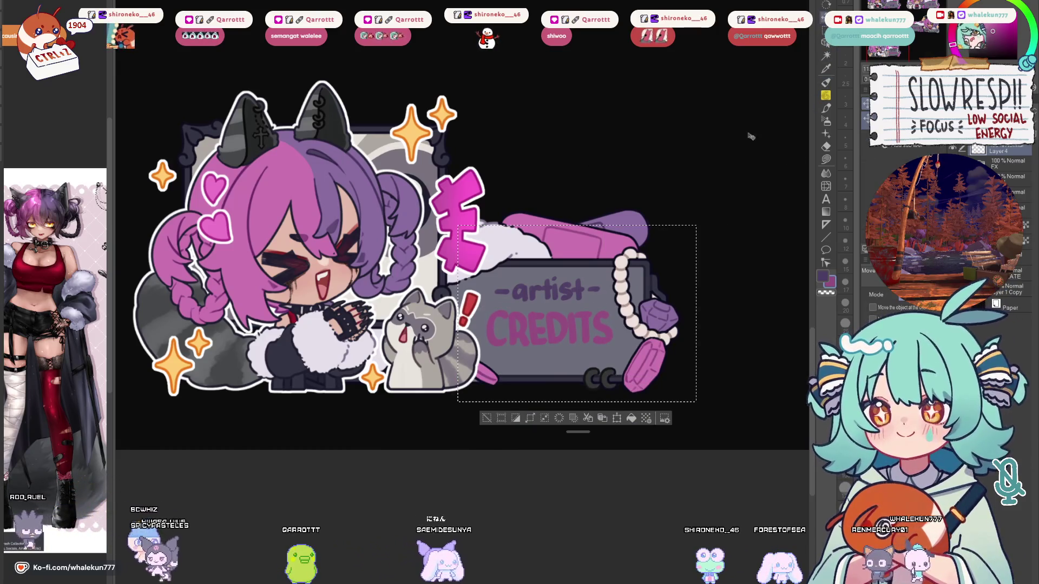
drag(611, 346, 611, 353)
key(ctrl+d)
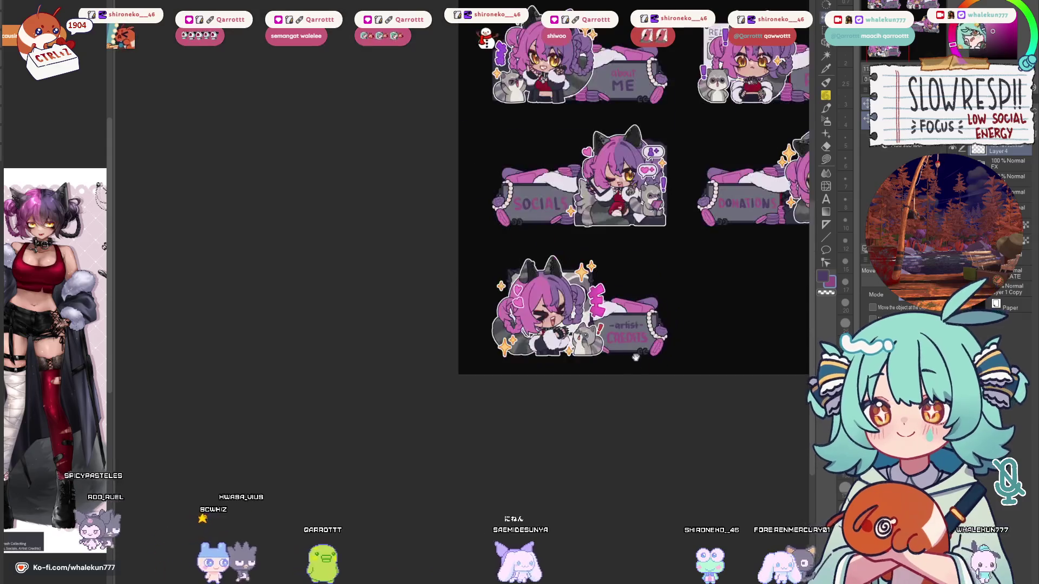
scroll(590, 368, down, 5)
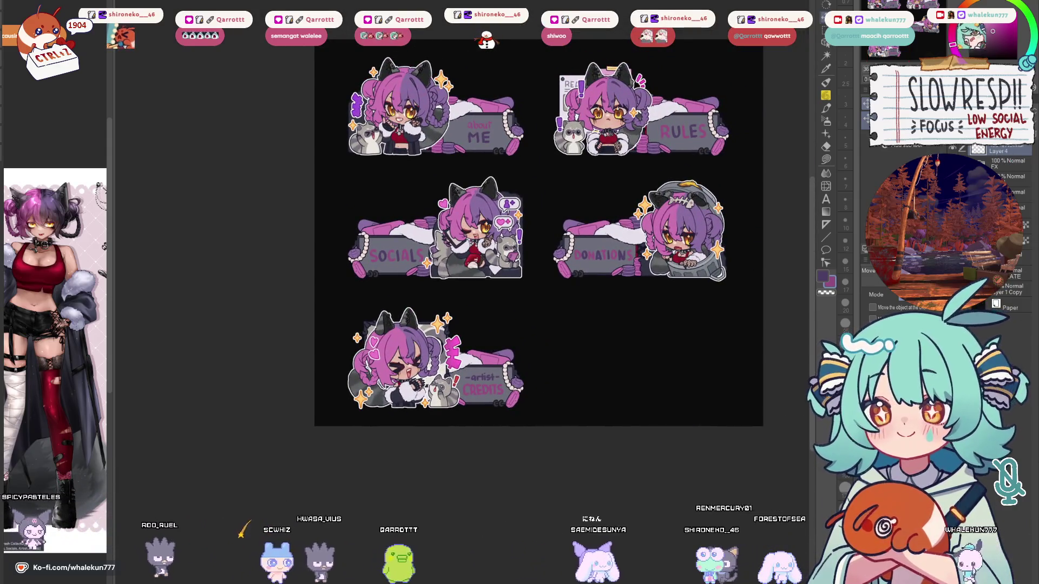
scroll(1006, 244, up, 3)
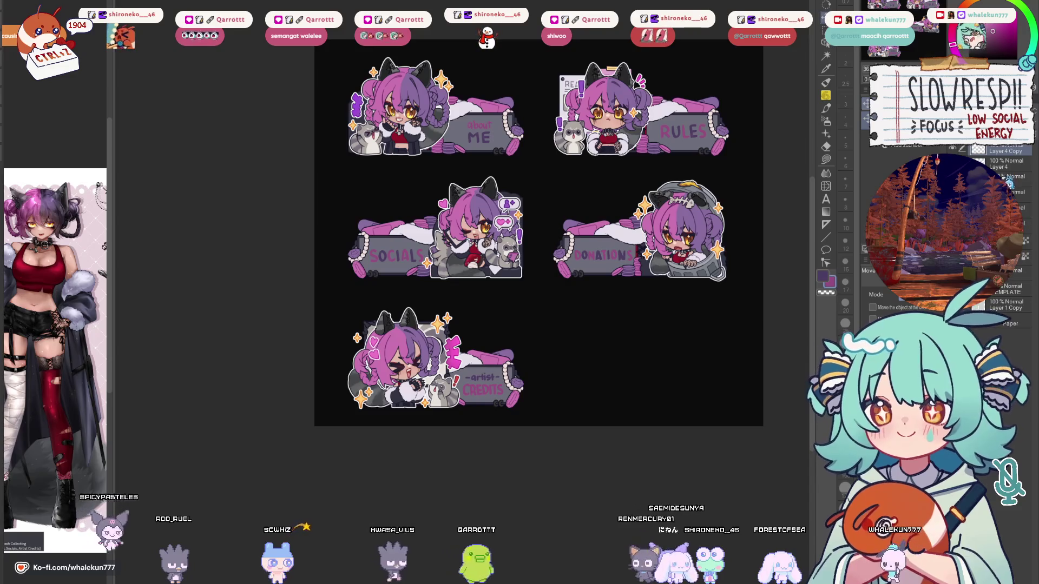
scroll(1006, 243, down, 2)
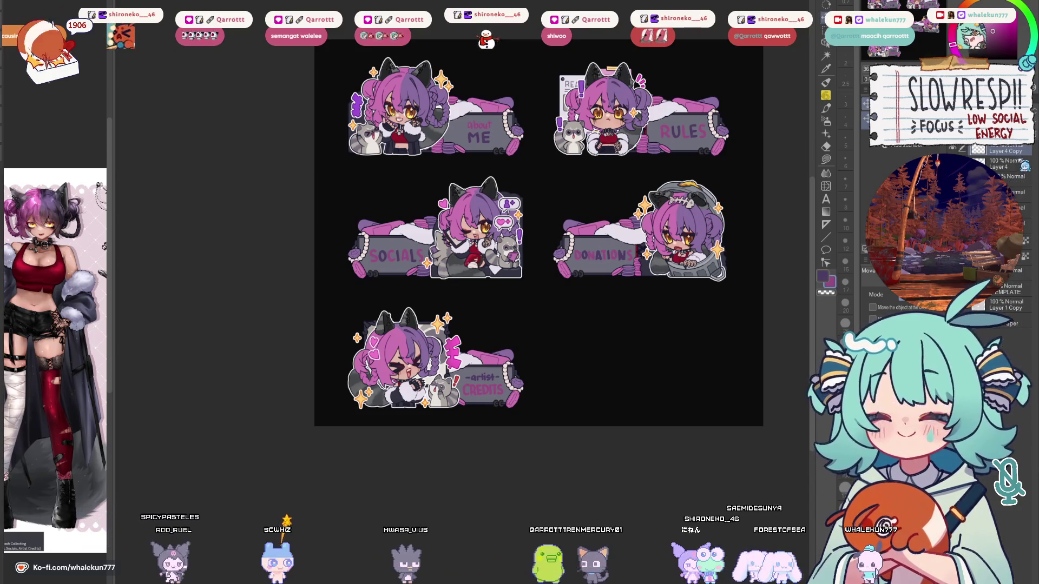
Transform the RULES banner and shift the SOCIALS banner slightly left.
key(ctrl+Tab)
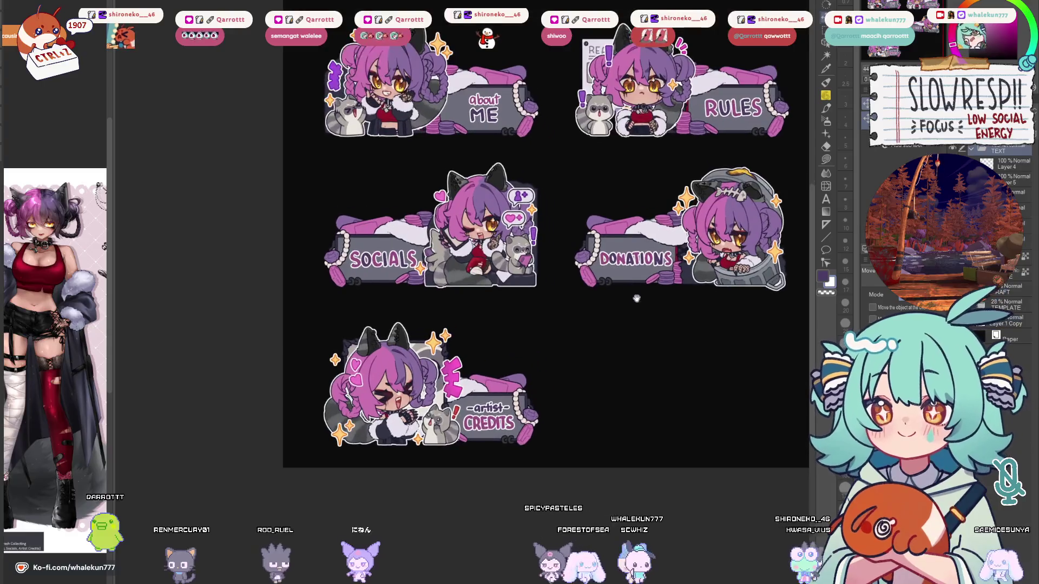
mouse_move(671, 91)
mouse_down()
mouse_move(763, 143)
mouse_move(749, 140)
mouse_up()
key(ctrl+t)
click(697, 162)
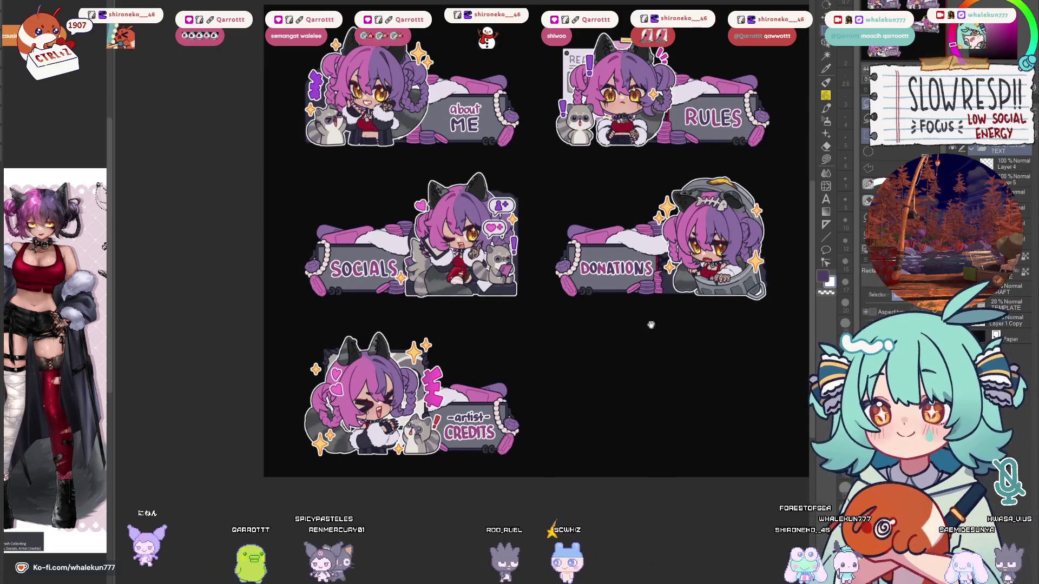
key(ctrl+t)
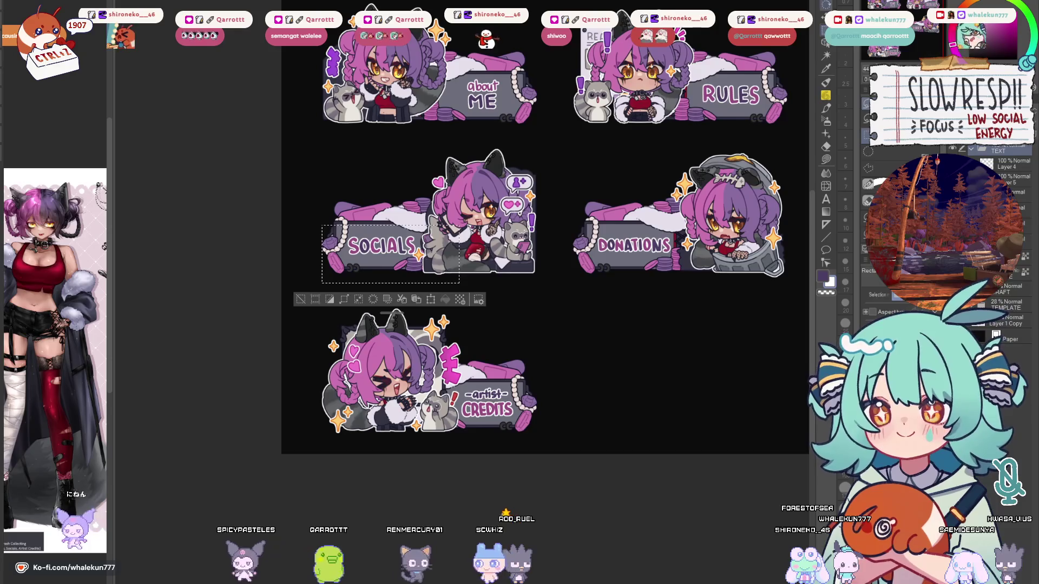
drag(455, 254, 438, 266)
scroll(440, 267, down, 2)
key(Return)
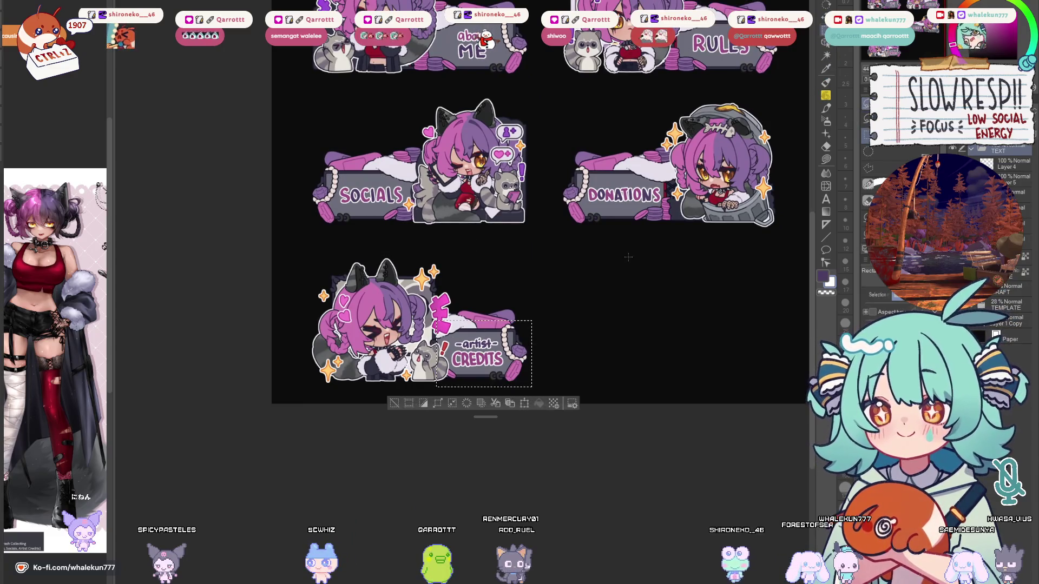
Apply a transform to the CREDITS banner, then pan across the sheet to review the layout.
key(ctrl+t)
key(Return)
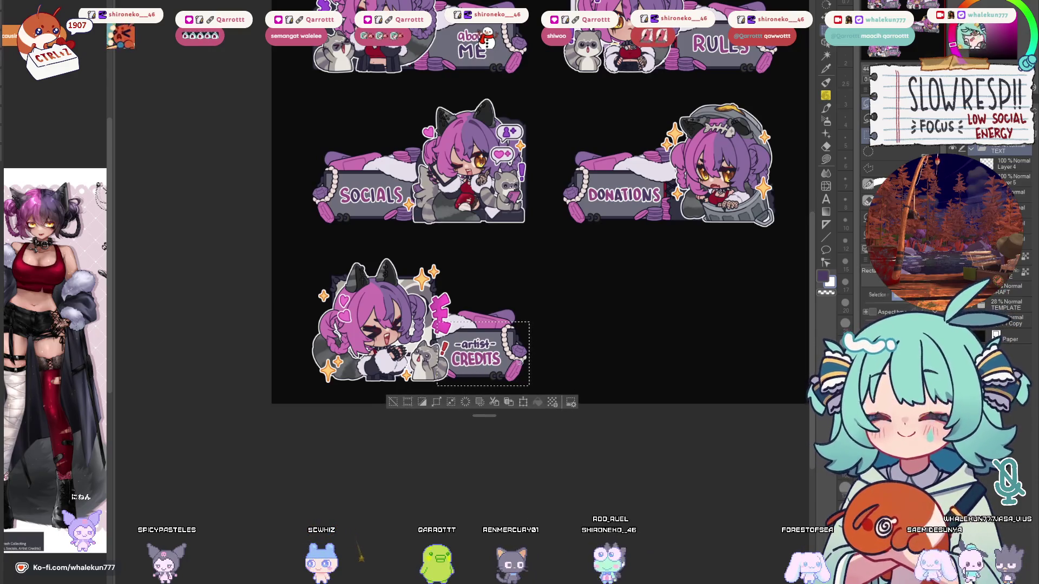
key(ctrl+t)
key(Return)
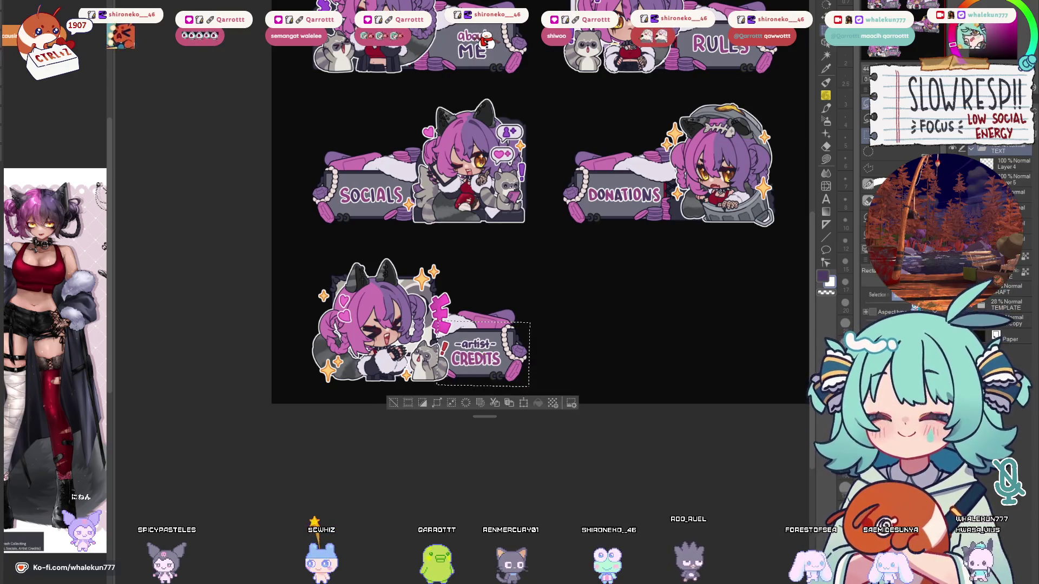
scroll(530, 327, up, 2)
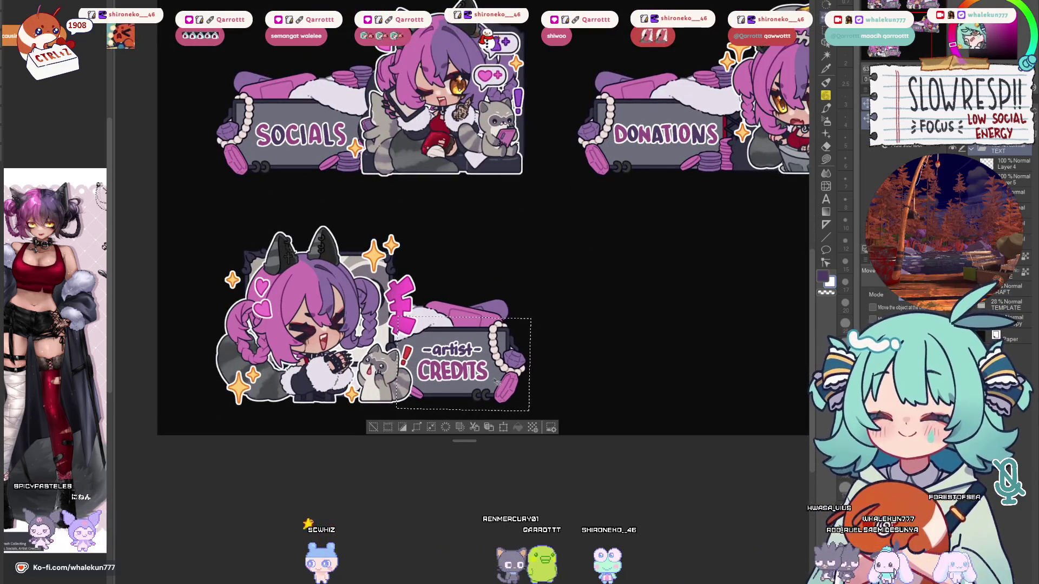
scroll(489, 415, down, 3)
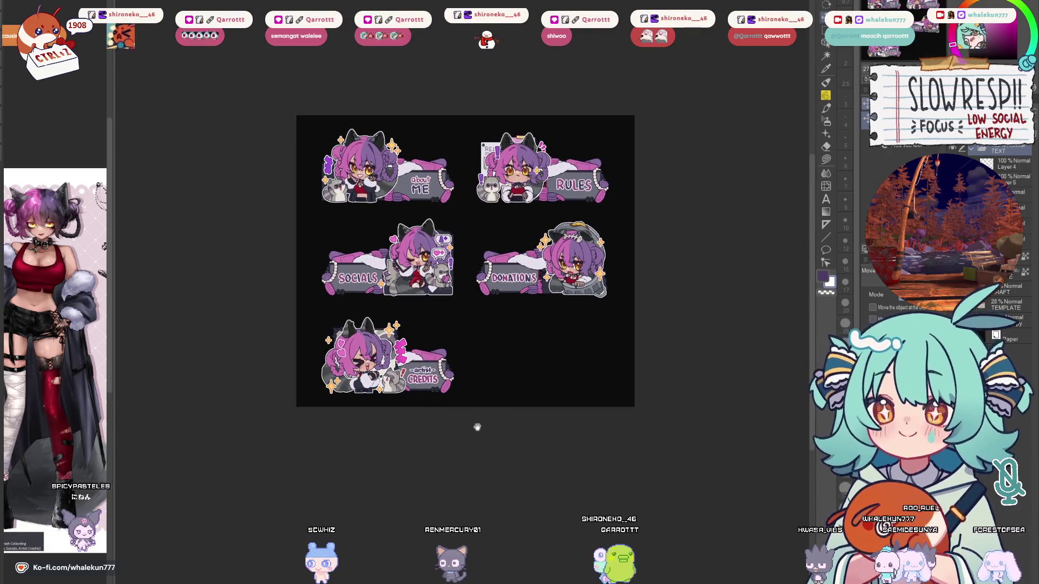
scroll(517, 382, up, 3)
scroll(520, 401, up, 2)
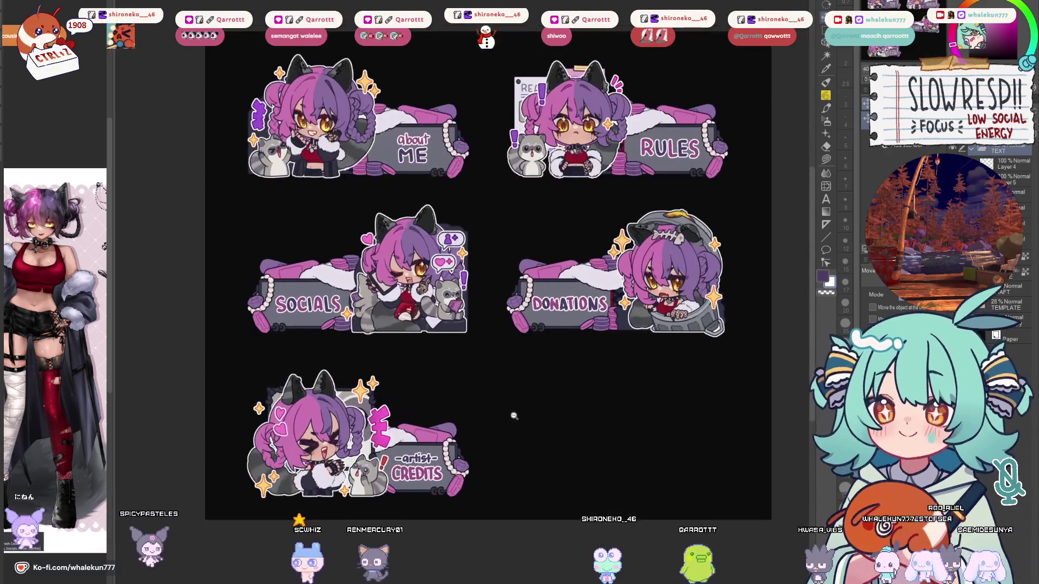
scroll(529, 399, down, 1)
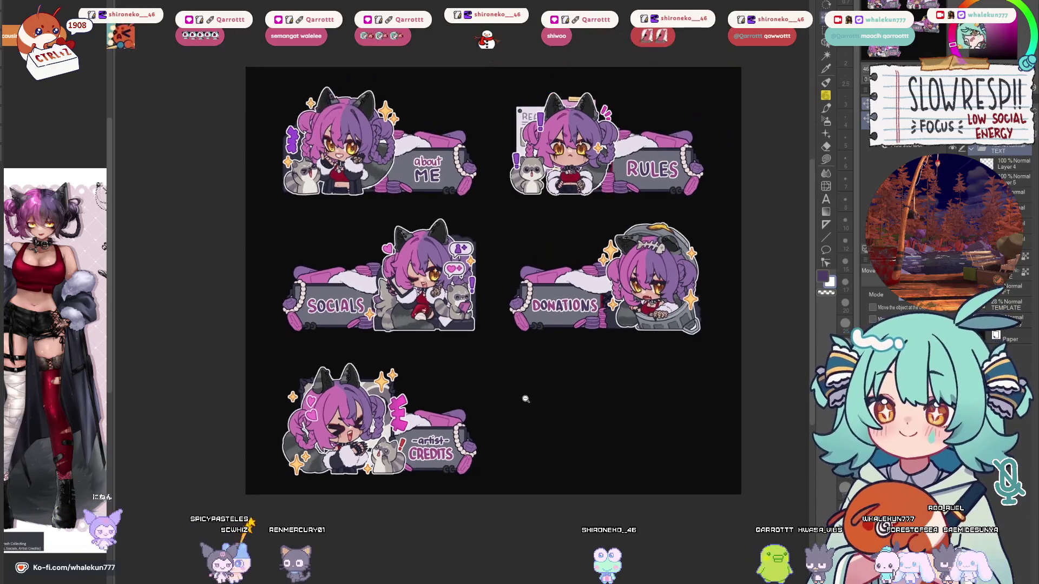
scroll(531, 399, up, 1)
scroll(531, 399, right, 2)
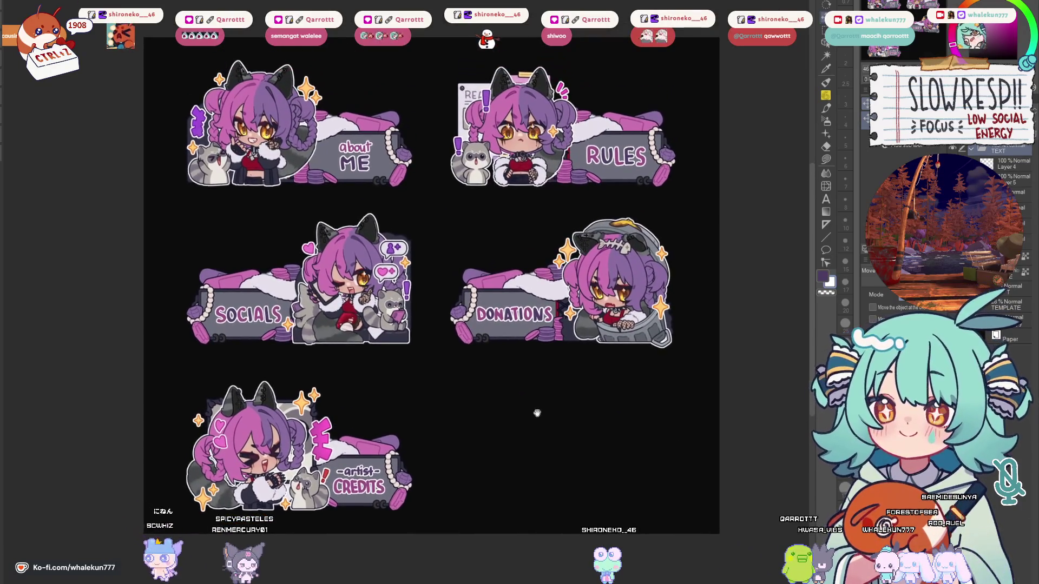
scroll(535, 413, right, 1)
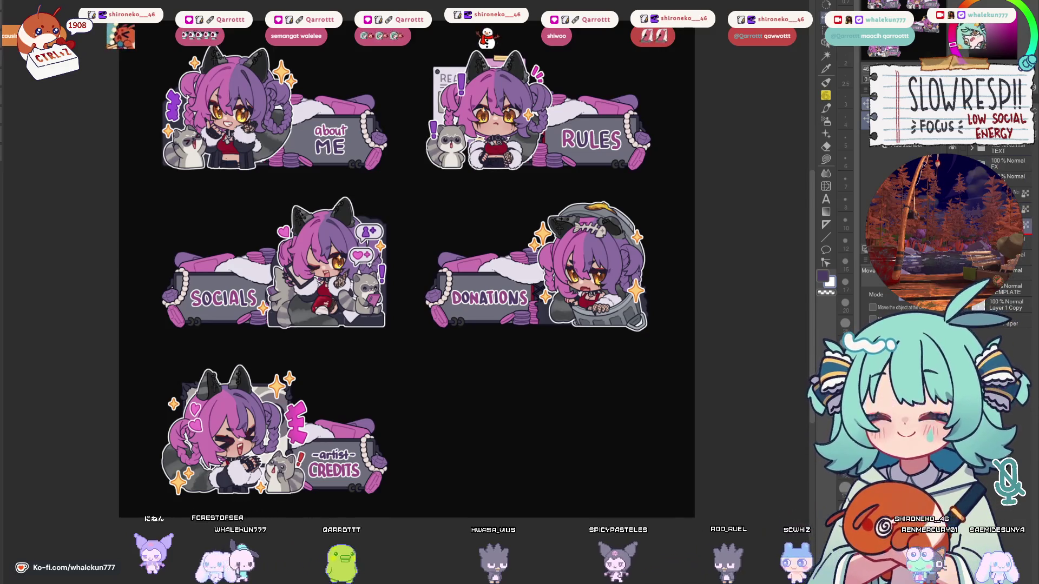
Select all five sticker shapes, paste them onto a new layer for the border, and pick the freehand lasso.
scroll(1001, 243, down, 3)
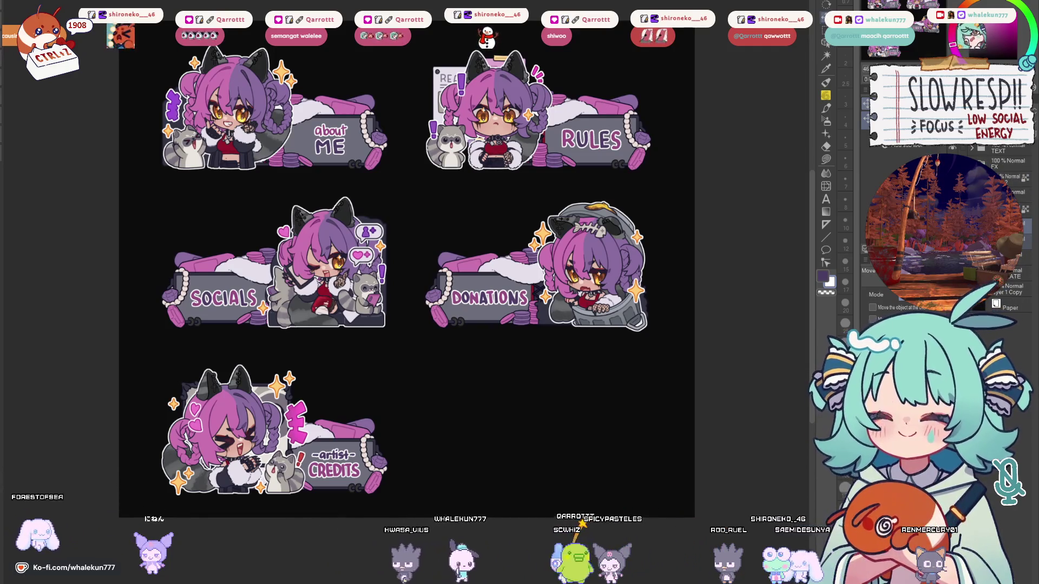
click(383, 520)
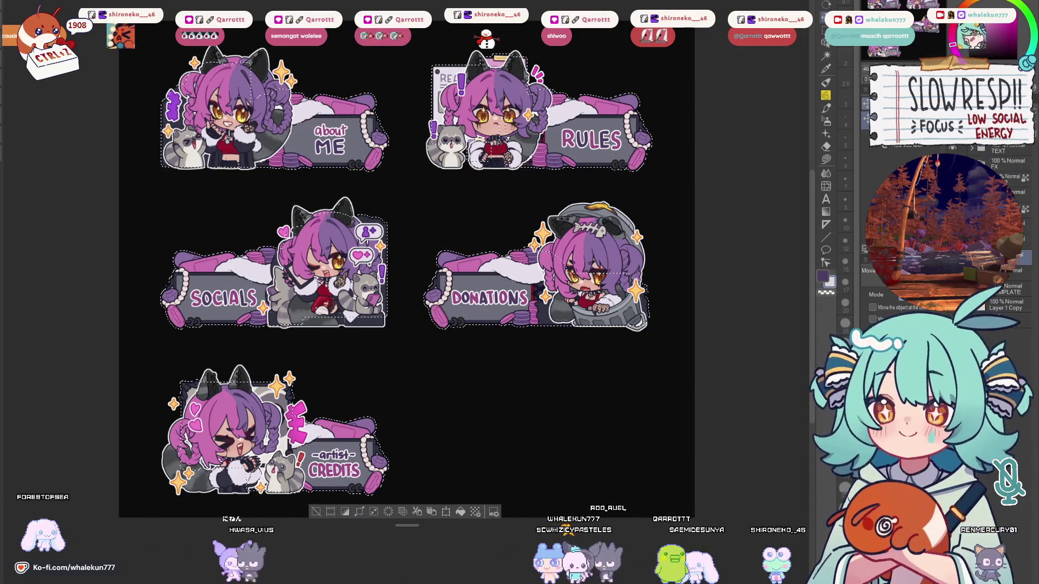
key(ctrl+c)
key(ctrl+v)
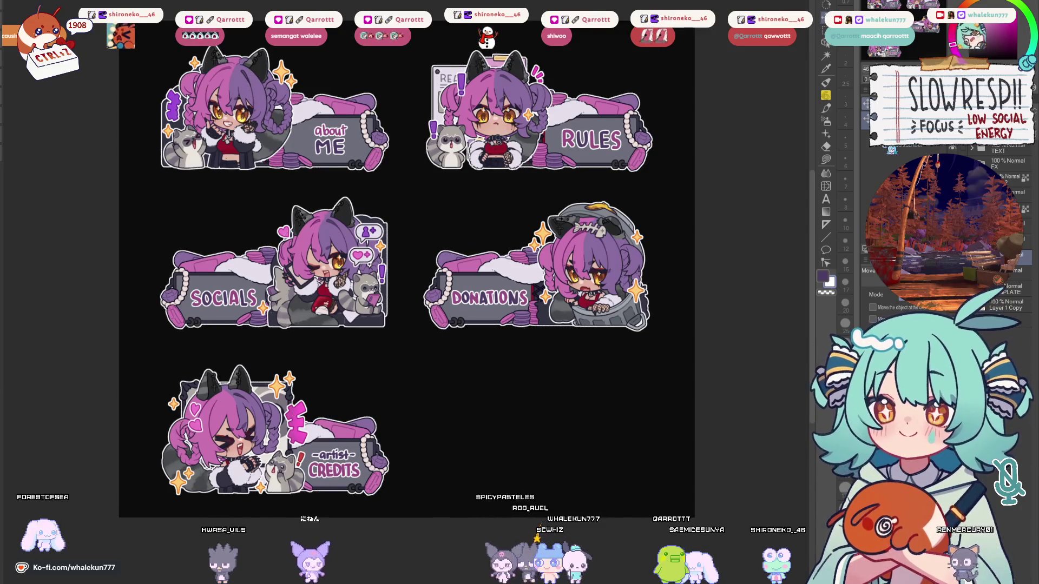
drag(405, 270, 449, 272)
click(826, 160)
drag(674, 302, 684, 319)
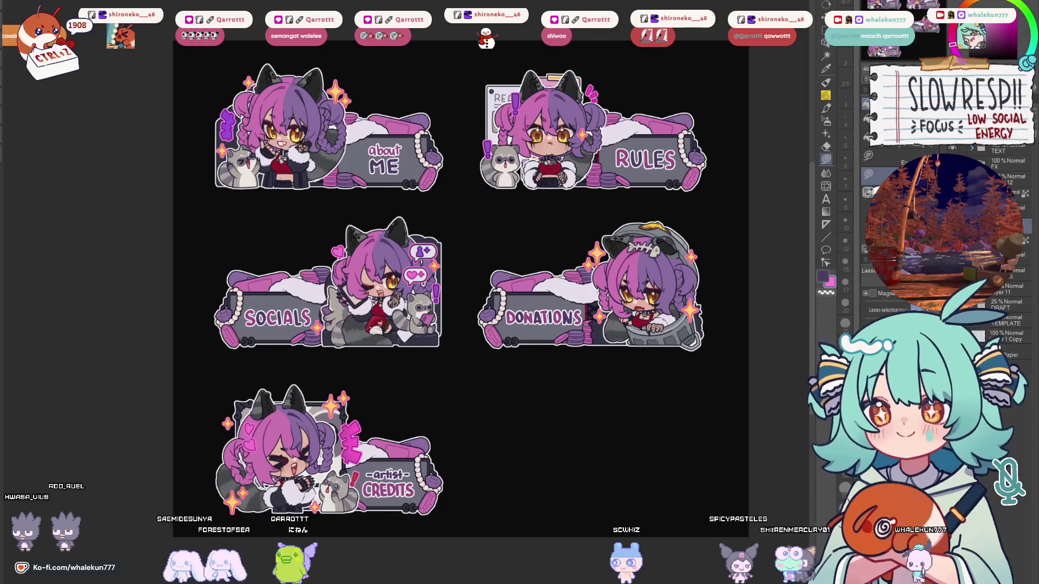
Add a new layer for the outline border, then hide the banner frame layers to inspect the outline.
key(ctrl+shift+n)
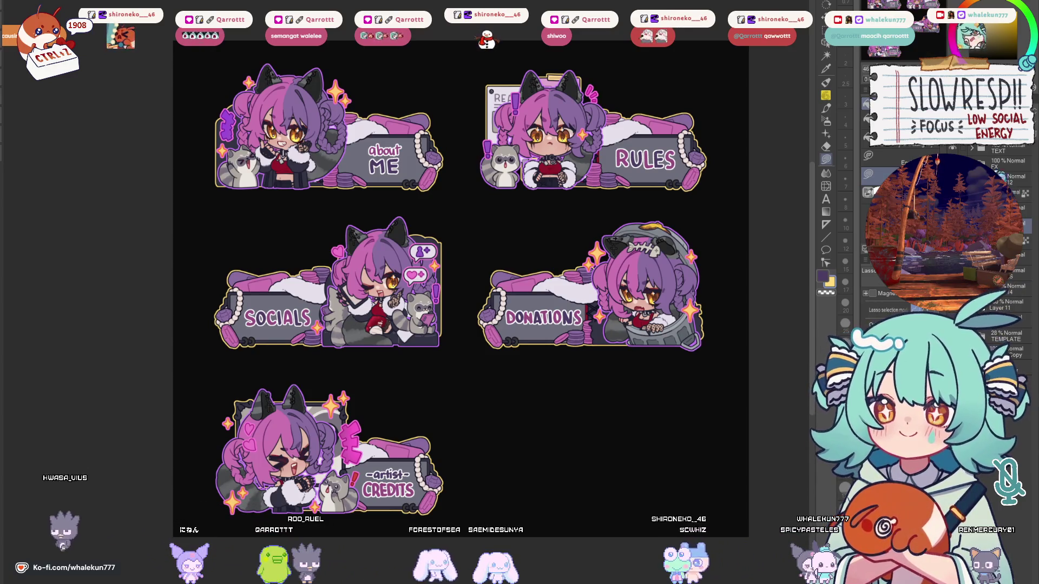
click(982, 179)
click(1011, 179)
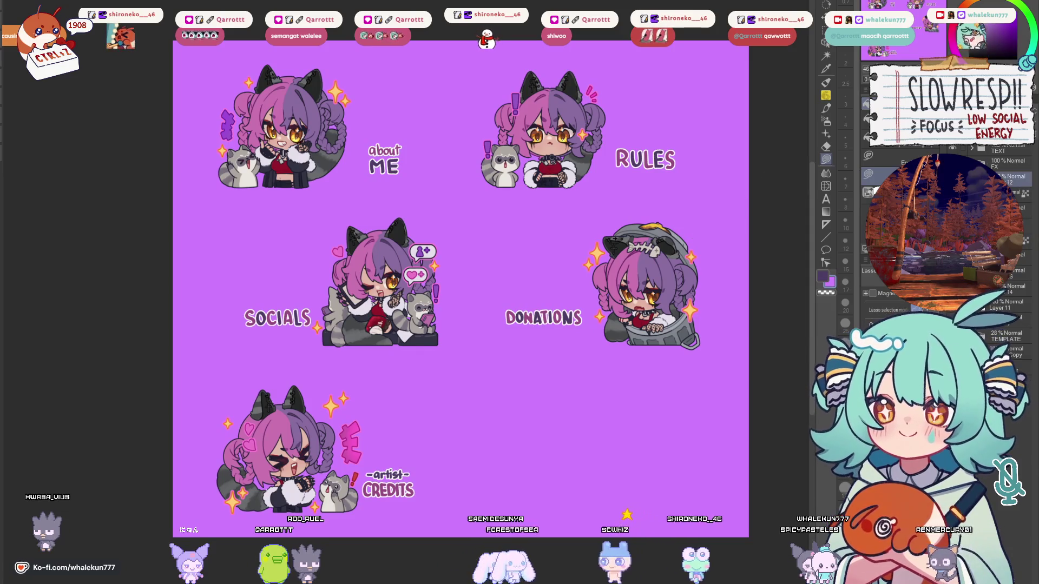
alt+click(730, 201)
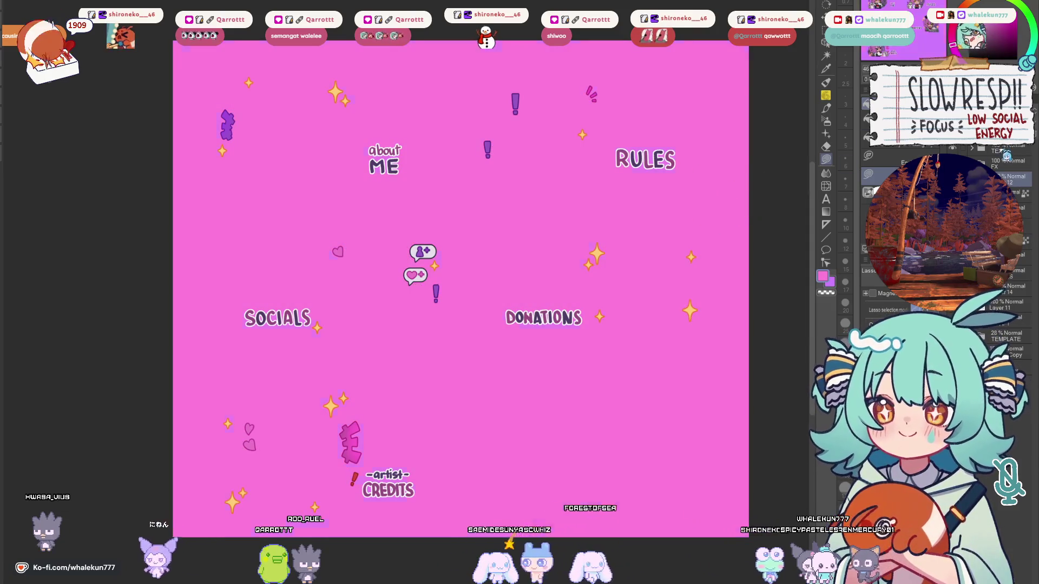
key(ctrl+z)
mouse_move(593, 71)
mouse_down()
mouse_move(616, 78)
mouse_move(635, 124)
mouse_move(628, 98)
mouse_move(595, 94)
mouse_move(526, 130)
mouse_move(709, 121)
mouse_move(698, 73)
mouse_up()
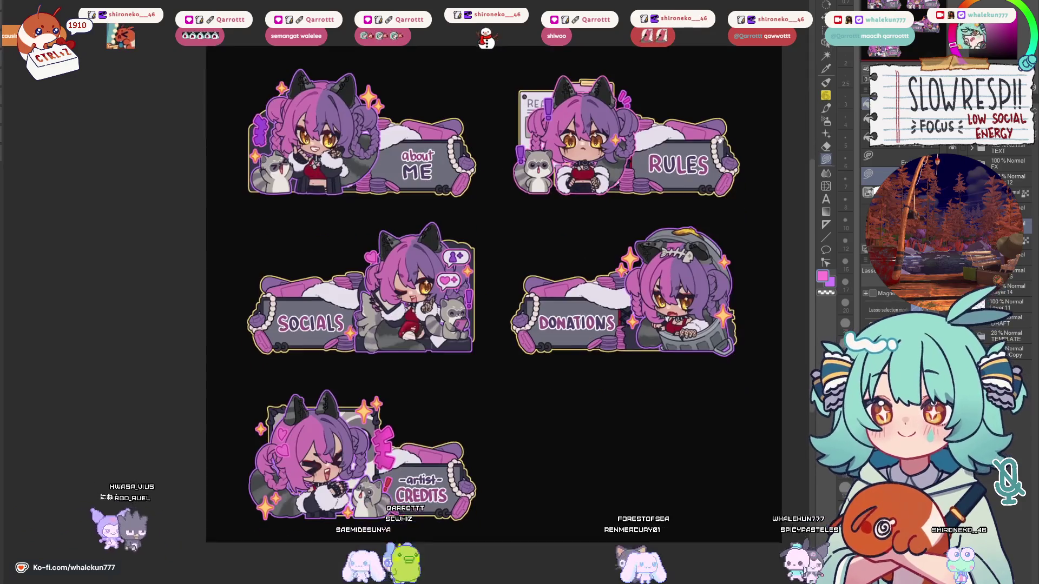
mouse_move(512, 234)
mouse_down()
mouse_move(533, 210)
mouse_move(507, 327)
mouse_up()
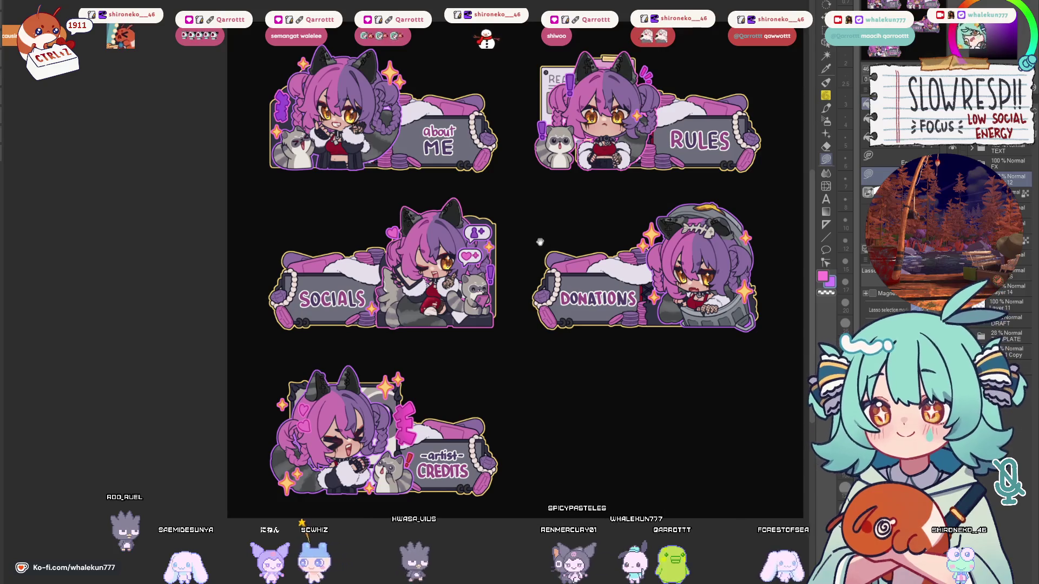
drag(542, 262, 528, 218)
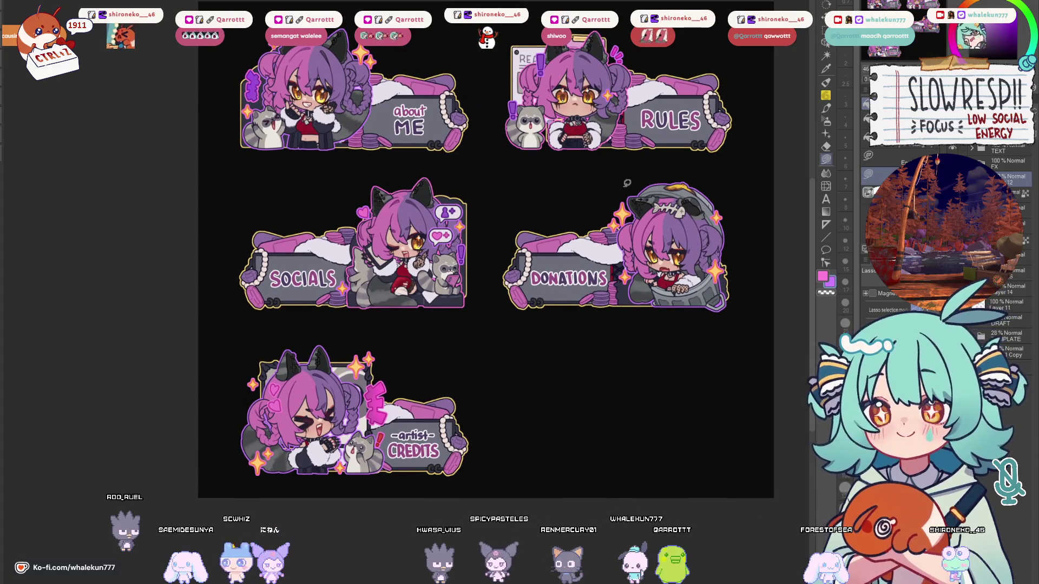
drag(592, 336, 613, 353)
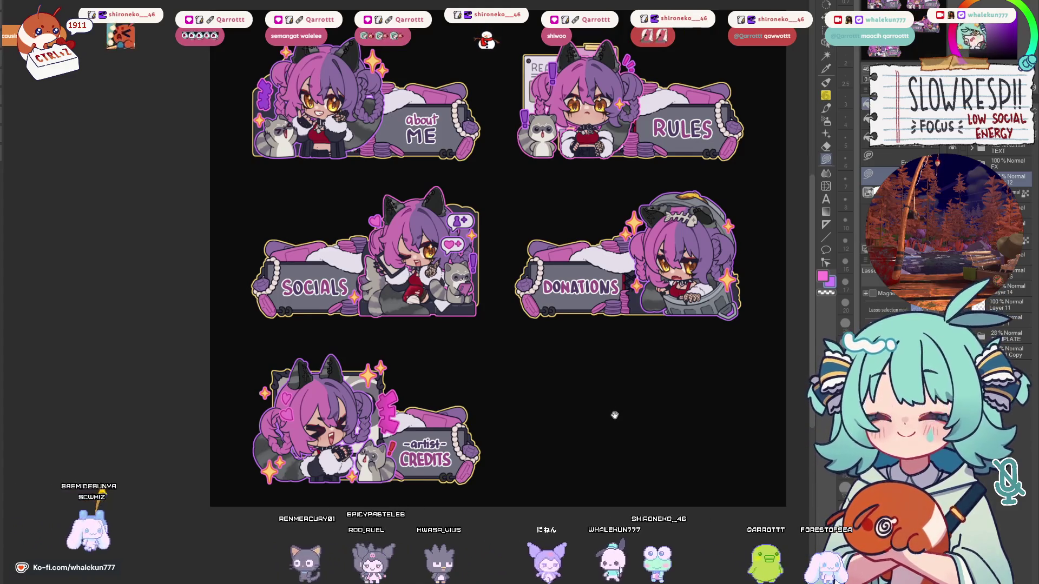
drag(614, 417, 623, 401)
drag(417, 368, 411, 378)
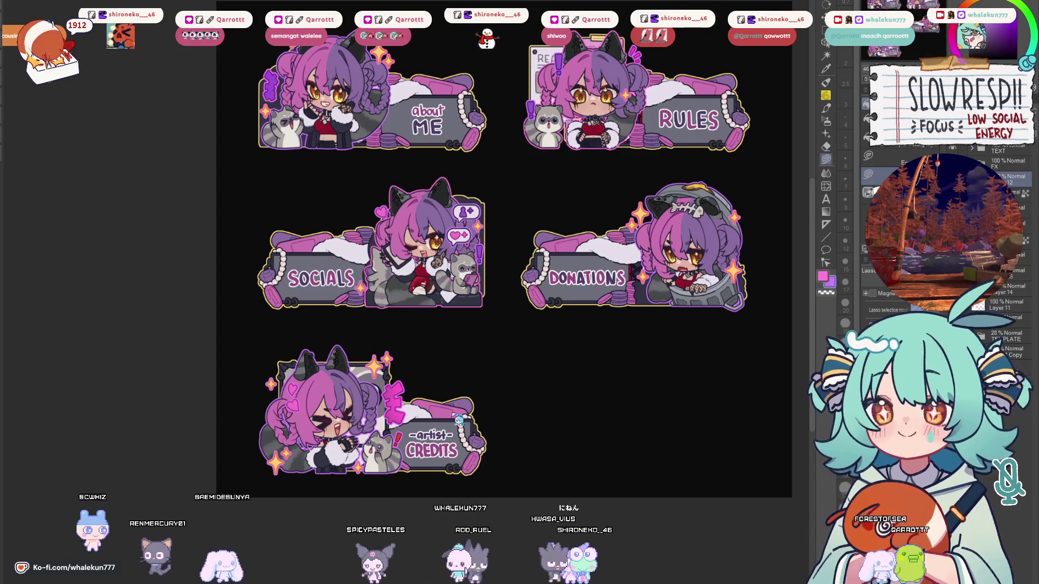
scroll(451, 413, down, 4)
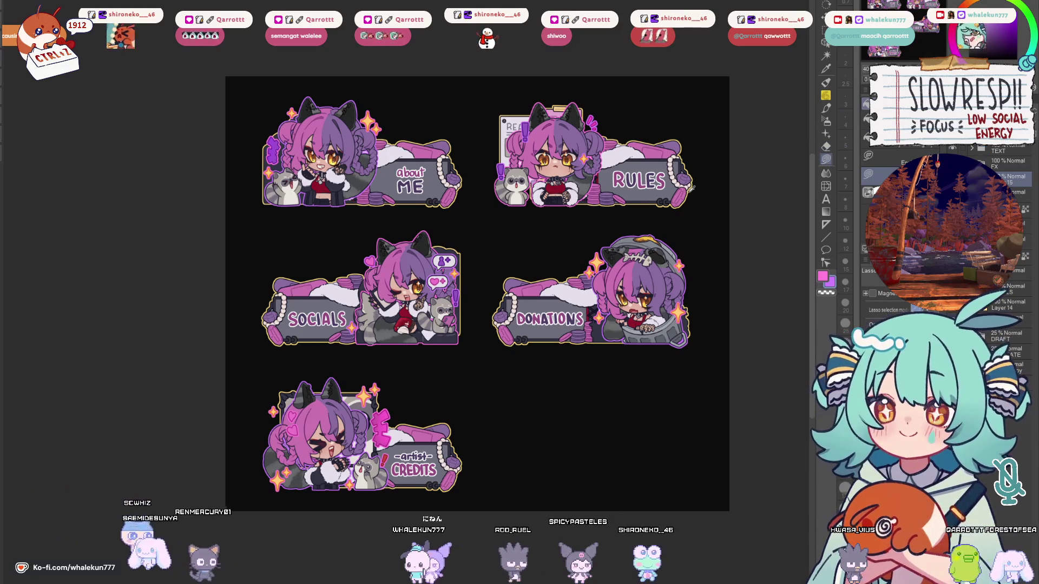
Sample the yellow outline, choose red, and refill the outline on Layer 14 in red.
alt+click(687, 189)
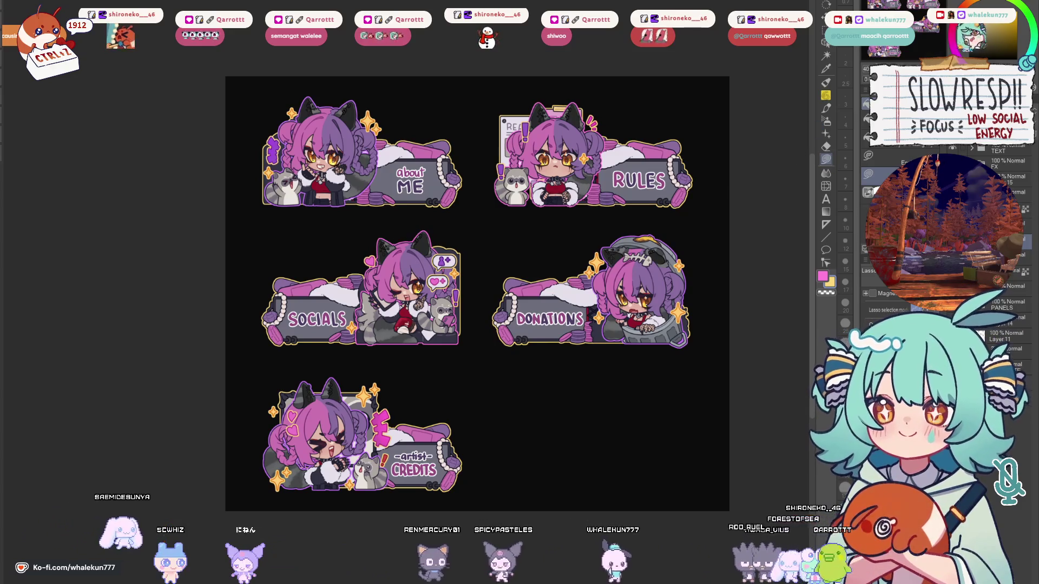
click(1001, 24)
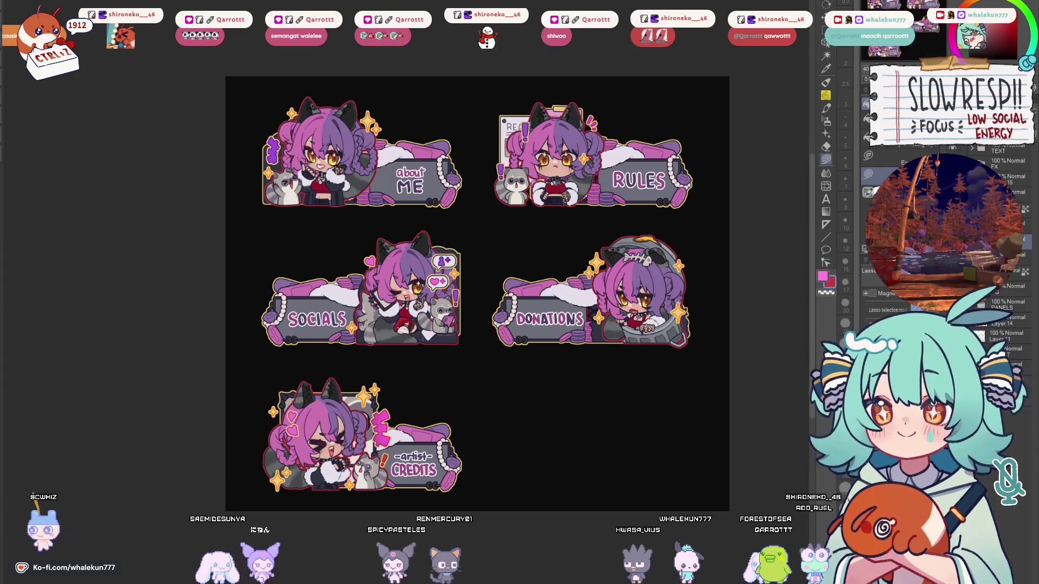
click(1001, 321)
click(827, 158)
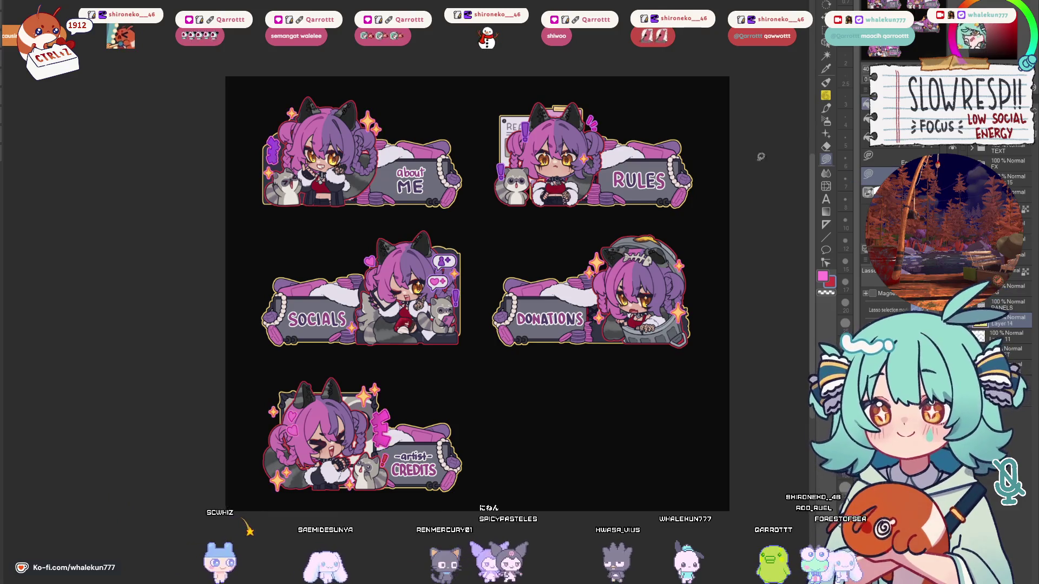
scroll(507, 174, up, 5)
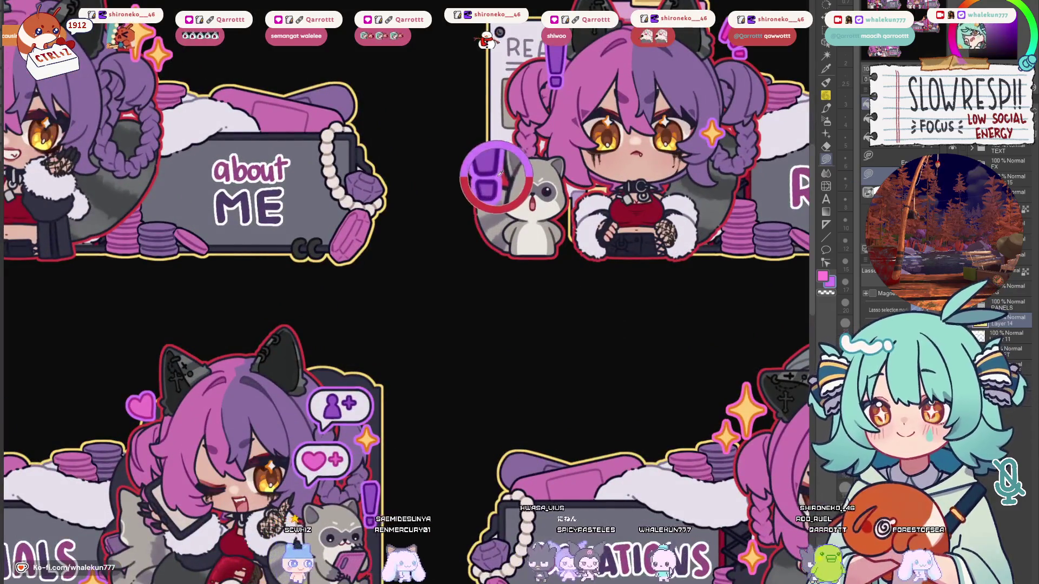
scroll(569, 208, down, 6)
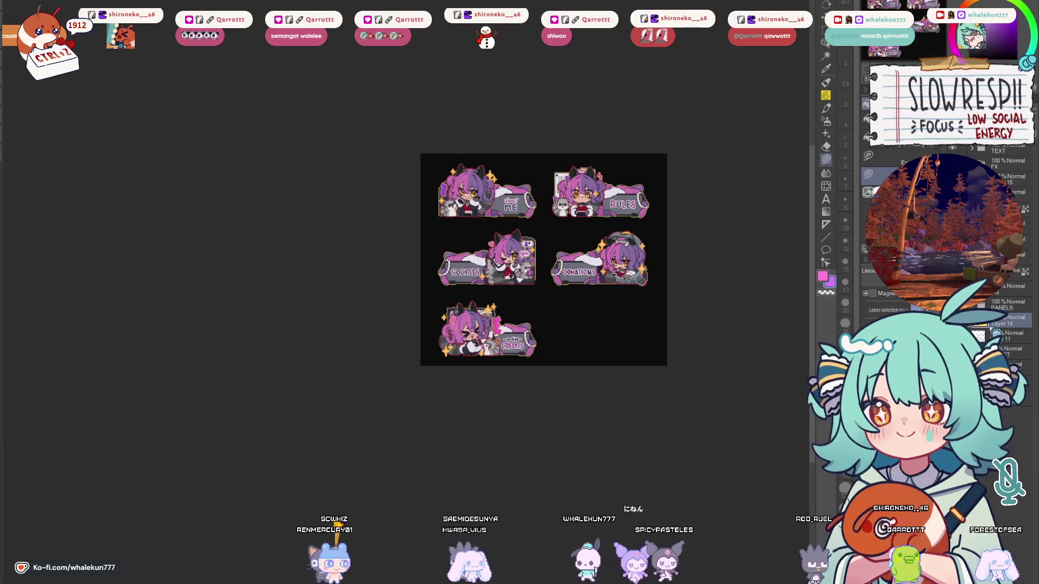
scroll(658, 250, up, 3)
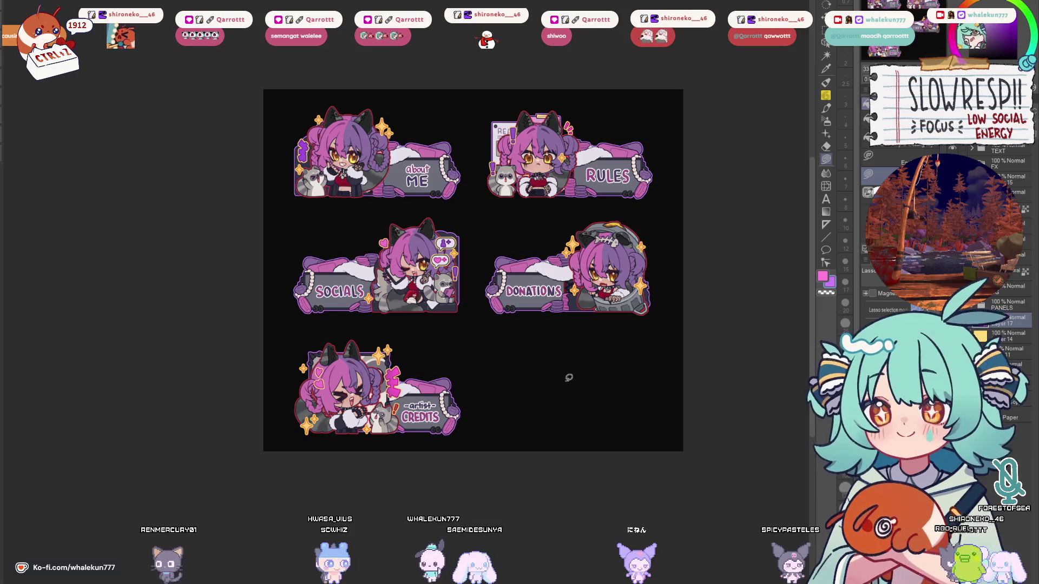
drag(509, 309, 545, 308)
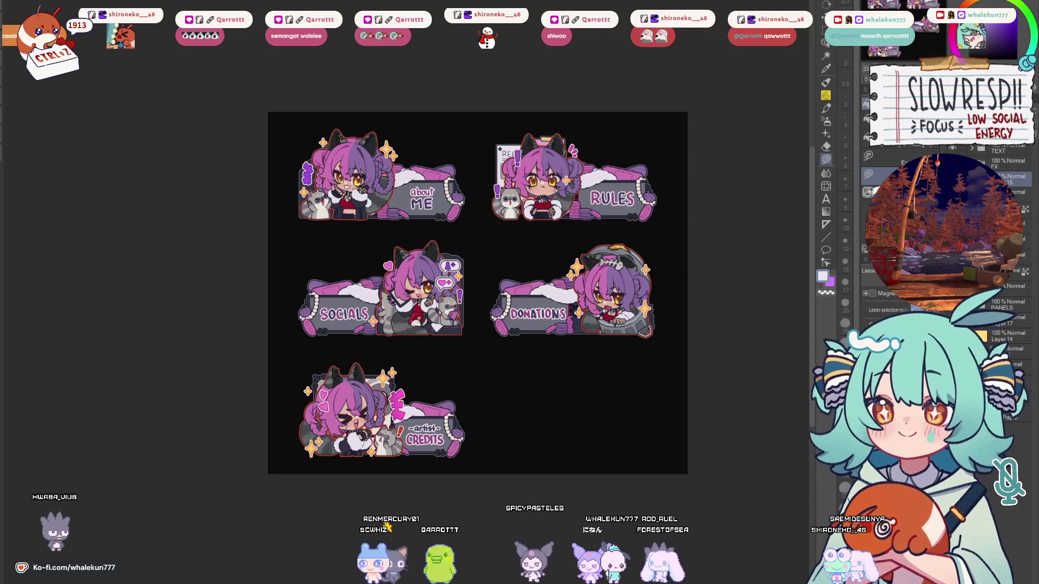
Scroll the canvas to review the recoloured purple outline around the five banners.
scroll(565, 266, up, 3)
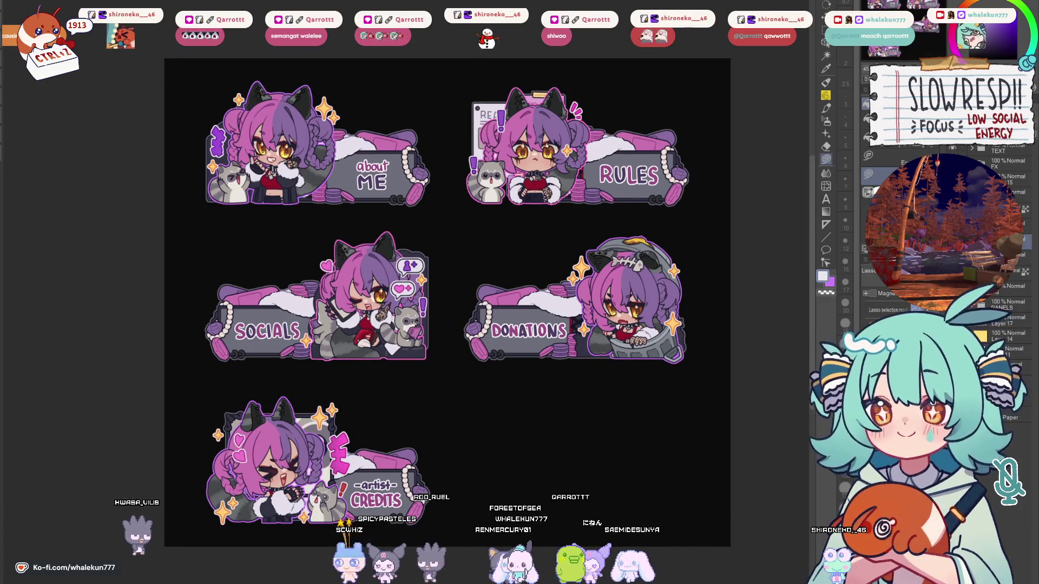
scroll(651, 398, down, 1)
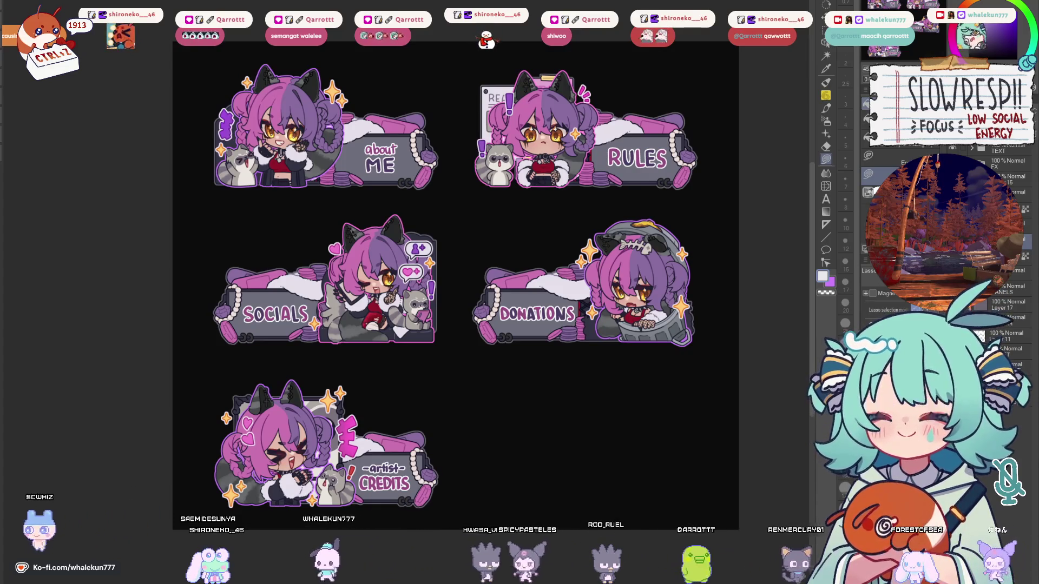
key(p)
Expand the TEXT folder in the Layer palette to reveal layers such as Layer 4.
key(h)
key(h)
scroll(647, 257, down, 3)
scroll(701, 295, up, 5)
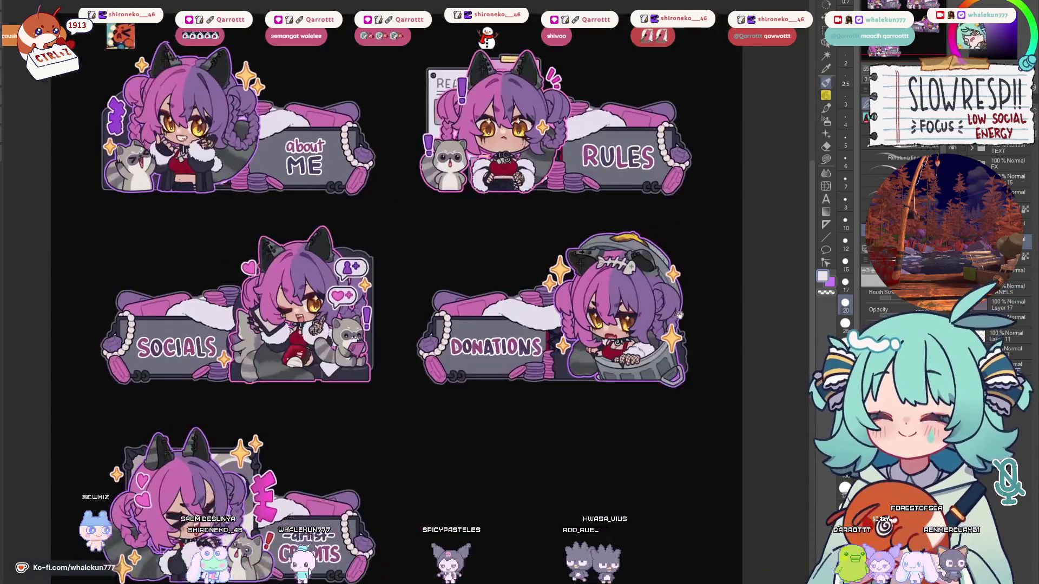
drag(701, 295, 703, 293)
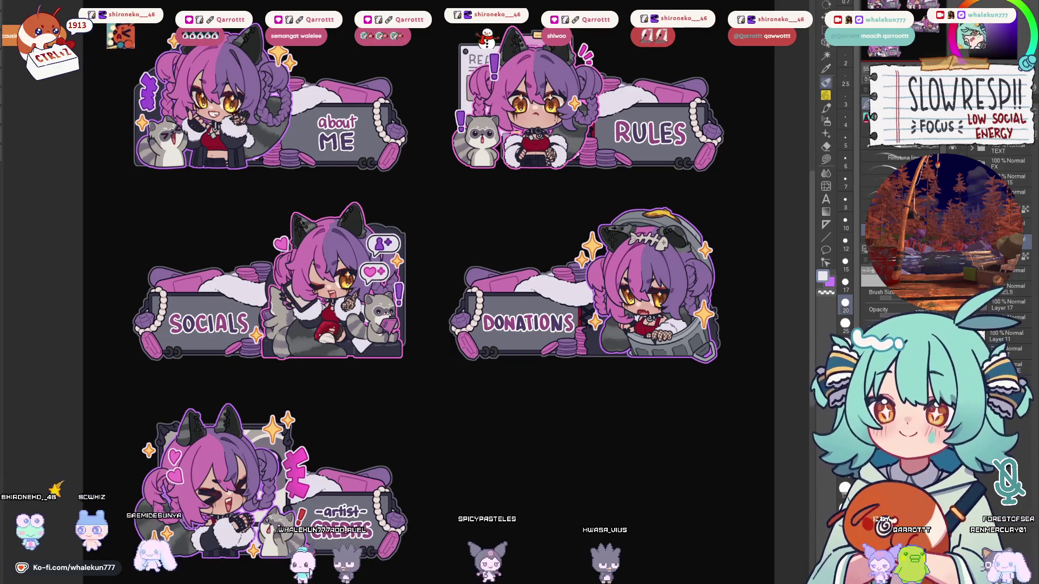
click(1011, 153)
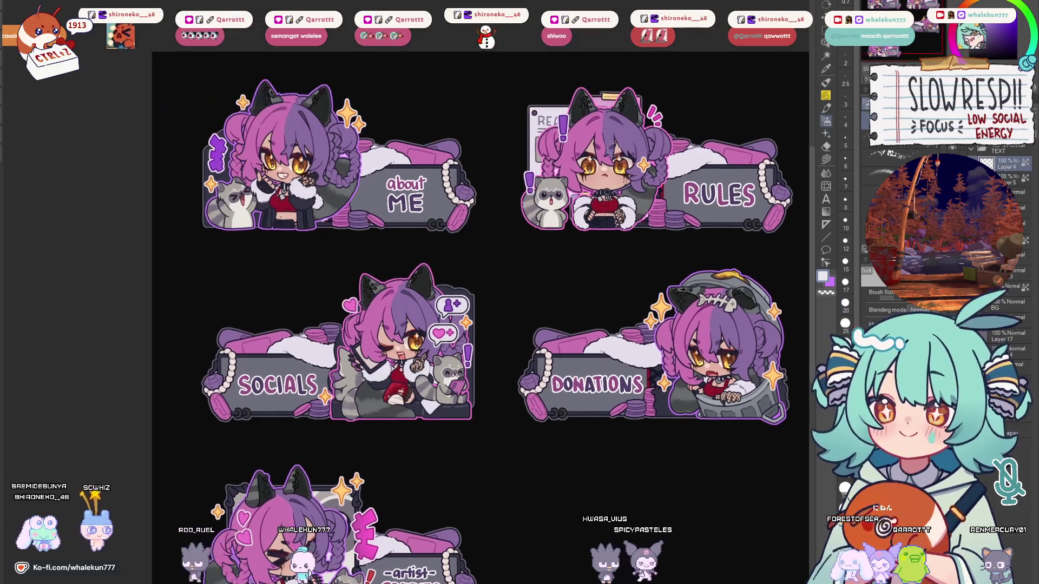
scroll(422, 165, up, 3)
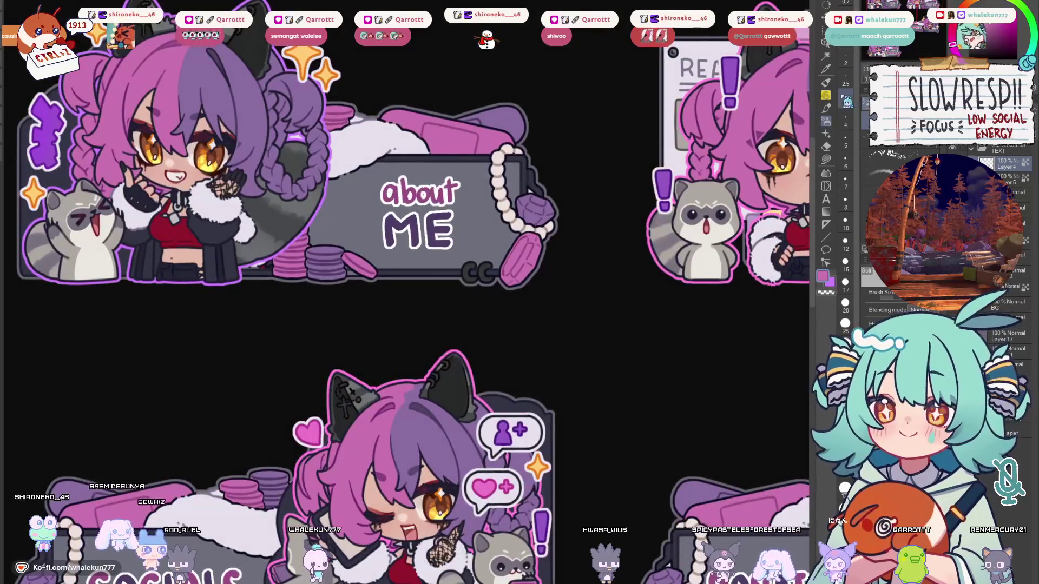
key(p)
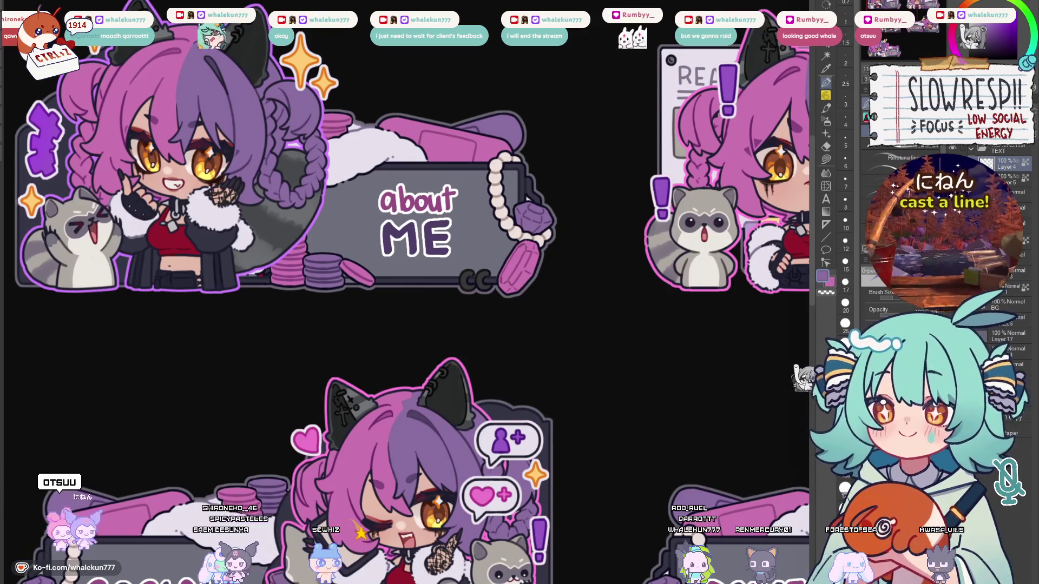
drag(671, 251, 679, 226)
scroll(677, 244, down, 5)
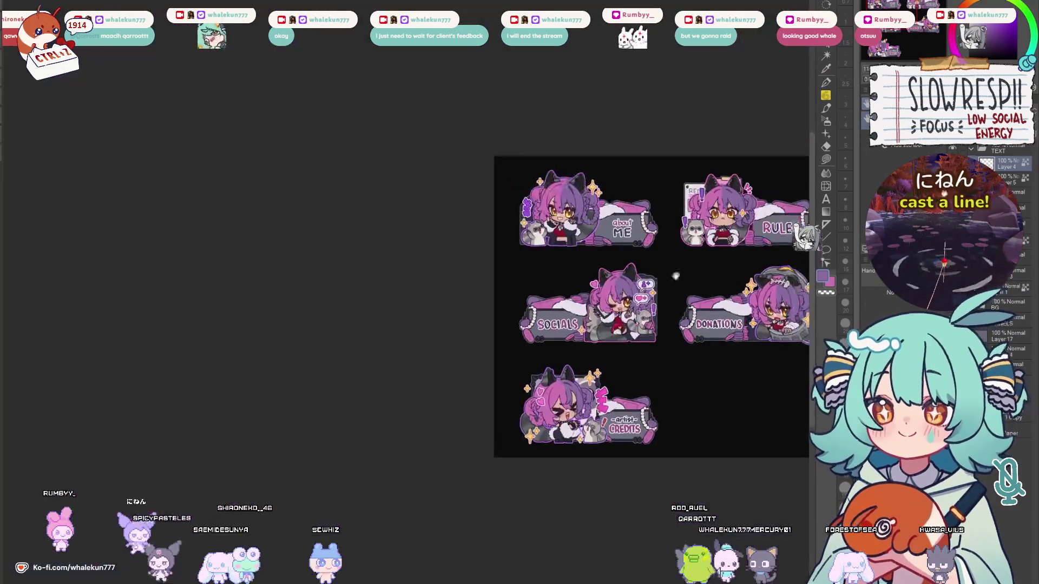
scroll(607, 350, up, 3)
drag(607, 351, 591, 329)
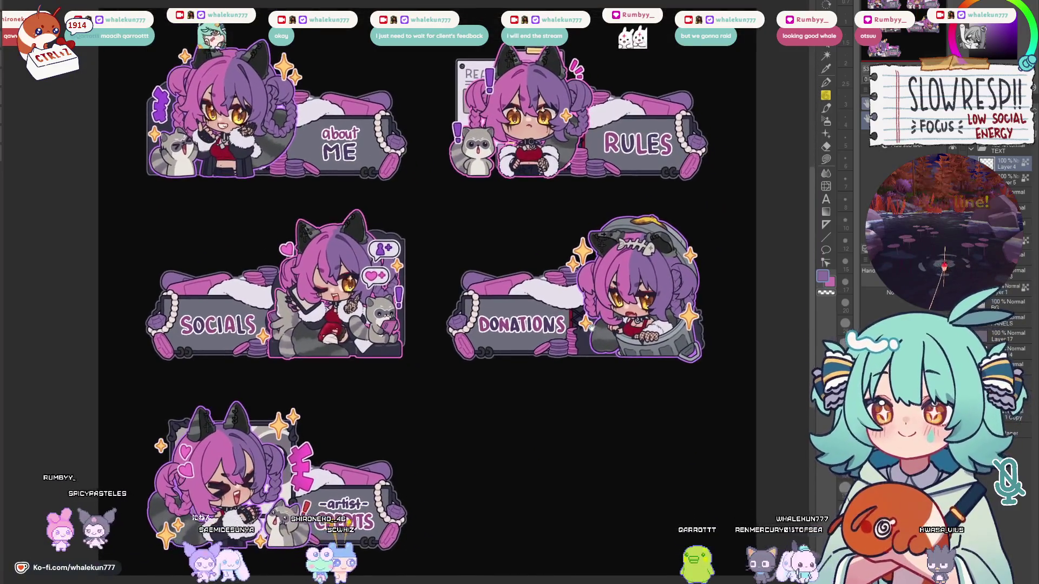
key(h)
key(h)
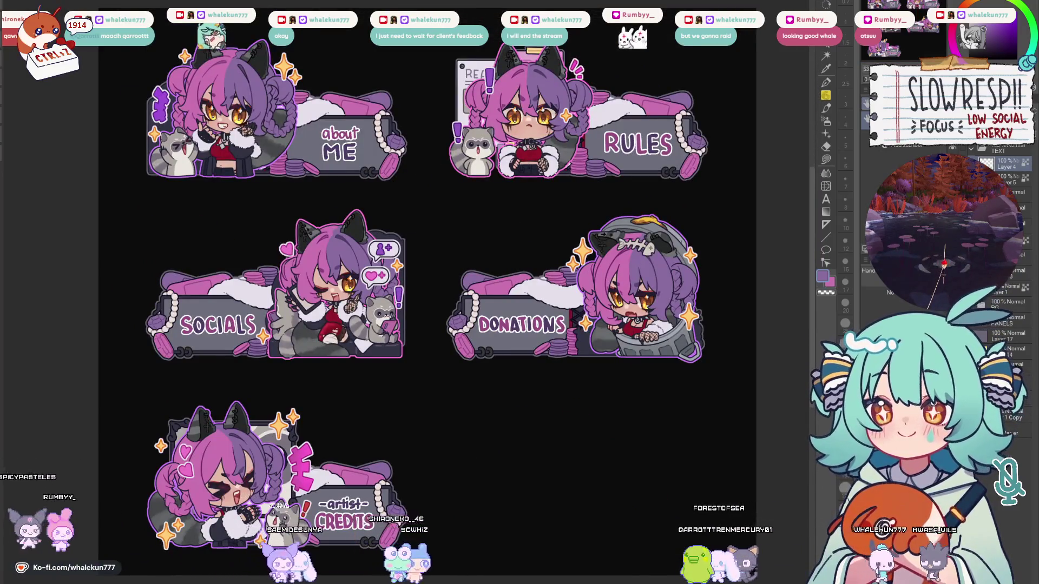